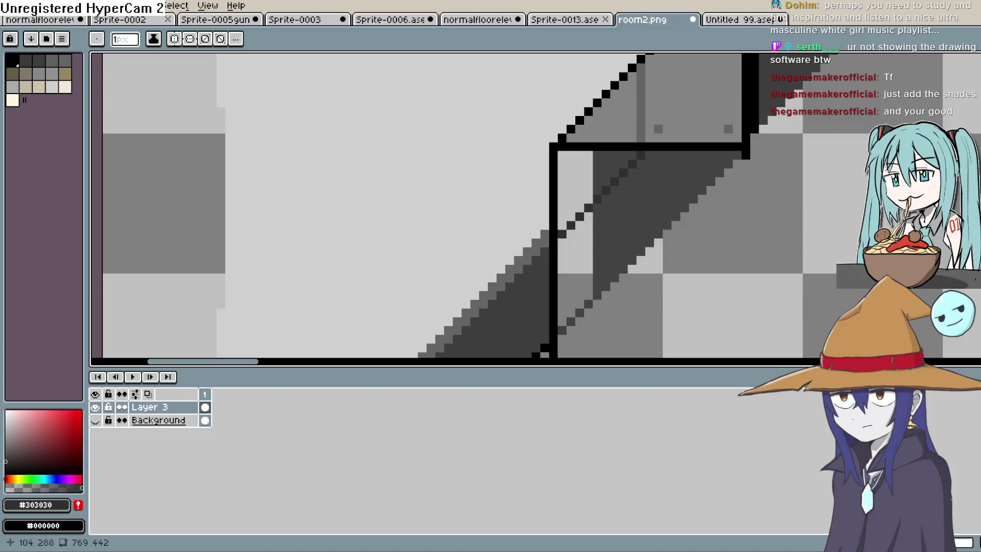
- Lasso-select the slanted top outline, move it up and to the left, and deselect
{"action": "scroll", "coordinate": [810, 228], "scroll_direction": "down", "scroll_amount": 1}
{"action": "scroll", "coordinate": [754, 234], "scroll_direction": "down", "scroll_amount": 1}
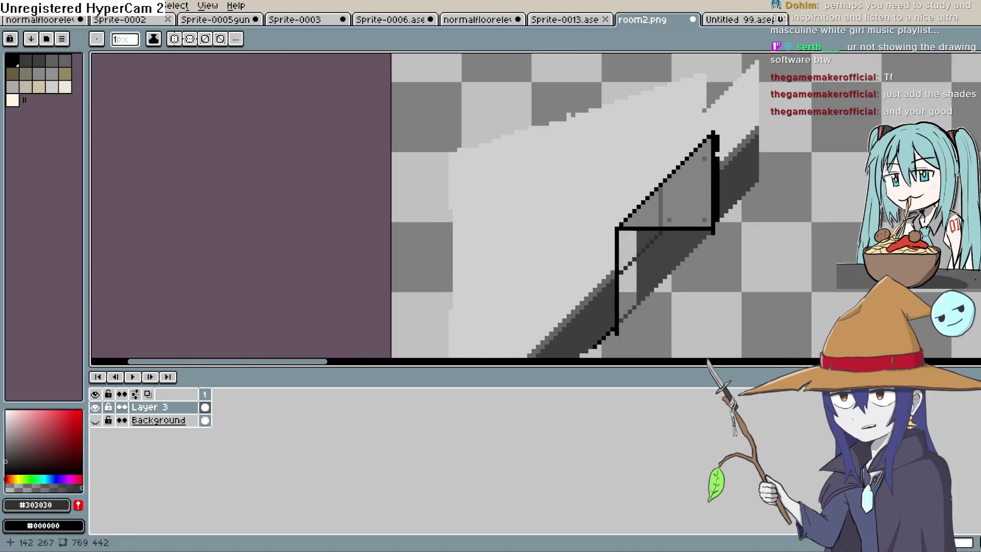
{"action": "key", "text": "m"}
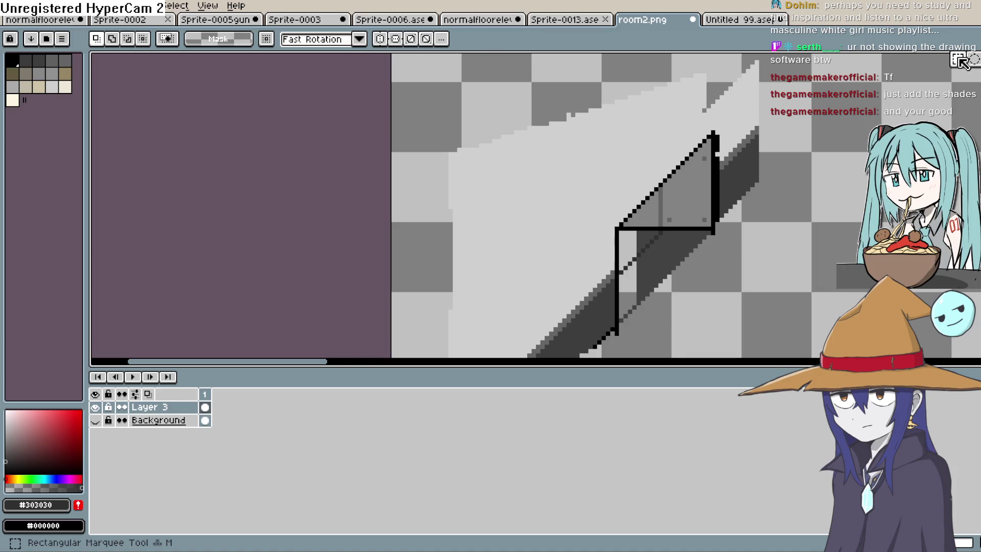
{"action": "key", "text": "b"}
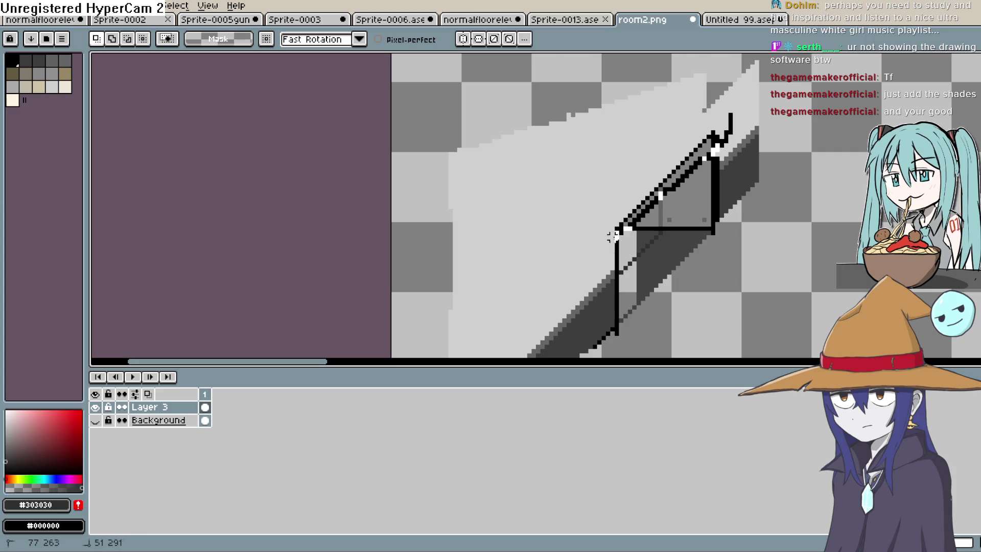
{"action": "left_click_drag", "start_coordinate": [599, 206], "coordinate": [682, 140]}
{"action": "left_click_drag", "start_coordinate": [734, 106], "coordinate": [732, 107]}
{"action": "left_click_drag", "start_coordinate": [711, 147], "coordinate": [705, 135]}
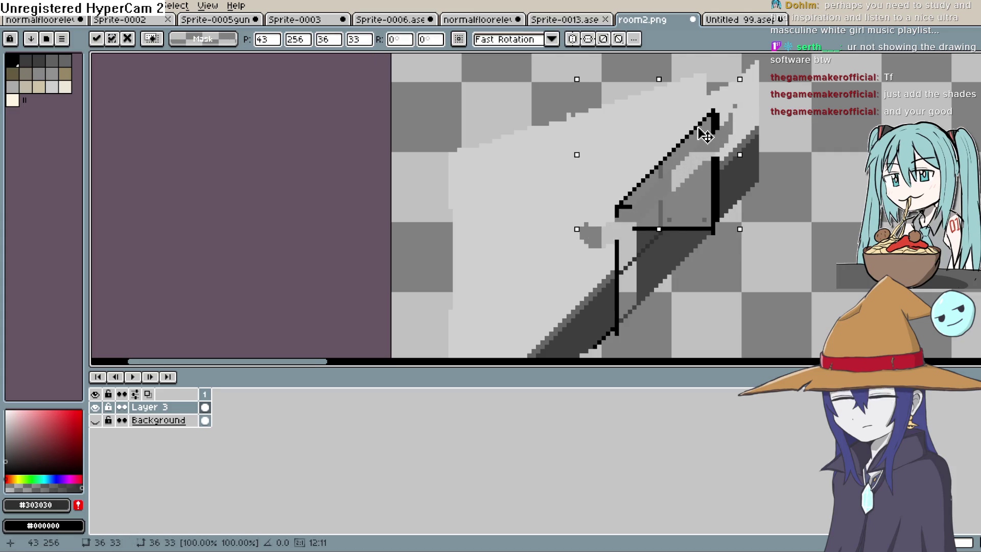
{"action": "key", "text": "ctrl+d"}
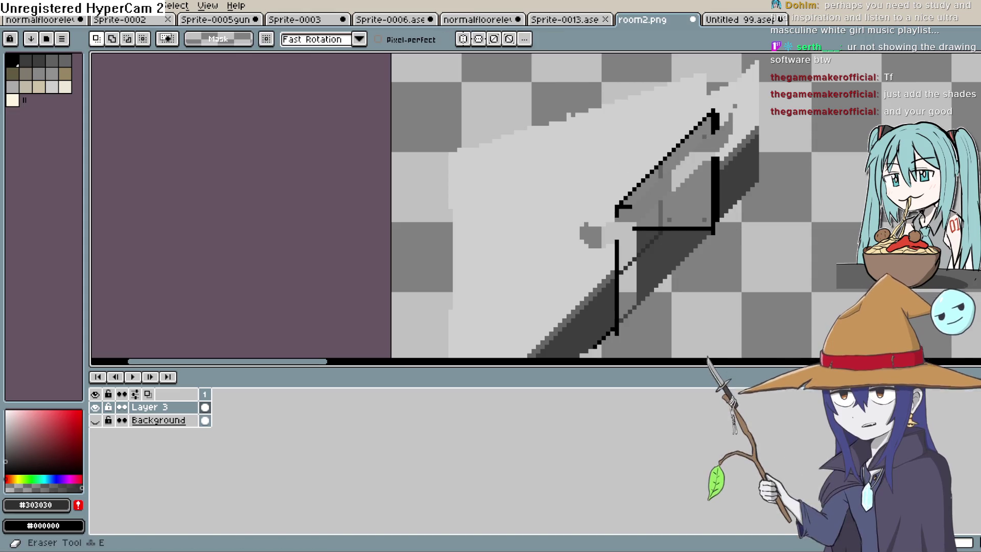
- Fill the gaps in the right and left vertical edges with black pencil strokes
{"action": "key", "text": "b"}
{"action": "scroll", "coordinate": [719, 161], "scroll_direction": "up", "scroll_amount": 2}
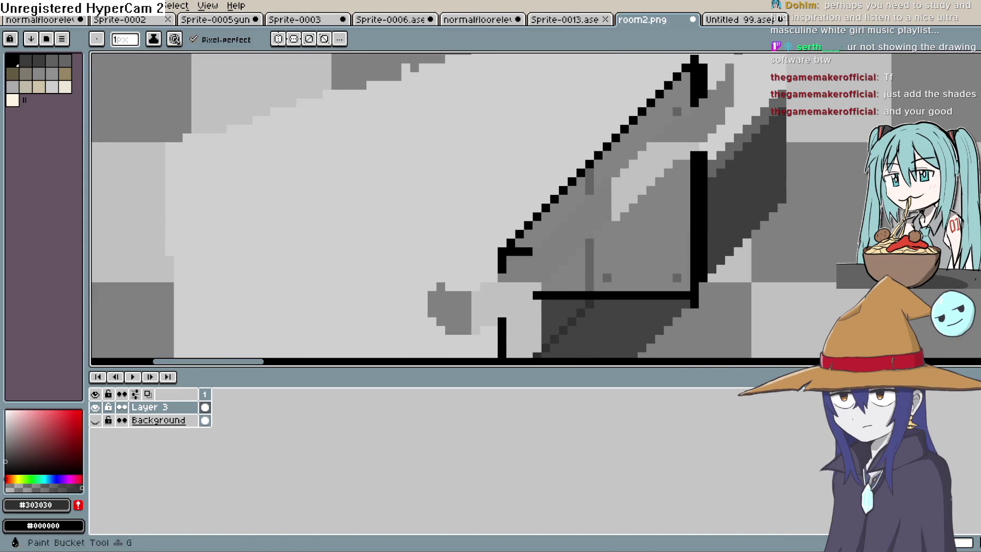
{"action": "left_click", "coordinate": [5, 475]}
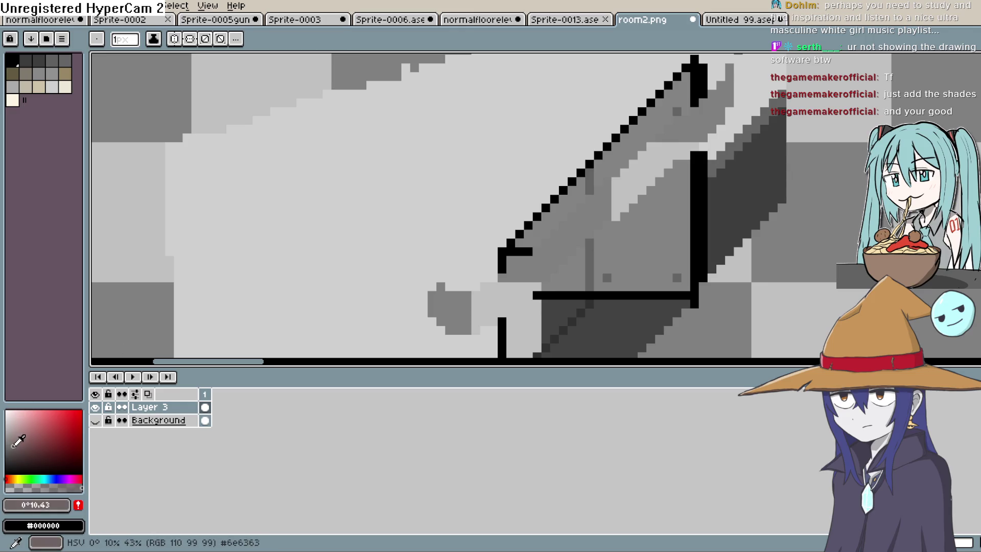
{"action": "mouse_move", "coordinate": [700, 134]}
{"action": "left_mouse_down"}
{"action": "mouse_move", "coordinate": [700, 104]}
{"action": "mouse_move", "coordinate": [691, 121]}
{"action": "mouse_move", "coordinate": [699, 144]}
{"action": "left_mouse_up"}
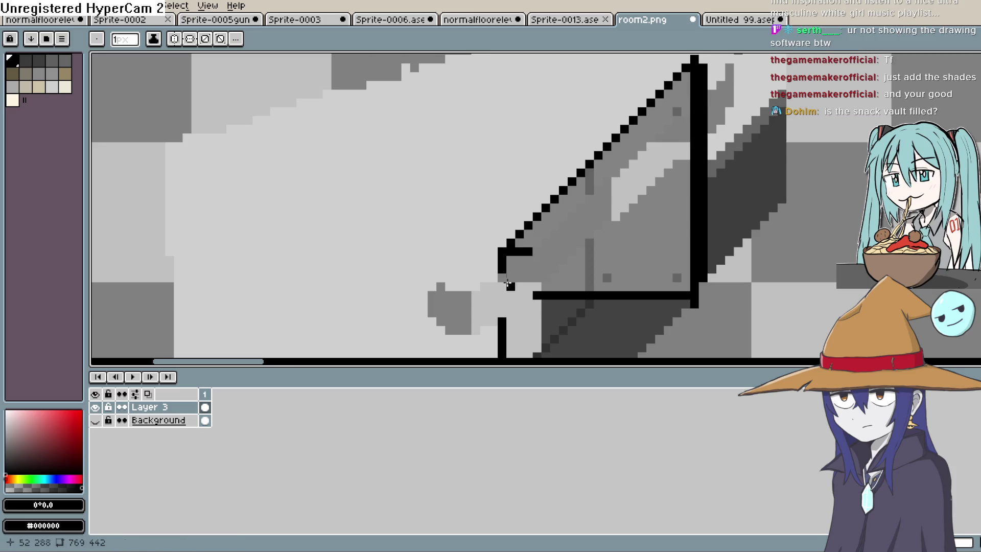
{"action": "left_click_drag", "start_coordinate": [504, 277], "coordinate": [502, 318]}
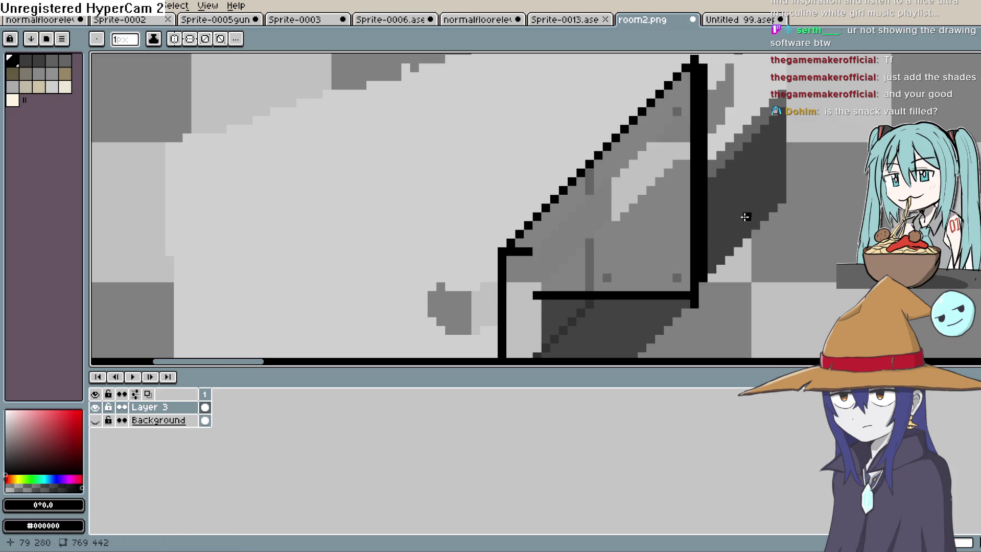
{"action": "scroll", "coordinate": [725, 184], "scroll_direction": "up", "scroll_amount": 1}
{"action": "scroll", "coordinate": [703, 154], "scroll_direction": "down", "scroll_amount": 3}
{"action": "scroll", "coordinate": [664, 133], "scroll_direction": "up", "scroll_amount": 2}
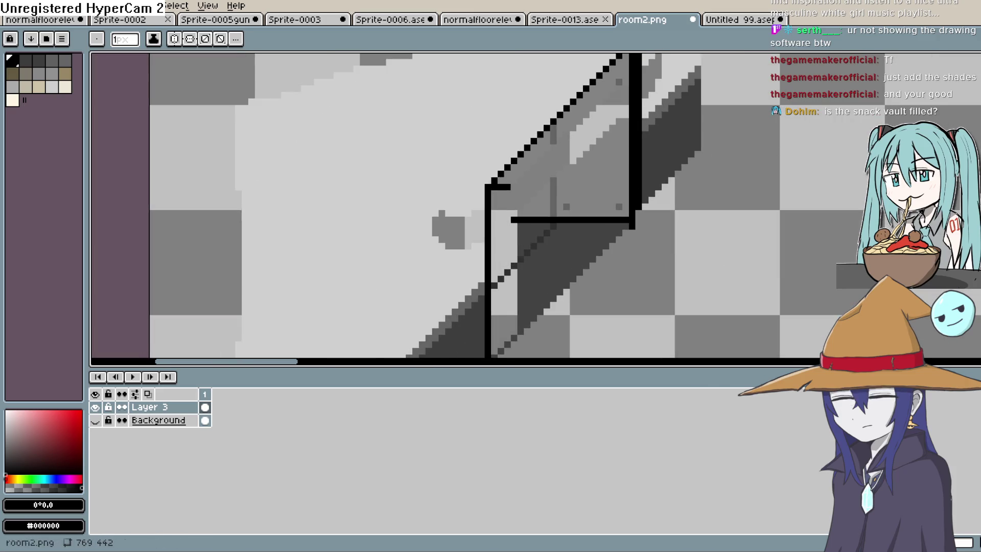
- Draw a vertical mid-grey #656464 divider line inside the panel
{"action": "key", "text": "i"}
{"action": "left_click", "coordinate": [920, 98]}
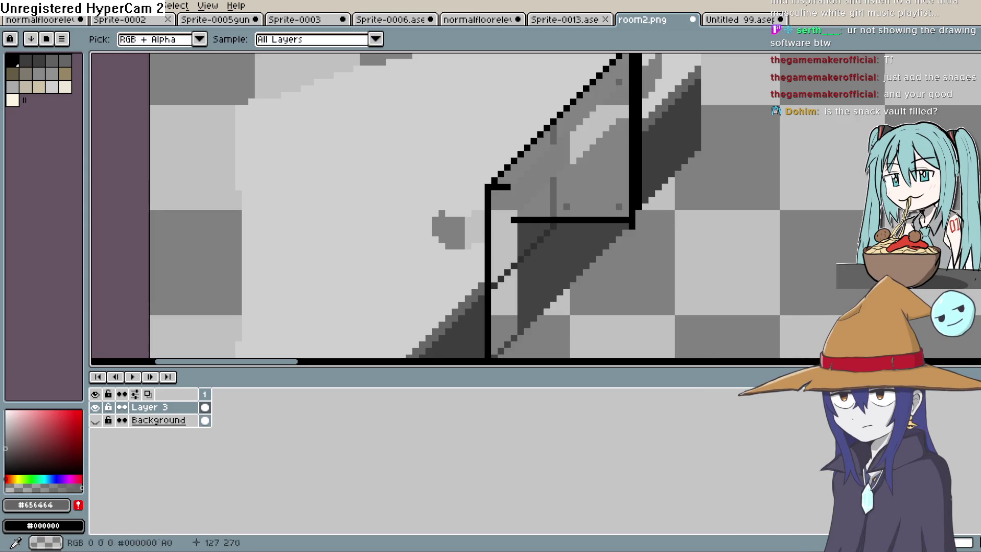
{"action": "key", "text": "l"}
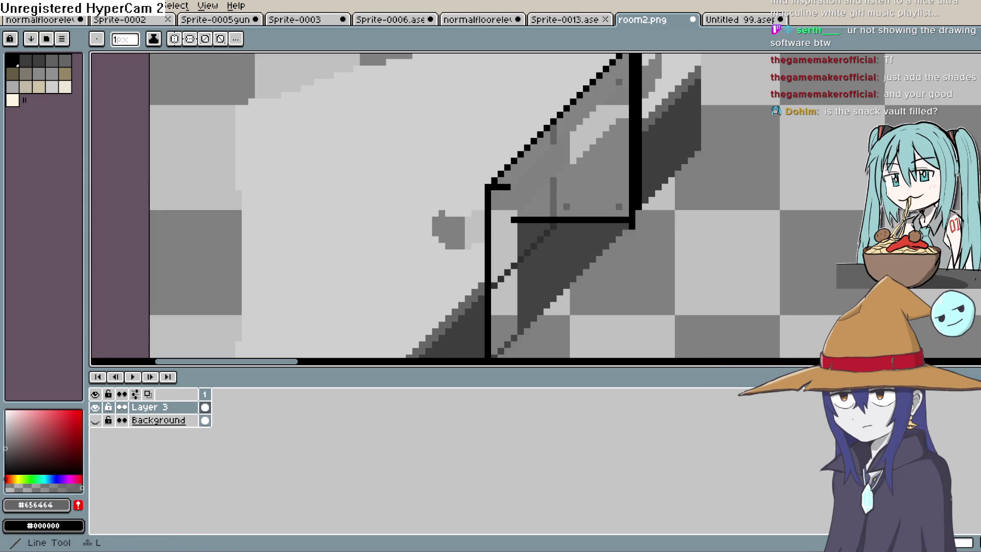
{"action": "left_click_drag", "start_coordinate": [553, 142], "coordinate": [553, 181]}
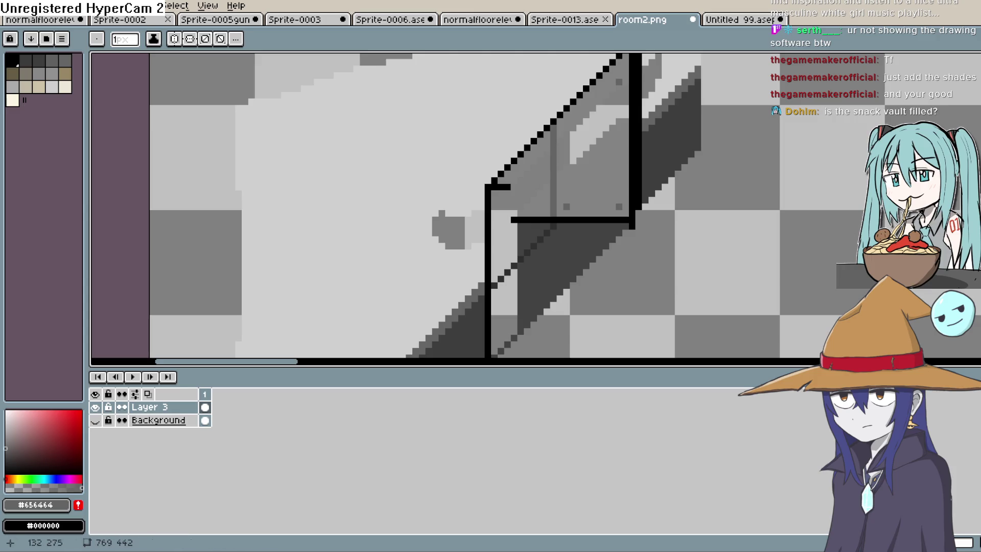
- Fill the light patch inside the panel with grey #848484
{"action": "key", "text": "i"}
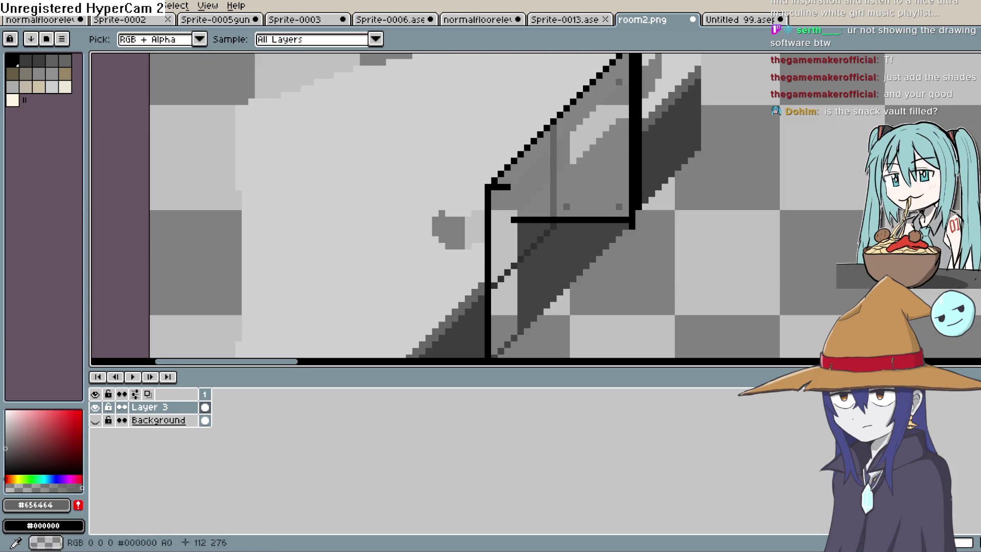
{"action": "left_click", "coordinate": [601, 170]}
{"action": "key", "text": "g"}
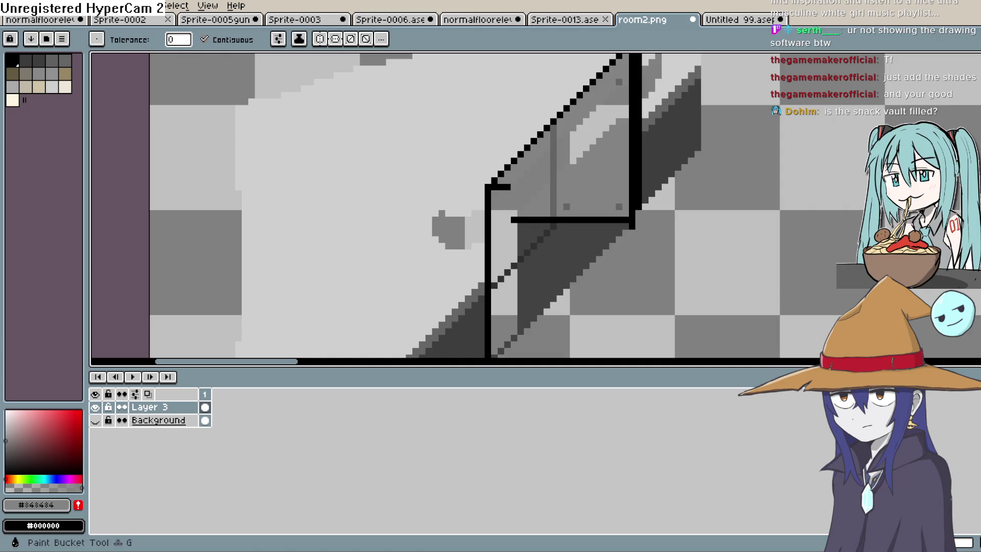
{"action": "left_click", "coordinate": [625, 136]}
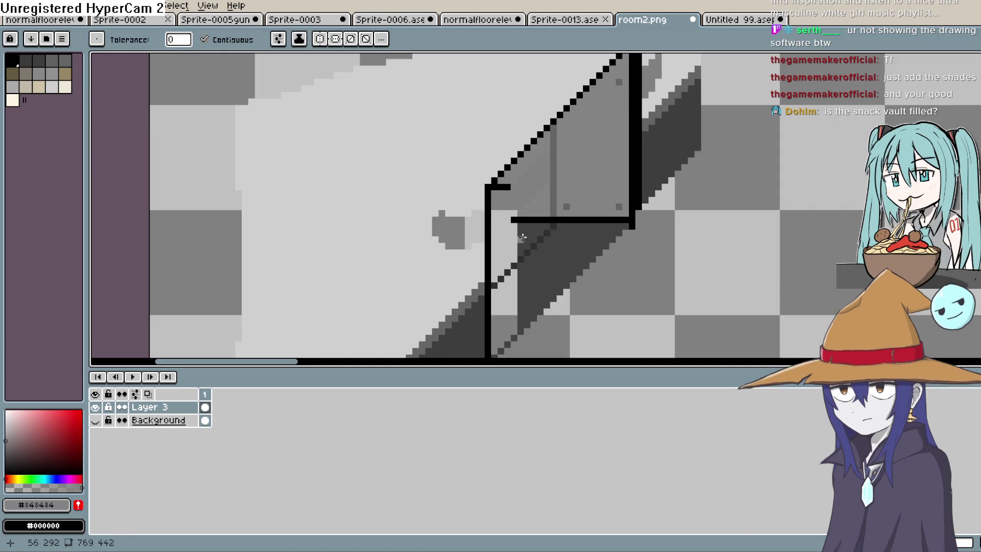
- Extend the black ledge line one pixel left and repaint the lighter patch #848484
{"action": "key", "text": "i"}
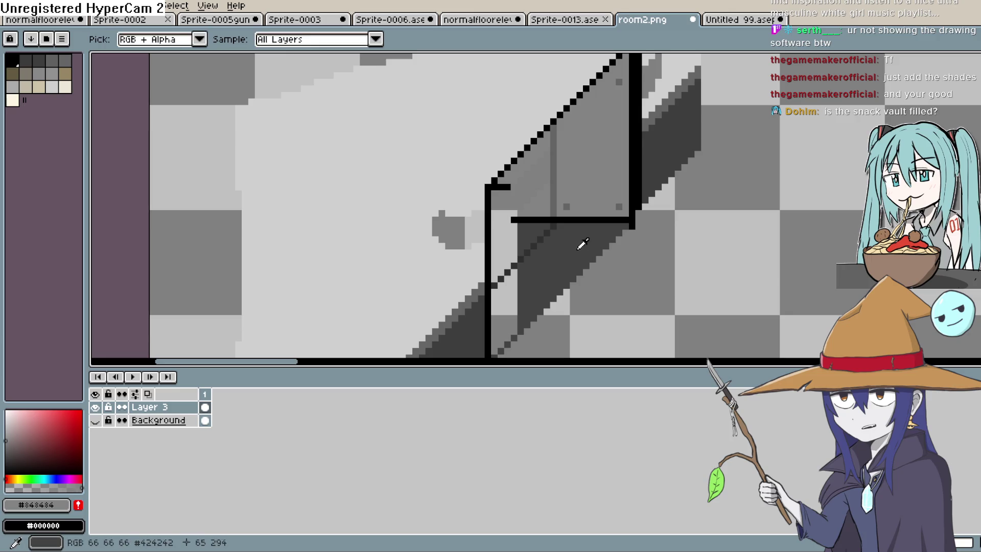
{"action": "left_click", "coordinate": [573, 221]}
{"action": "key", "text": "b"}
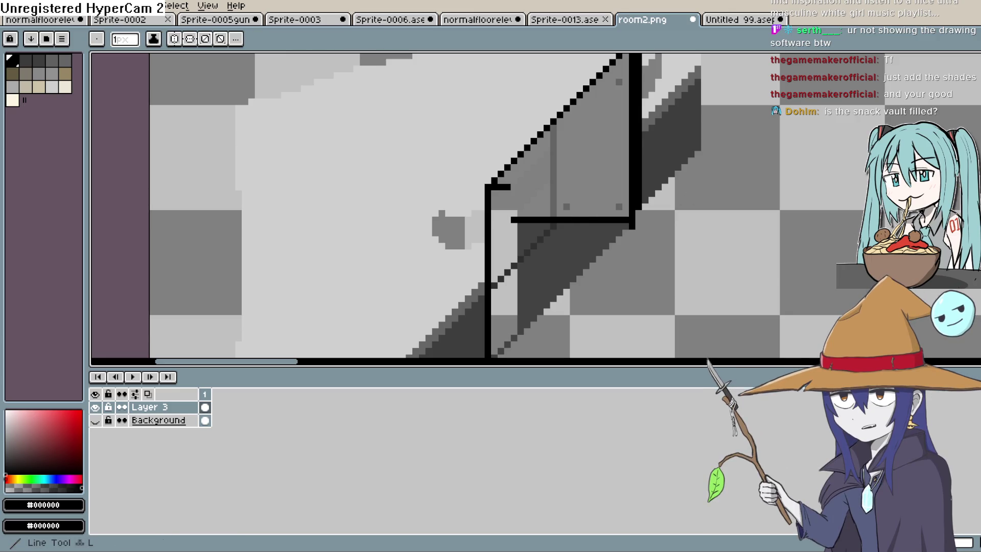
{"action": "left_click", "coordinate": [499, 221], "text": "shift"}
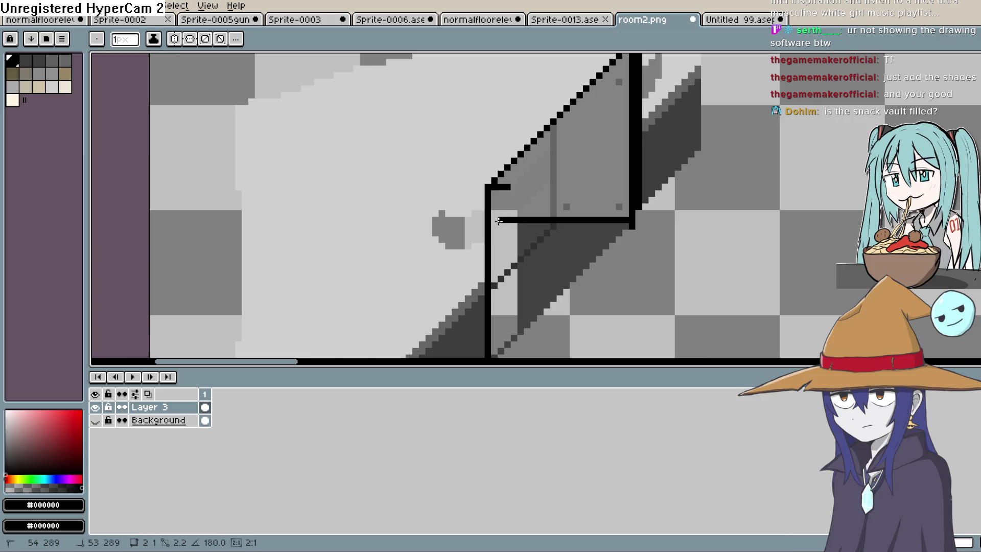
{"action": "key", "text": "i"}
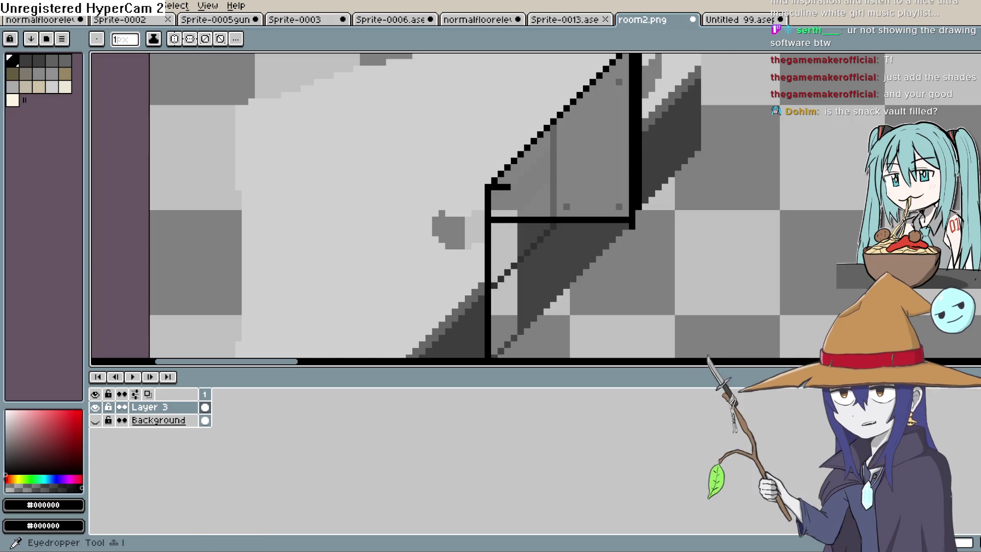
{"action": "left_click", "coordinate": [552, 192]}
{"action": "key", "text": "b"}
{"action": "left_click_drag", "start_coordinate": [526, 213], "coordinate": [495, 213]}
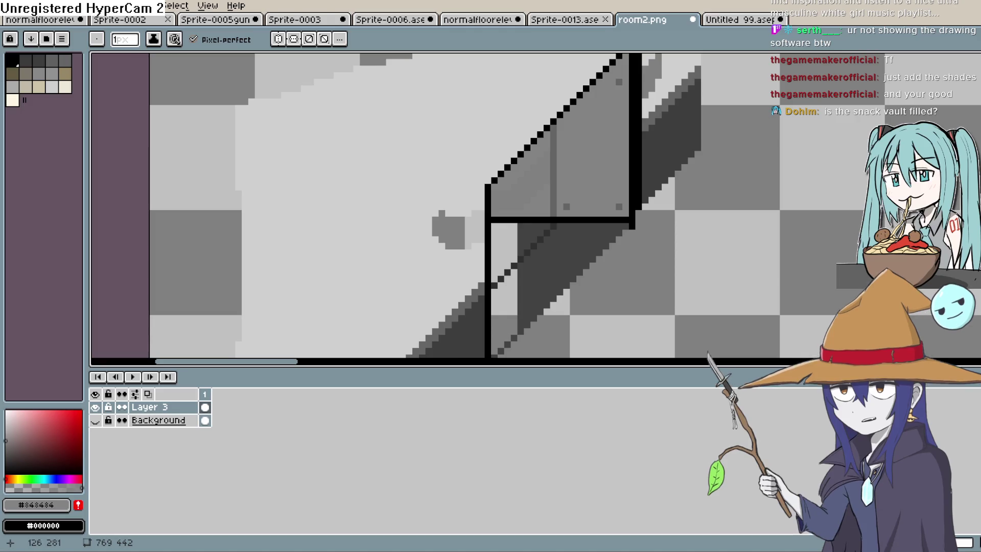
- Fill the area below the ledge with dark grey #424242
{"action": "key", "text": "i"}
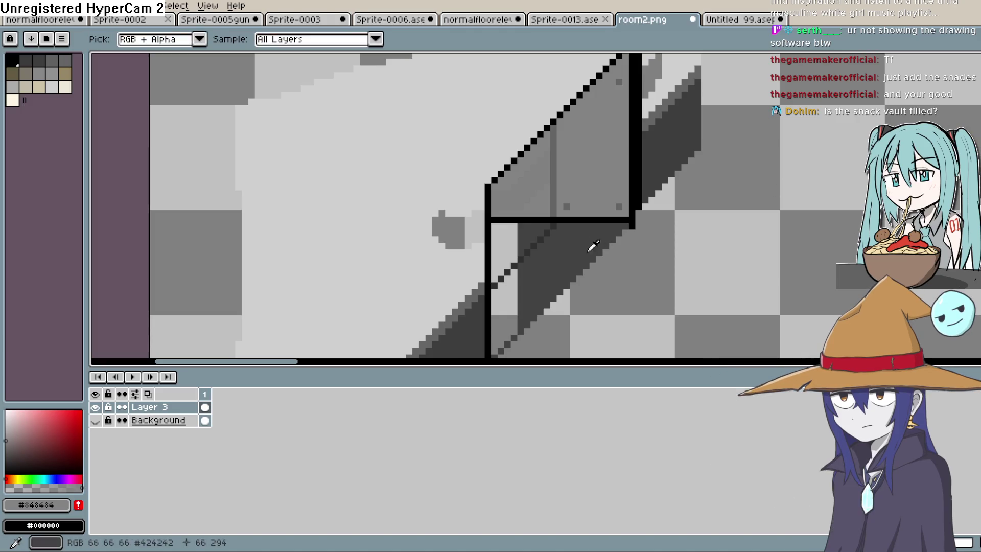
{"action": "left_click", "coordinate": [537, 228]}
{"action": "key", "text": "shift+g"}
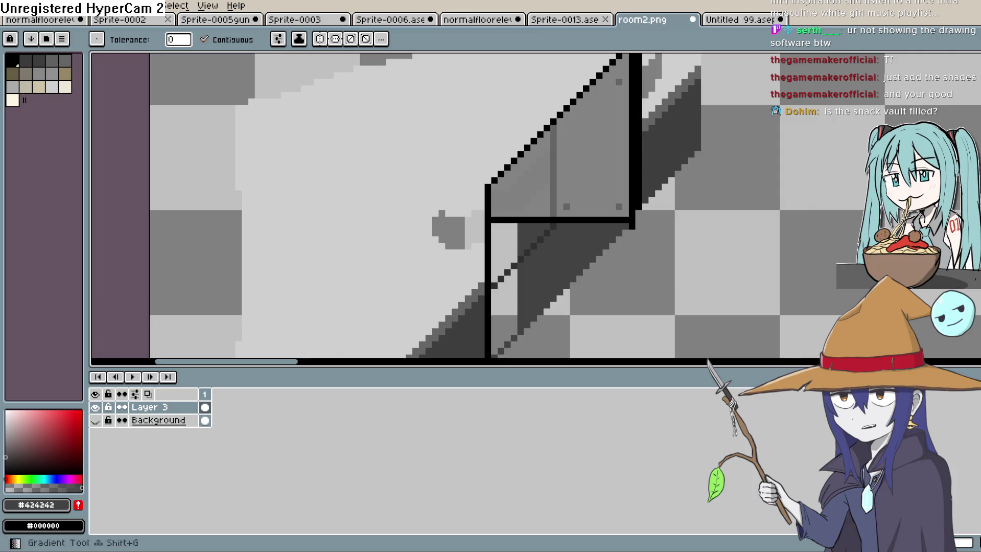
{"action": "left_click", "coordinate": [511, 247]}
{"action": "left_click", "coordinate": [512, 289]}
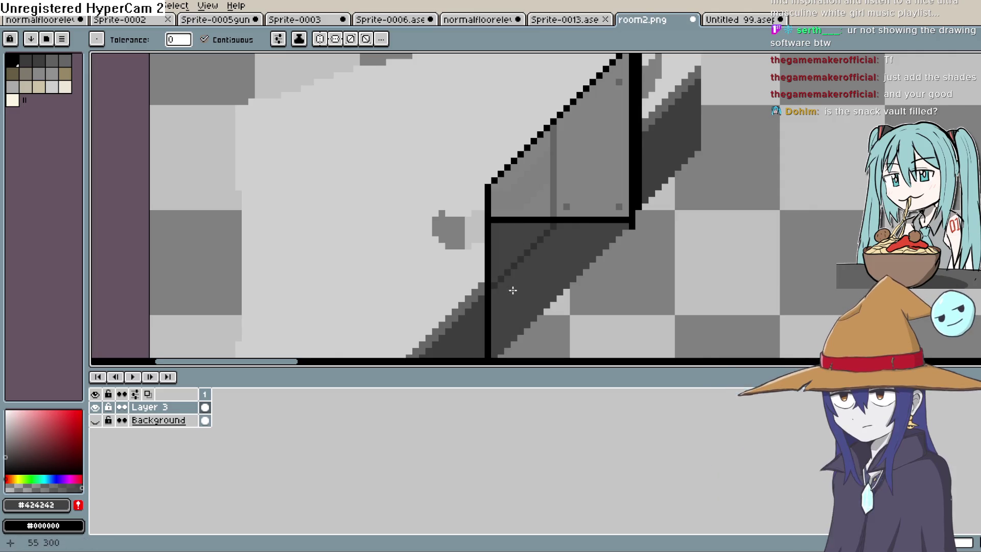
{"action": "scroll", "coordinate": [588, 273], "scroll_direction": "down", "scroll_amount": 4}
{"action": "scroll", "coordinate": [684, 159], "scroll_direction": "up", "scroll_amount": 3}
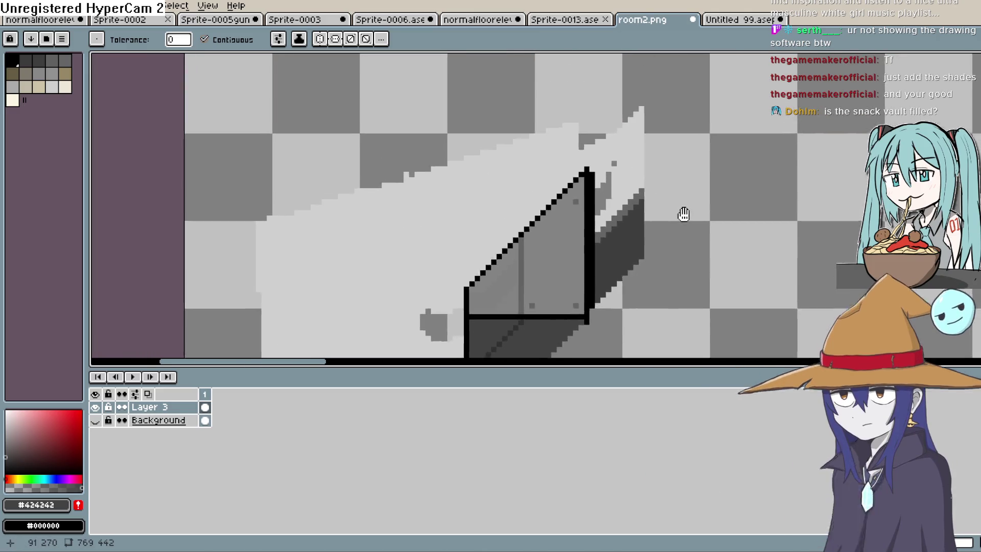
- Paint light grey #cfcfcf strokes beside the panel and over the blob's grey pixels
{"action": "left_click", "coordinate": [679, 180], "text": "alt"}
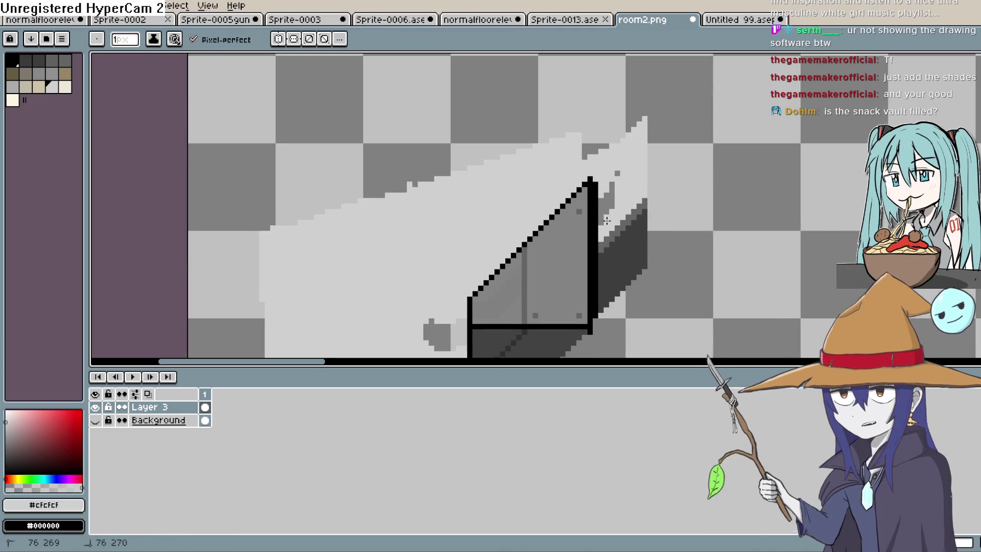
{"action": "left_click_drag", "start_coordinate": [602, 212], "coordinate": [612, 181]}
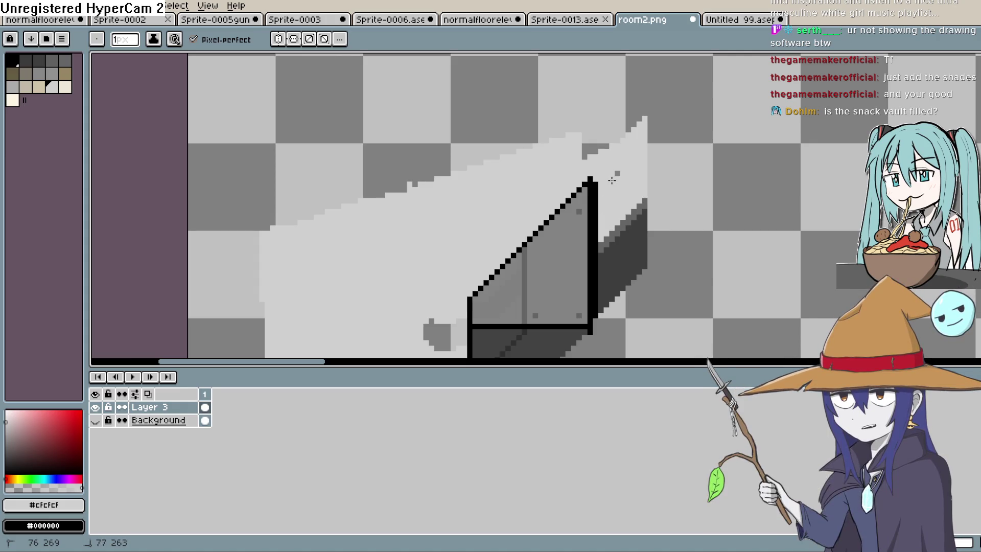
{"action": "scroll", "coordinate": [659, 146], "scroll_direction": "up", "scroll_amount": 1}
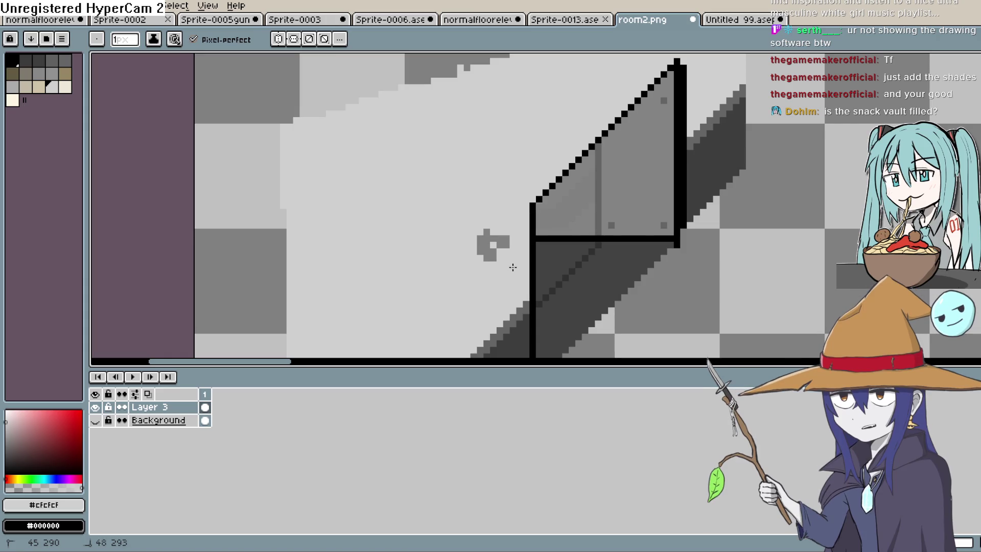
{"action": "left_click_drag", "start_coordinate": [506, 242], "coordinate": [488, 233]}
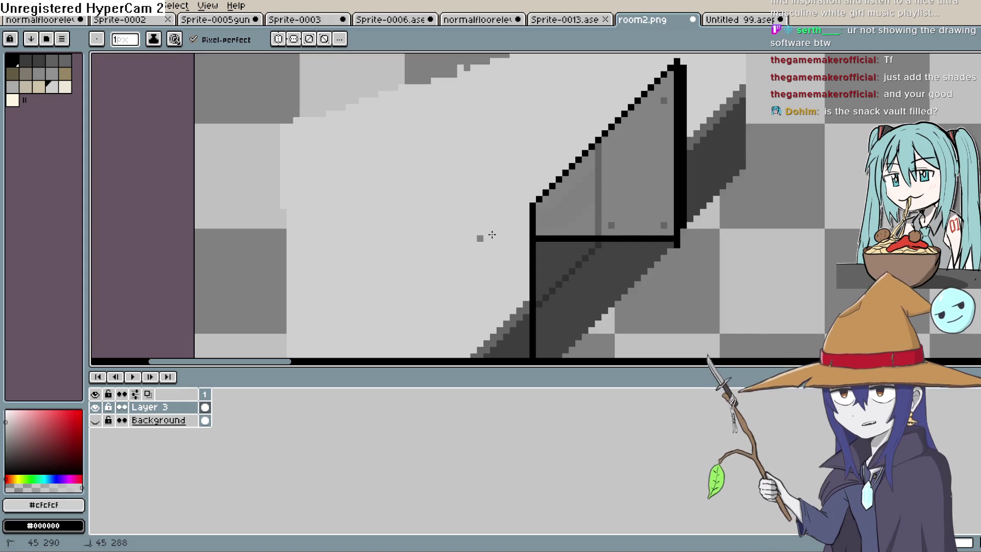
{"action": "scroll", "coordinate": [624, 256], "scroll_direction": "down", "scroll_amount": 3}
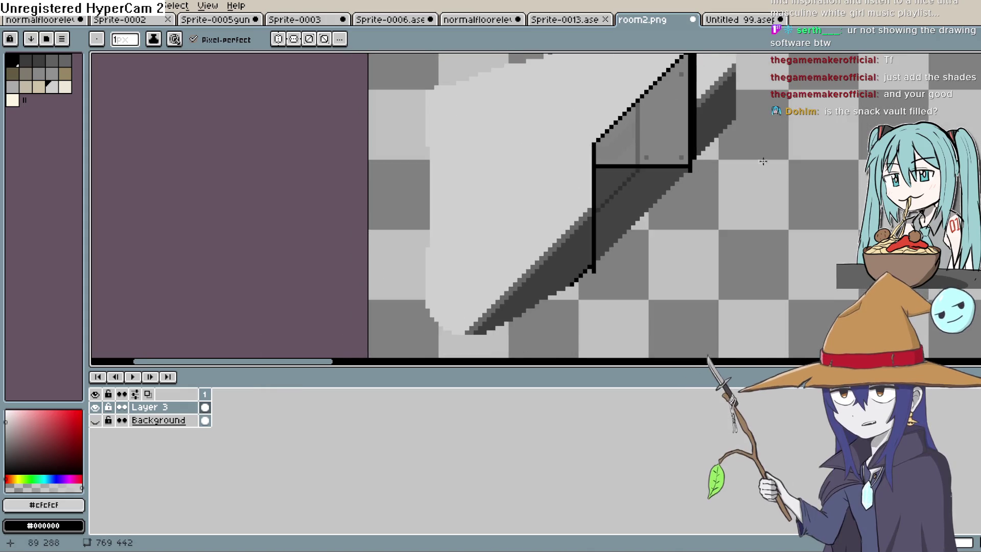
- Draw a black diagonal line down-left from the box's lower-left corner
{"action": "key", "text": "i"}
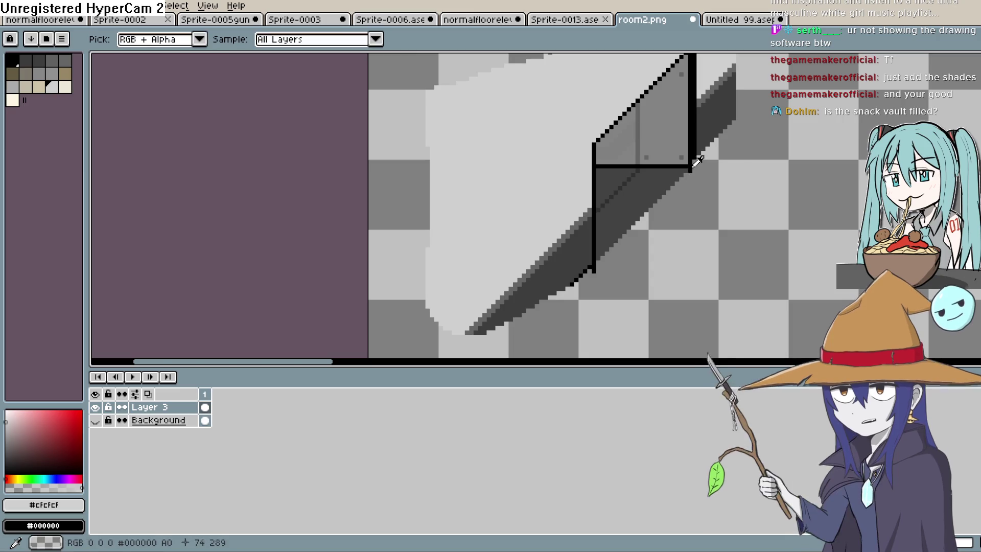
{"action": "left_click", "coordinate": [693, 164]}
{"action": "key", "text": "l"}
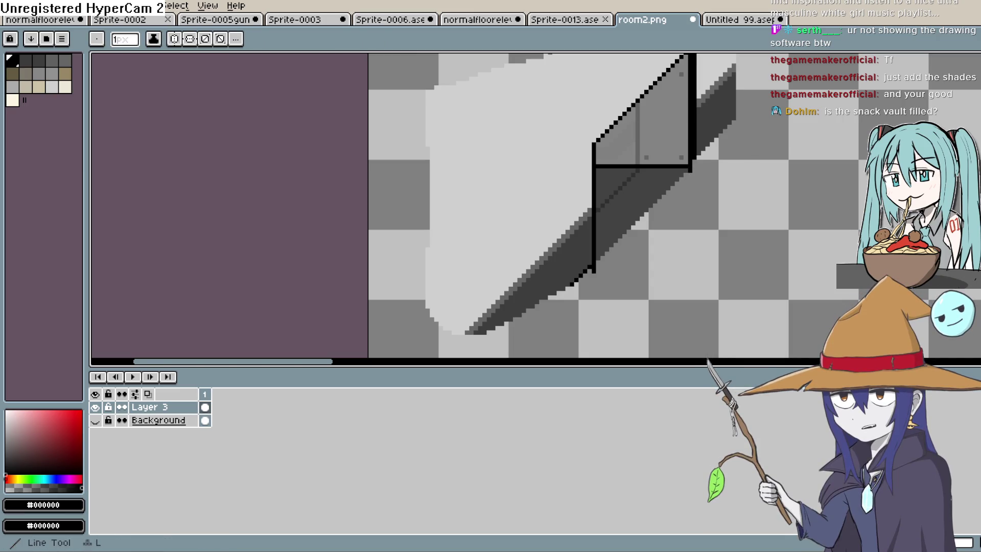
{"action": "left_click_drag", "start_coordinate": [595, 269], "coordinate": [696, 165]}
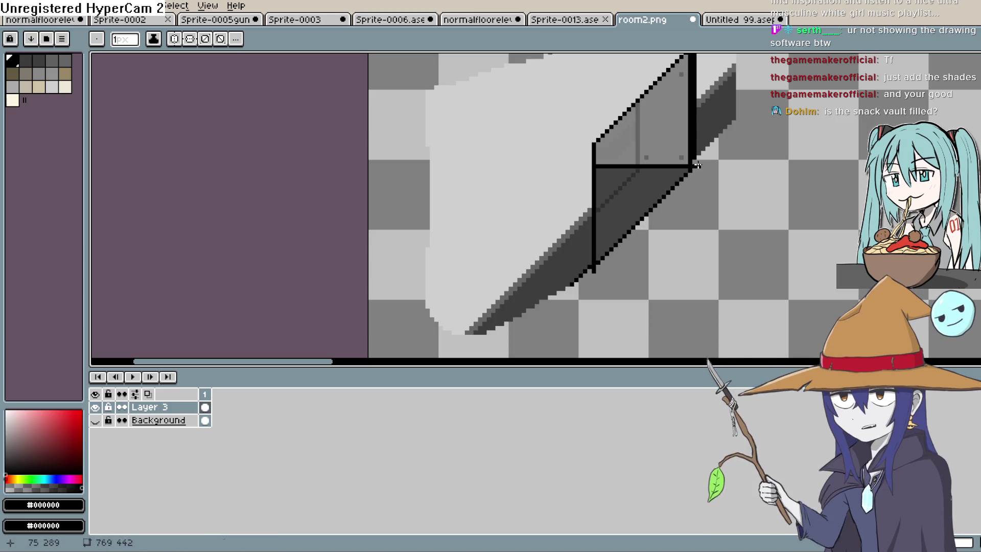
{"action": "left_click_drag", "start_coordinate": [591, 267], "coordinate": [514, 341]}
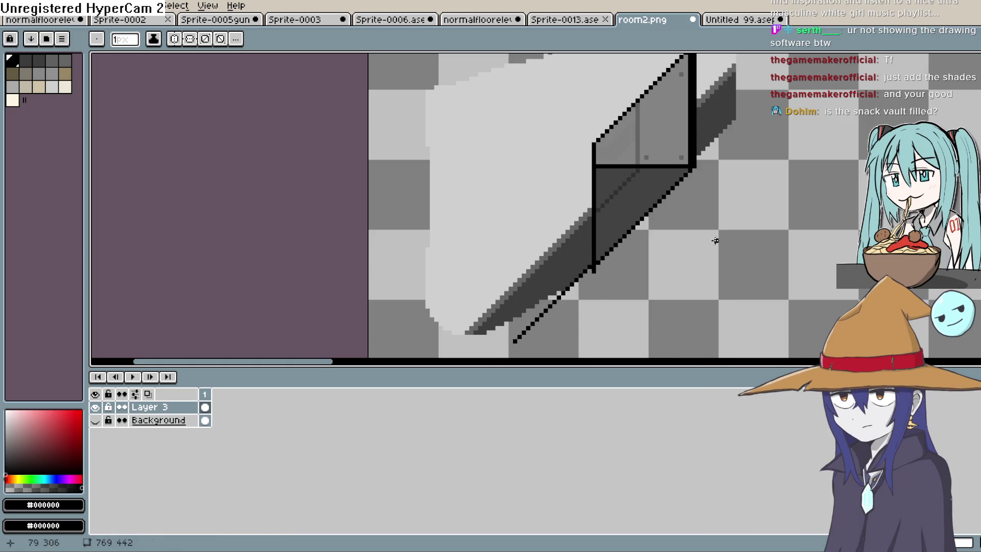
{"action": "scroll", "coordinate": [700, 248], "scroll_direction": "down", "scroll_amount": 2}
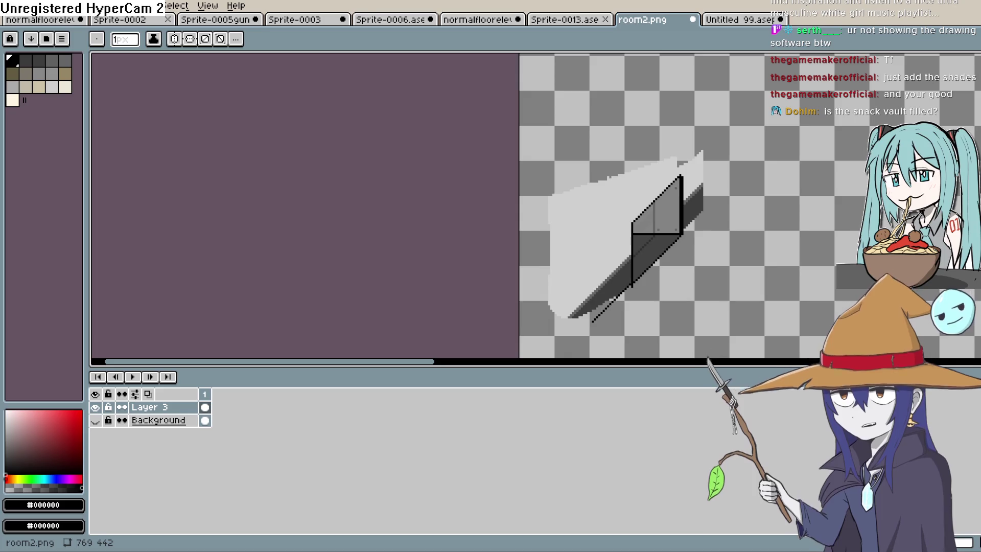
{"action": "key", "text": "w"}
- Magic-wand select the light-grey wall shape and delete it, leaving the panel on transparency
{"action": "left_click", "coordinate": [625, 274]}
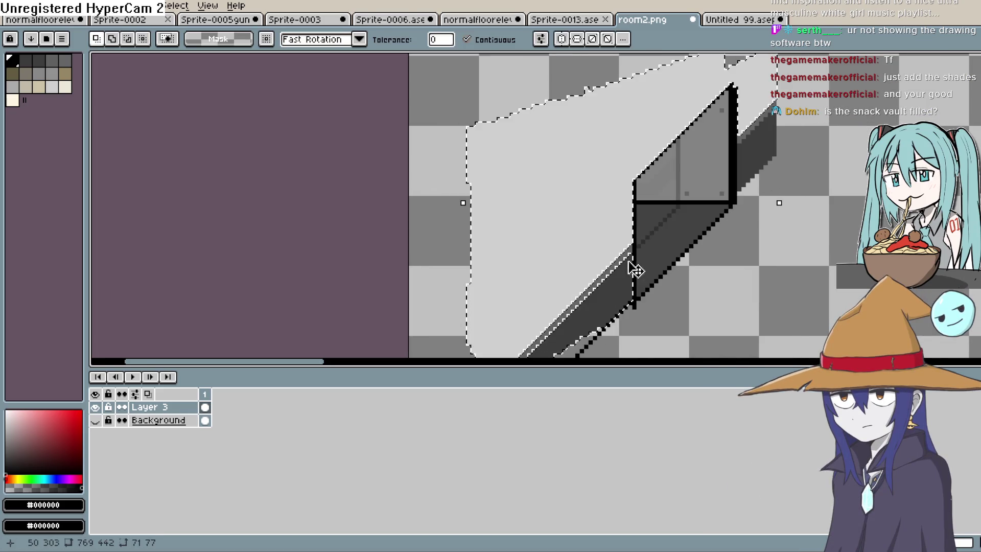
{"action": "scroll", "coordinate": [630, 273], "scroll_direction": "up", "scroll_amount": 2}
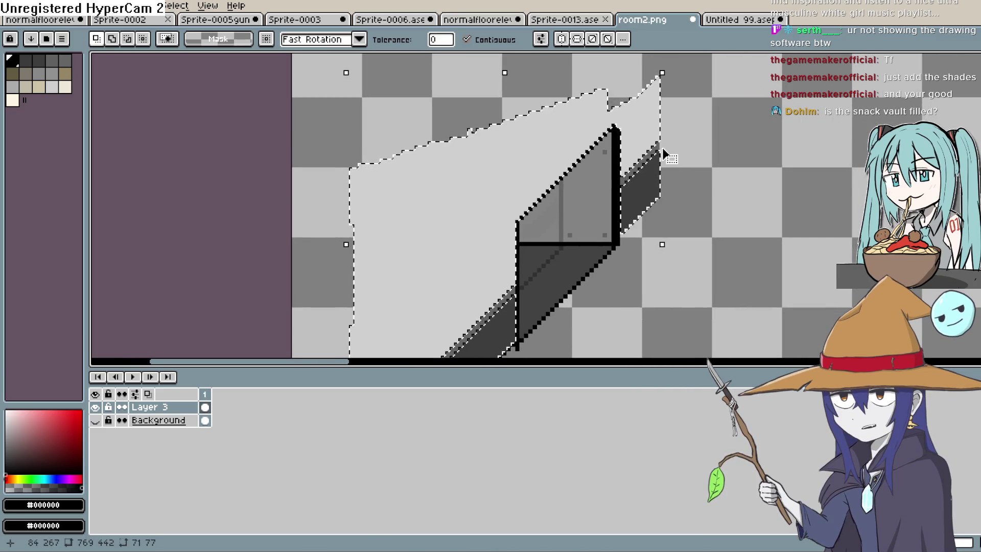
{"action": "scroll", "coordinate": [659, 156], "scroll_direction": "down", "scroll_amount": 5}
{"action": "scroll", "coordinate": [659, 156], "scroll_direction": "left", "scroll_amount": 5}
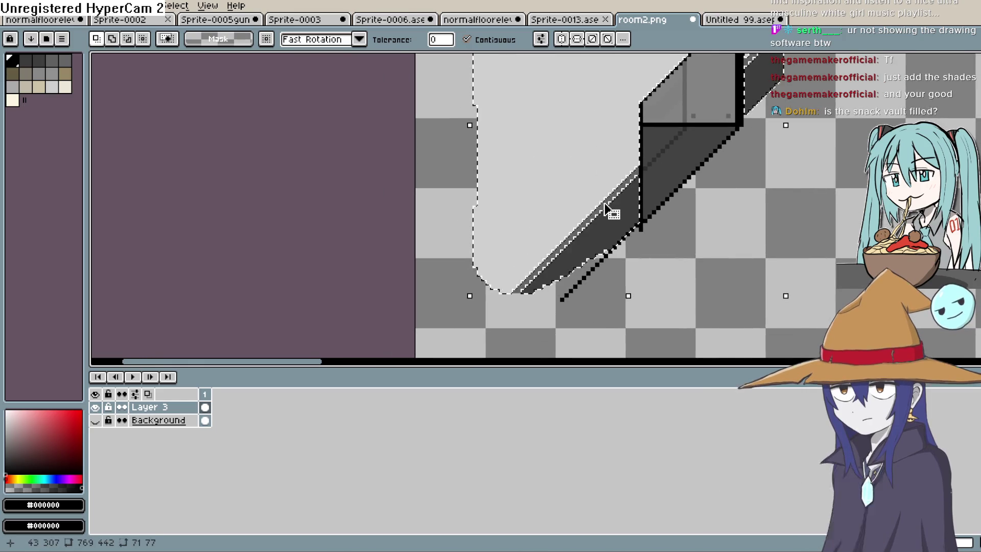
{"action": "key", "text": "Delete"}
{"action": "left_click_drag", "start_coordinate": [802, 163], "coordinate": [771, 236]}
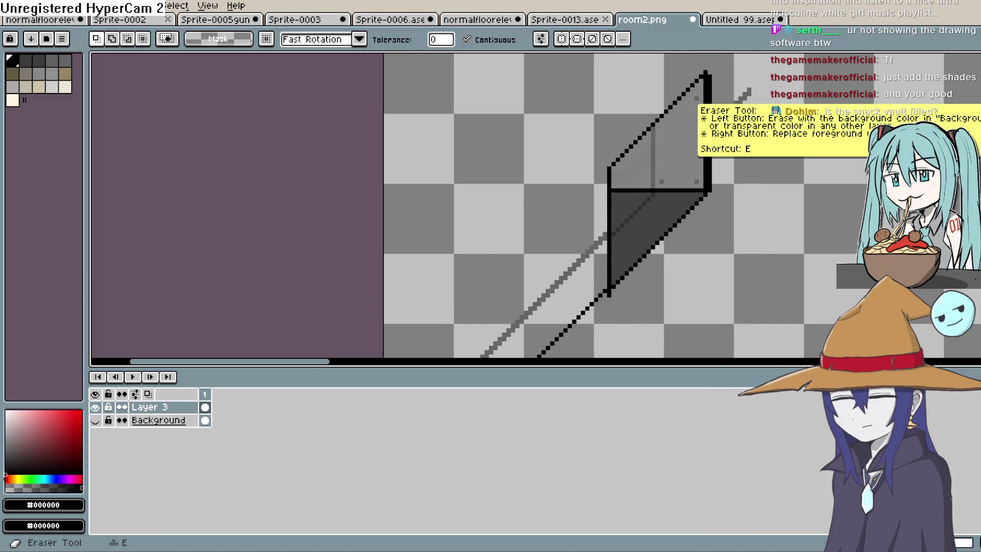
- Erase the leftover grey and black diagonal lines below the panel
{"action": "left_click", "coordinate": [973, 112]}
{"action": "left_click_drag", "start_coordinate": [749, 94], "coordinate": [720, 127]}
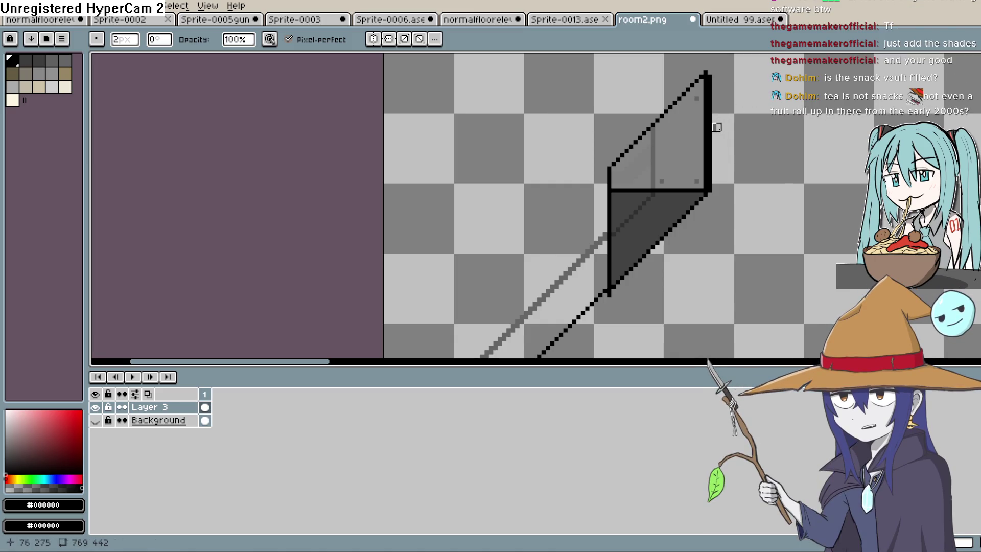
{"action": "left_click_drag", "start_coordinate": [742, 240], "coordinate": [804, 193]}
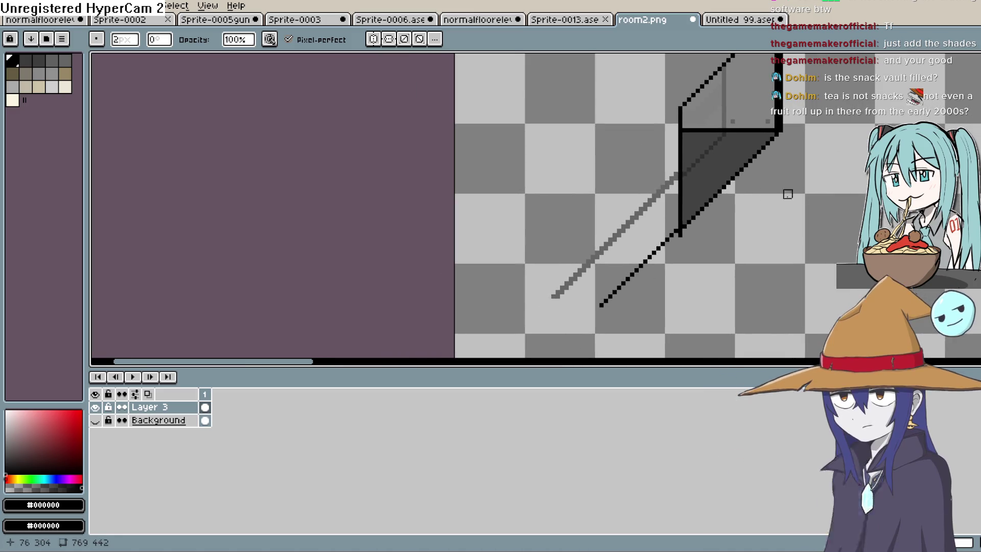
{"action": "left_click_drag", "start_coordinate": [673, 176], "coordinate": [595, 255]}
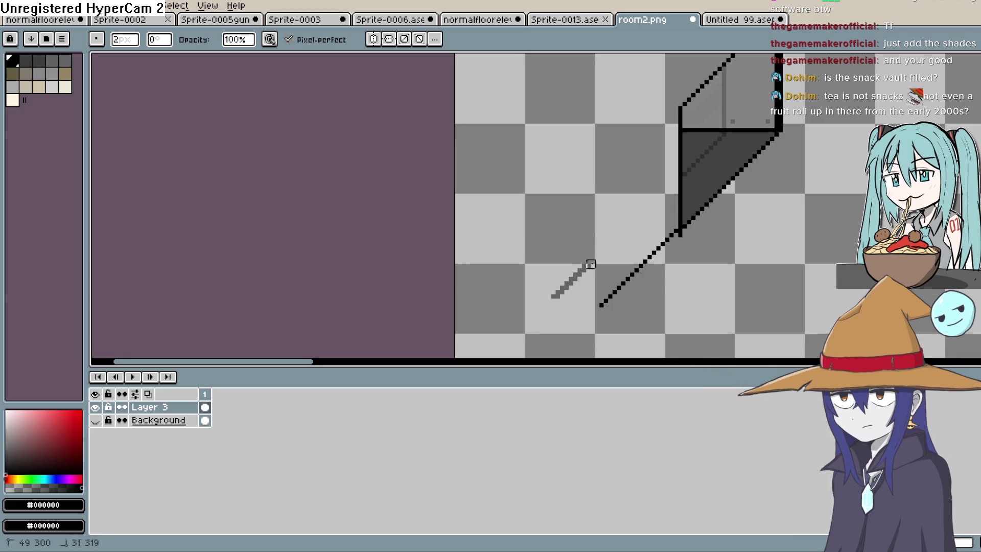
{"action": "left_click_drag", "start_coordinate": [621, 290], "coordinate": [664, 232]}
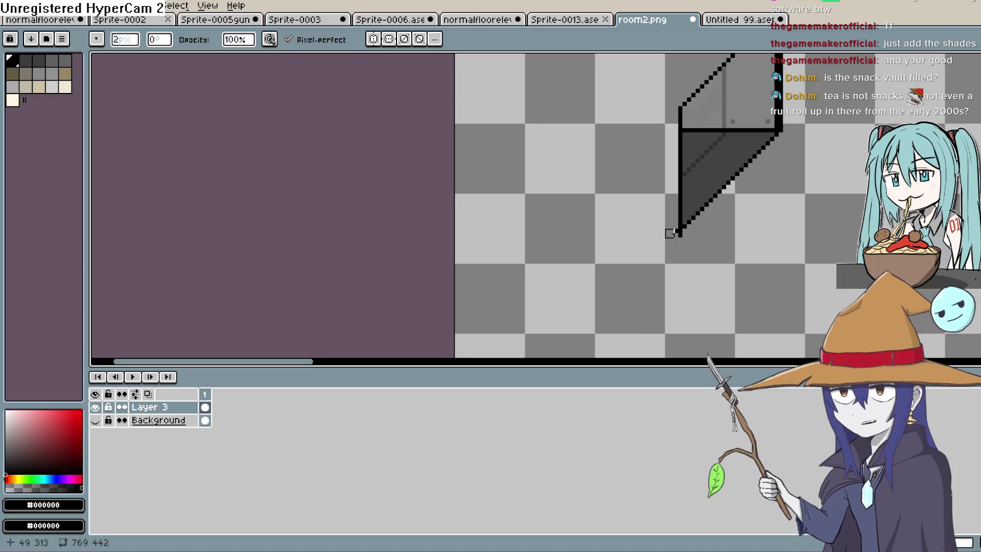
{"action": "left_click", "coordinate": [676, 232]}
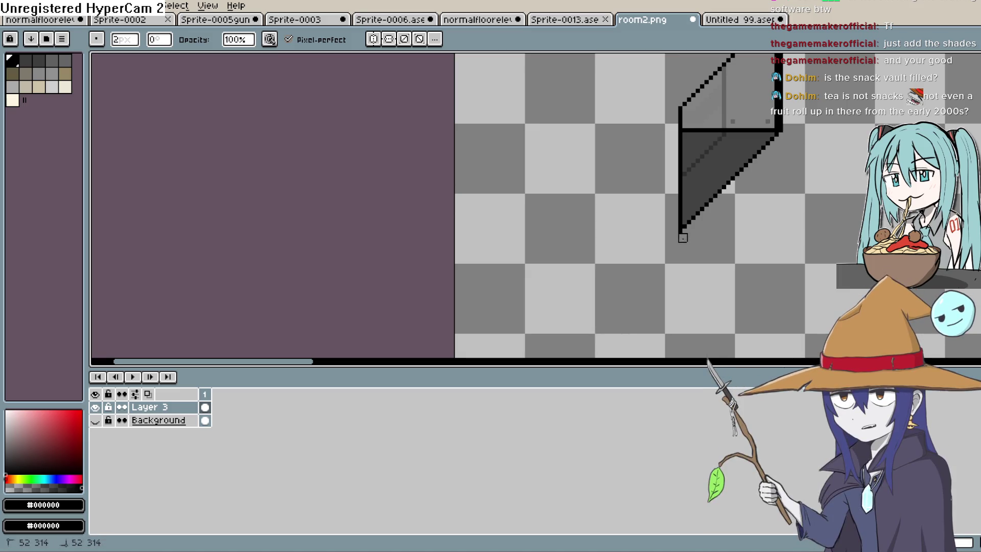
{"action": "scroll", "coordinate": [774, 207], "scroll_direction": "down", "scroll_amount": 1}
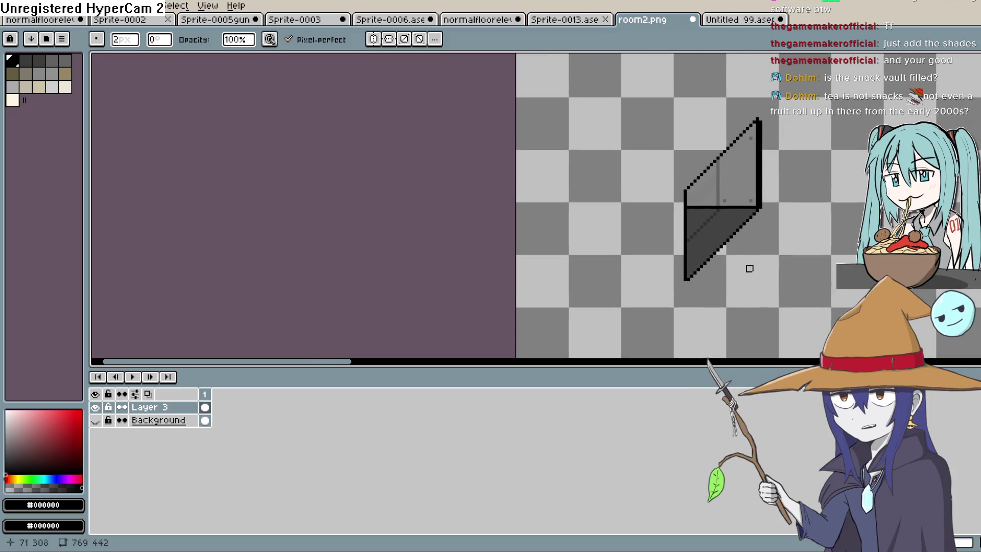
{"action": "scroll", "coordinate": [719, 229], "scroll_direction": "down", "scroll_amount": 1}
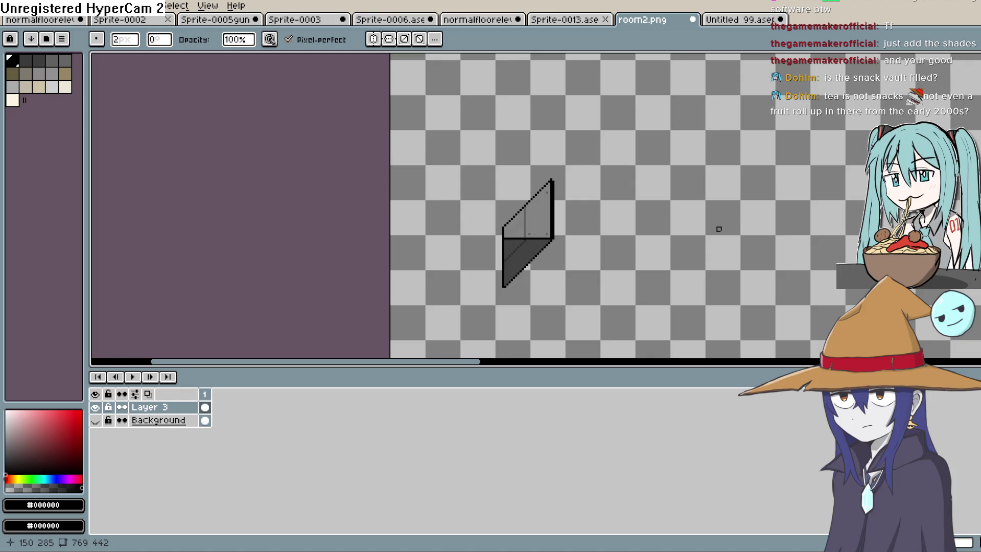
- Export the drawing as vent.png, confirming PNG export without layers
{"action": "left_click", "coordinate": [8, 6]}
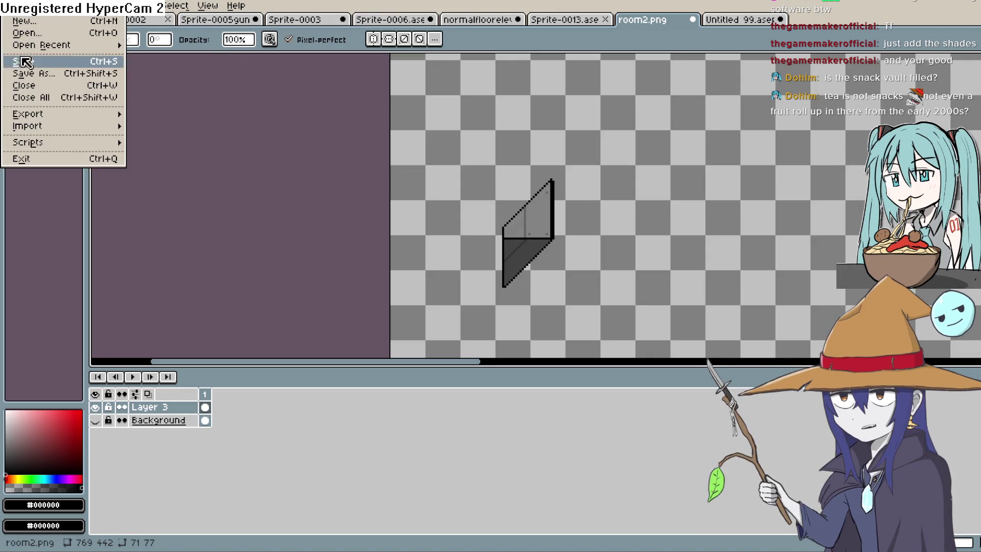
{"action": "mouse_move", "coordinate": [54, 115]}
{"action": "left_click", "coordinate": [146, 115]}
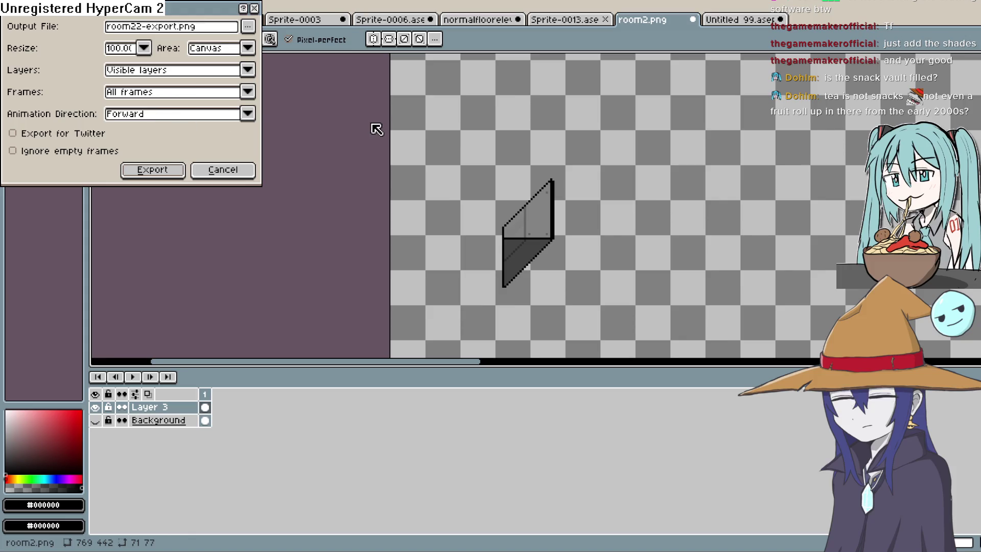
{"action": "left_click", "coordinate": [248, 27]}
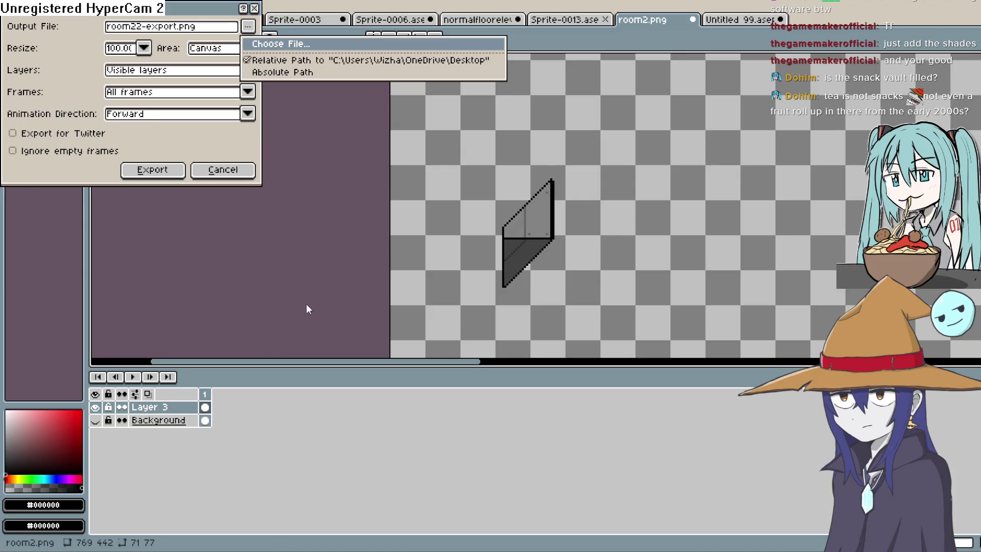
{"action": "key", "text": "Return"}
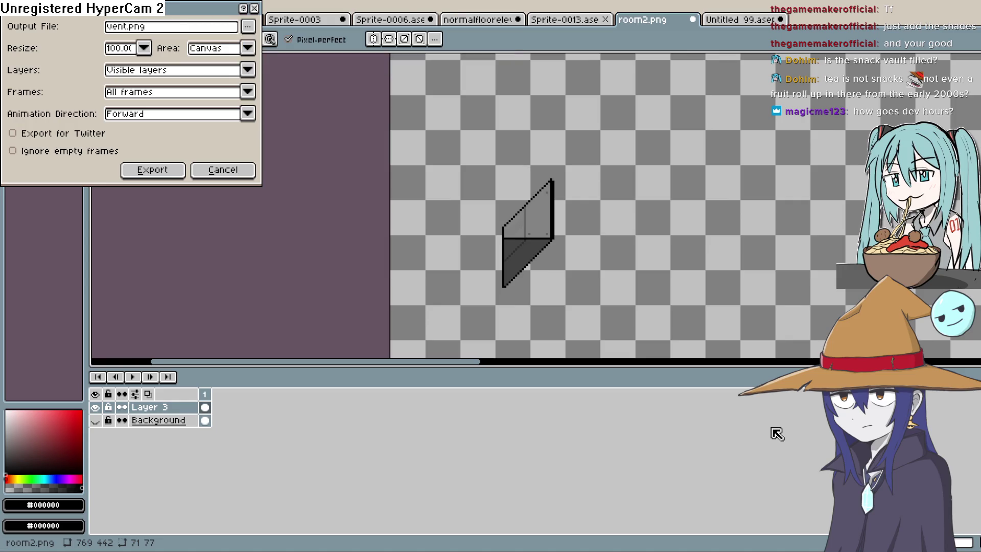
{"action": "left_click", "coordinate": [178, 174]}
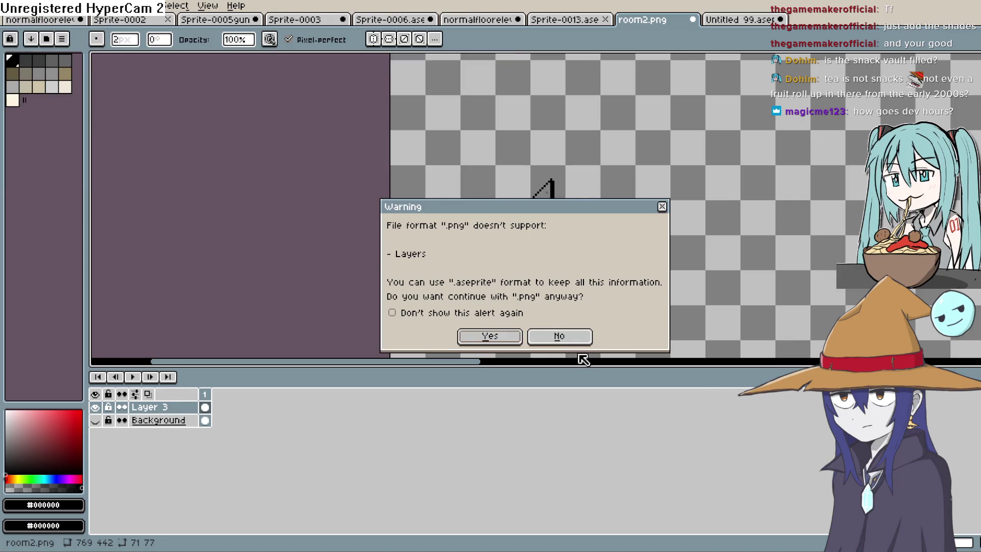
{"action": "left_click", "coordinate": [490, 336]}
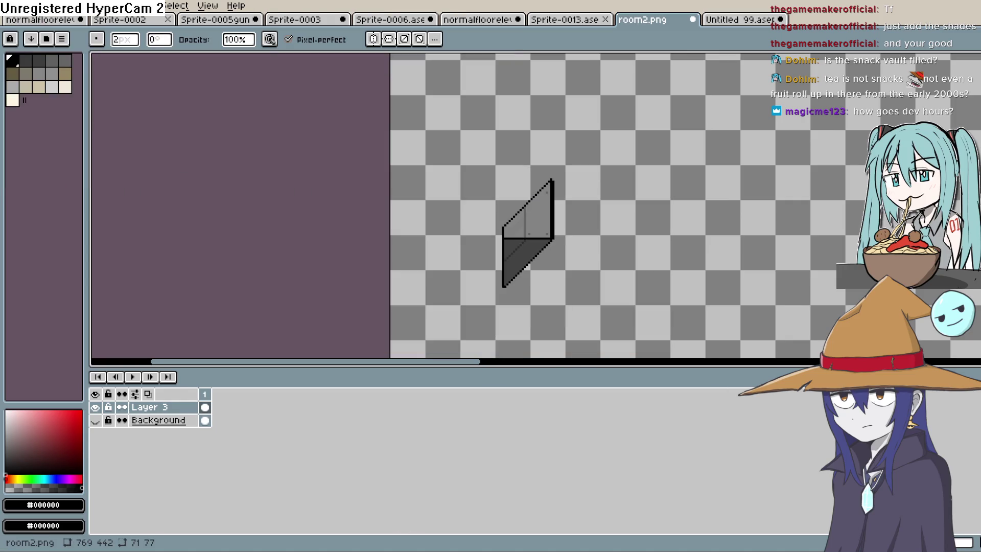
{"action": "key", "text": "alt+Tab"}
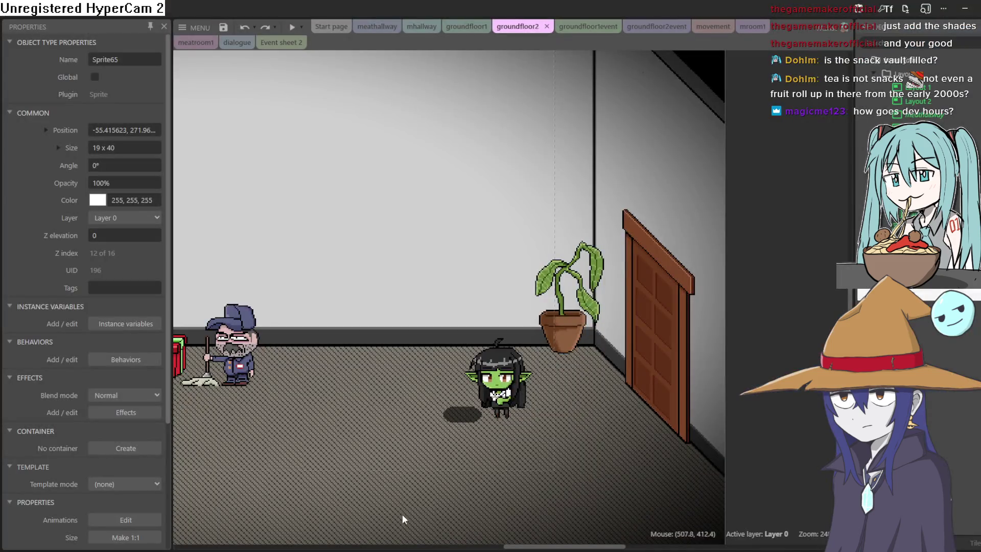
- Open the glass panel sprite's image editor and crop away the empty border
{"action": "scroll", "coordinate": [554, 355], "scroll_direction": "left", "scroll_amount": 10}
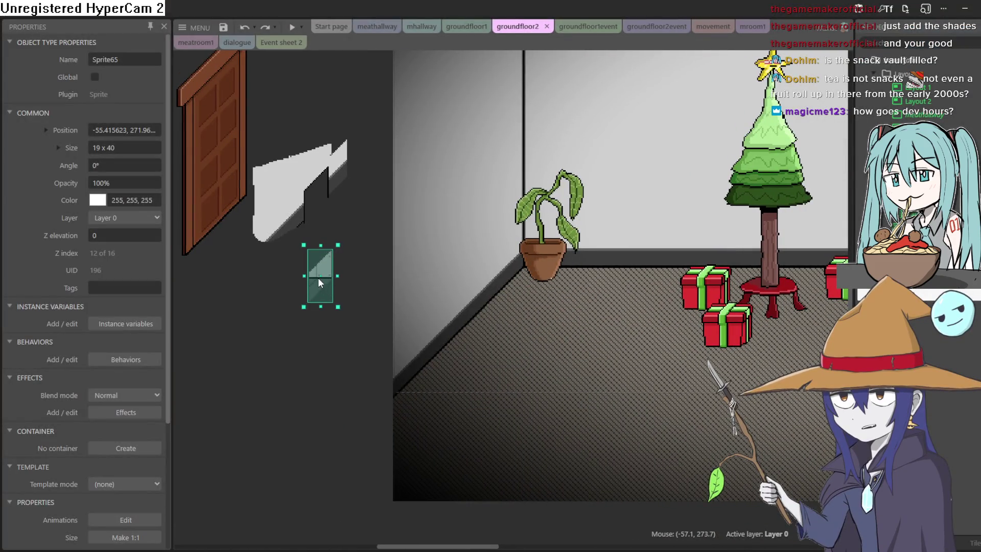
{"action": "double_click", "coordinate": [318, 277]}
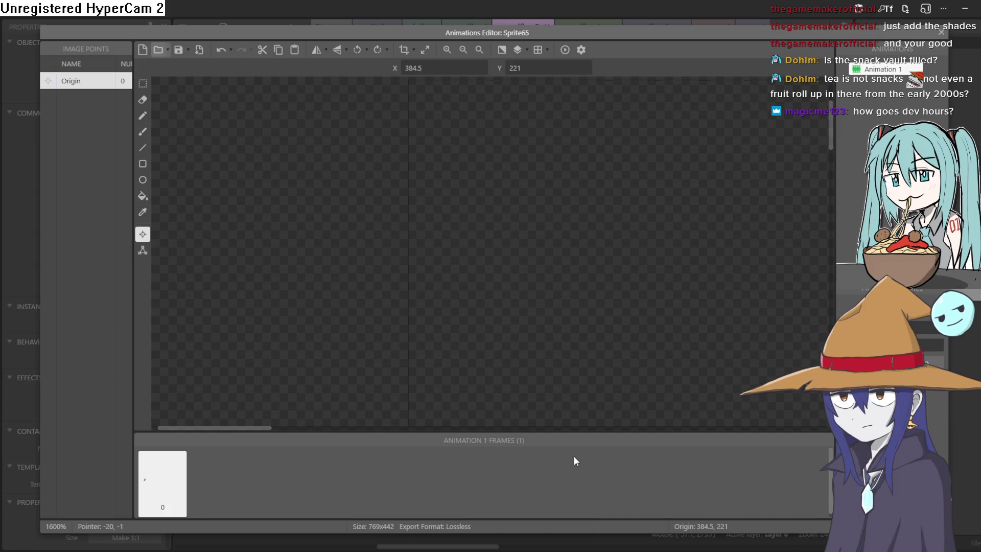
{"action": "left_click", "coordinate": [403, 50]}
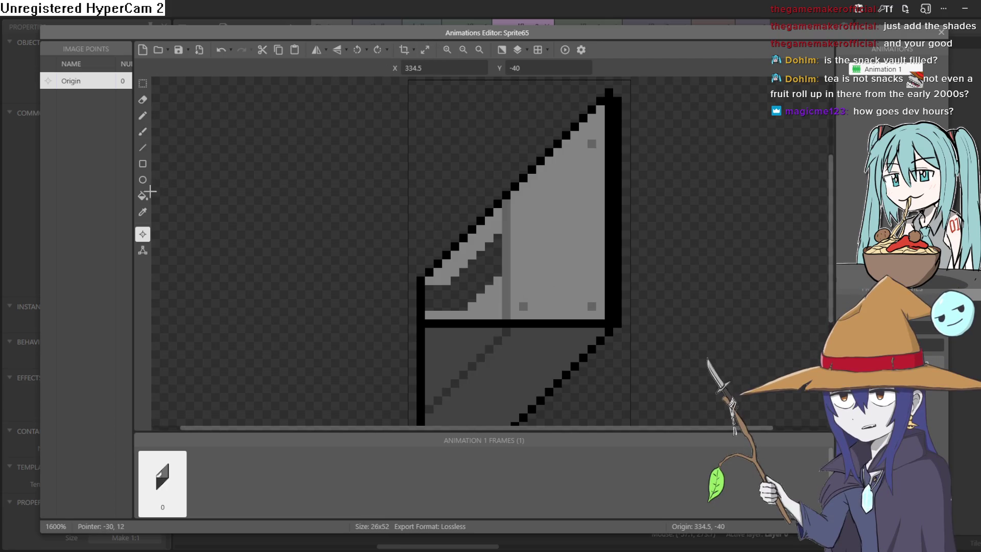
- Paint over the dark staircase pixels with grey, undoing the last stroke to keep the line gap
{"action": "left_click", "coordinate": [146, 215]}
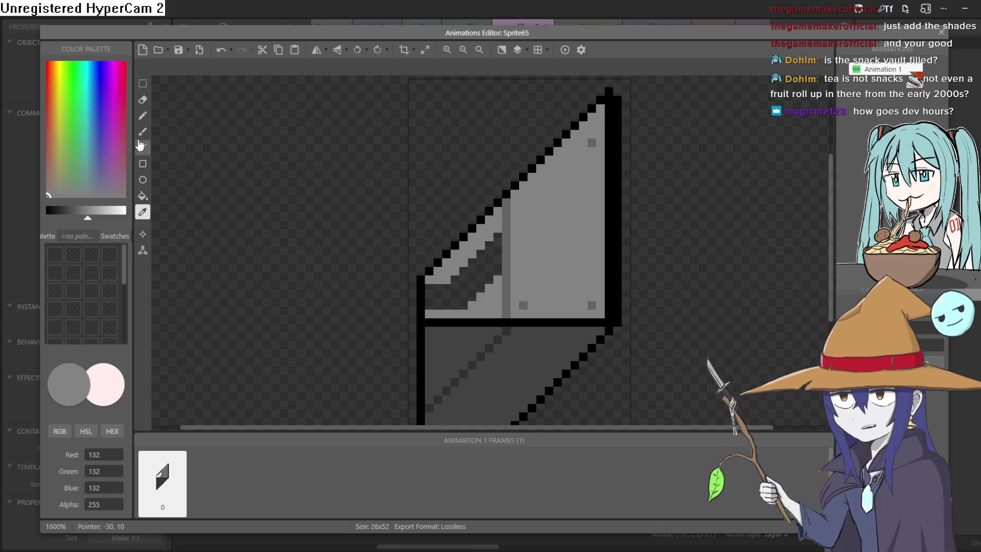
{"action": "left_click", "coordinate": [142, 119]}
{"action": "mouse_move", "coordinate": [467, 271]}
{"action": "left_mouse_down"}
{"action": "mouse_move", "coordinate": [494, 266]}
{"action": "mouse_move", "coordinate": [494, 243]}
{"action": "mouse_move", "coordinate": [472, 262]}
{"action": "left_mouse_up"}
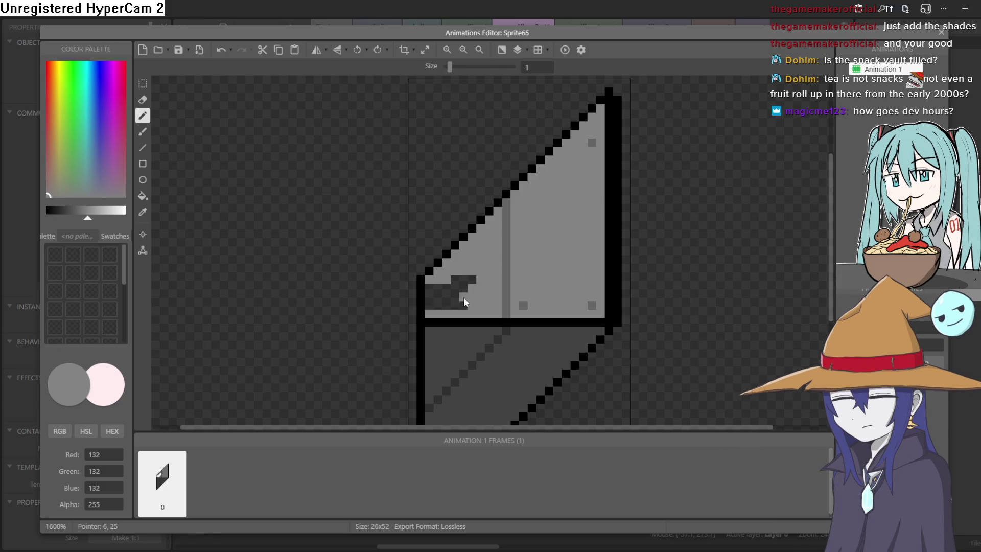
{"action": "mouse_move", "coordinate": [447, 310]}
{"action": "left_mouse_down"}
{"action": "mouse_move", "coordinate": [425, 304]}
{"action": "mouse_move", "coordinate": [464, 286]}
{"action": "left_mouse_up"}
{"action": "key", "text": "ctrl+z"}
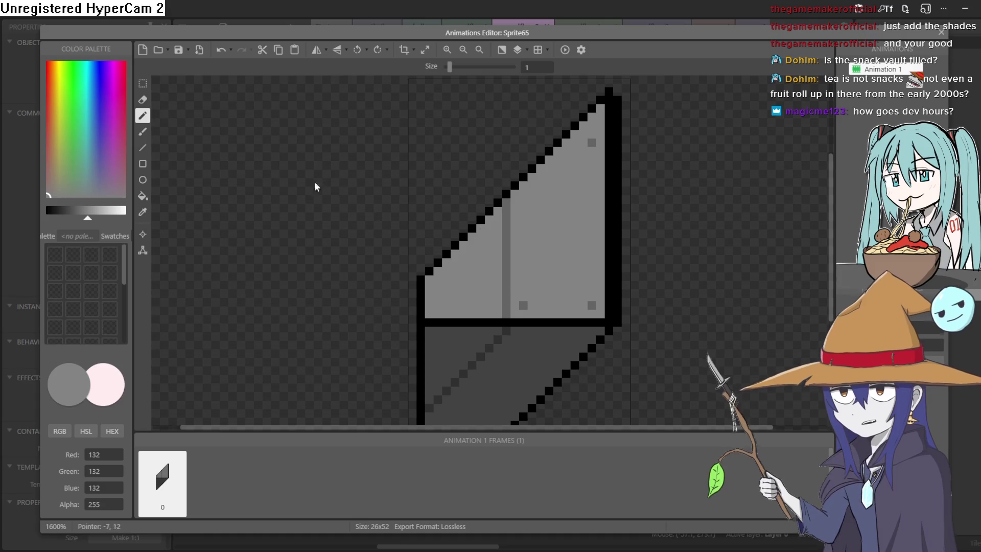
{"action": "scroll", "coordinate": [596, 158], "scroll_direction": "down", "scroll_amount": 2}
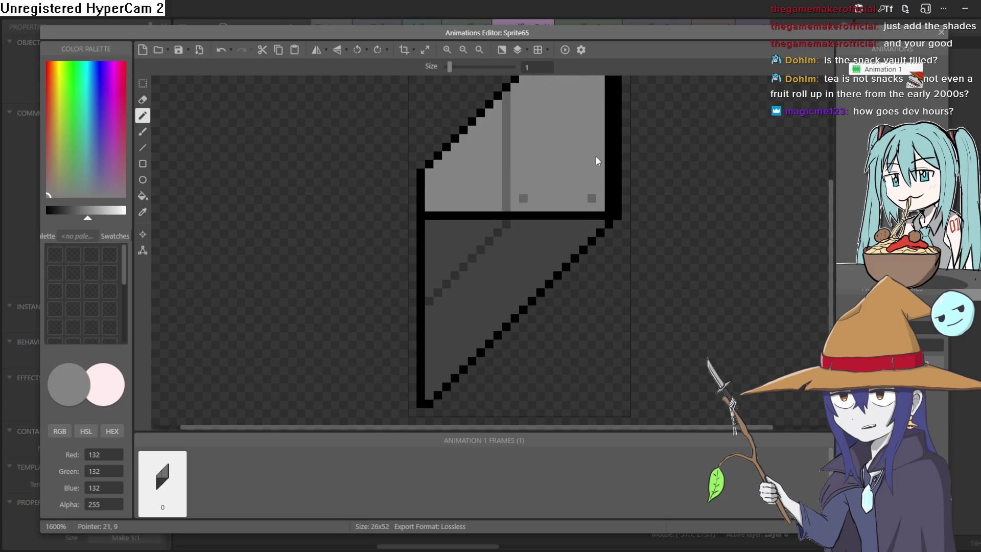
{"action": "scroll", "coordinate": [599, 156], "scroll_direction": "up", "scroll_amount": 5}
{"action": "scroll", "coordinate": [600, 163], "scroll_direction": "down", "scroll_amount": 5}
{"action": "scroll", "coordinate": [601, 161], "scroll_direction": "up", "scroll_amount": 3}
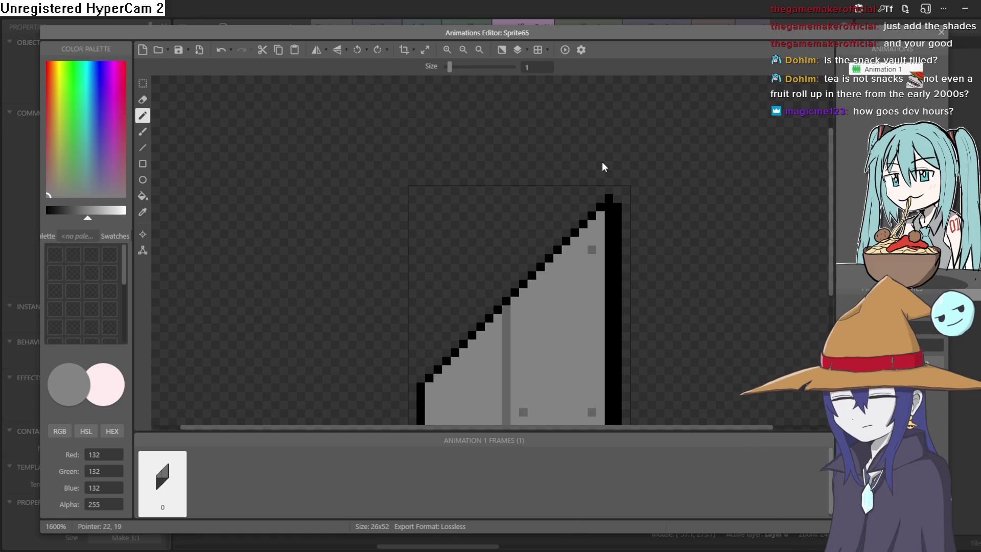
{"action": "scroll", "coordinate": [562, 189], "scroll_direction": "down", "scroll_amount": 2}
{"action": "scroll", "coordinate": [470, 222], "scroll_direction": "up", "scroll_amount": 1}
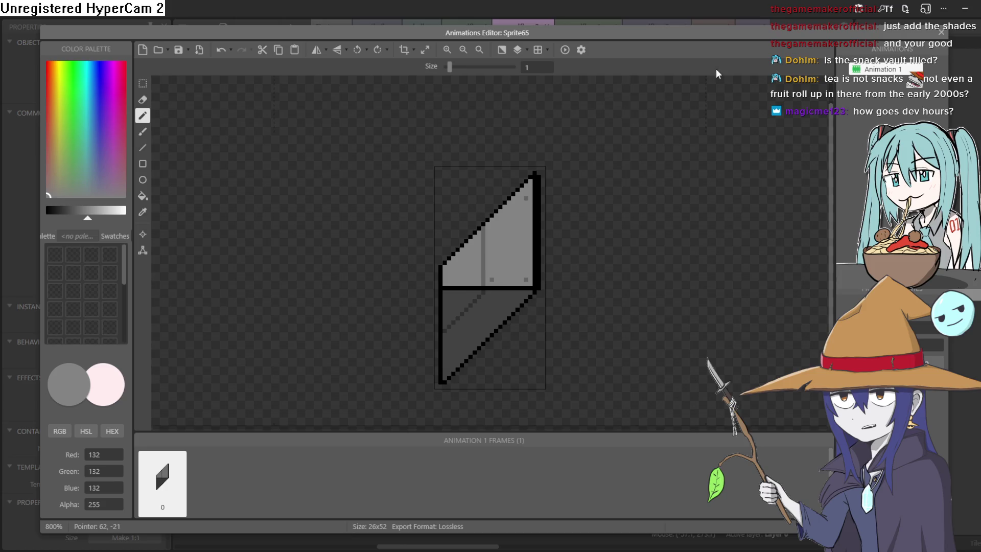
- Set the origin to the sprite's middle (13, 26) and shift the panel slightly right
{"action": "left_click", "coordinate": [143, 235]}
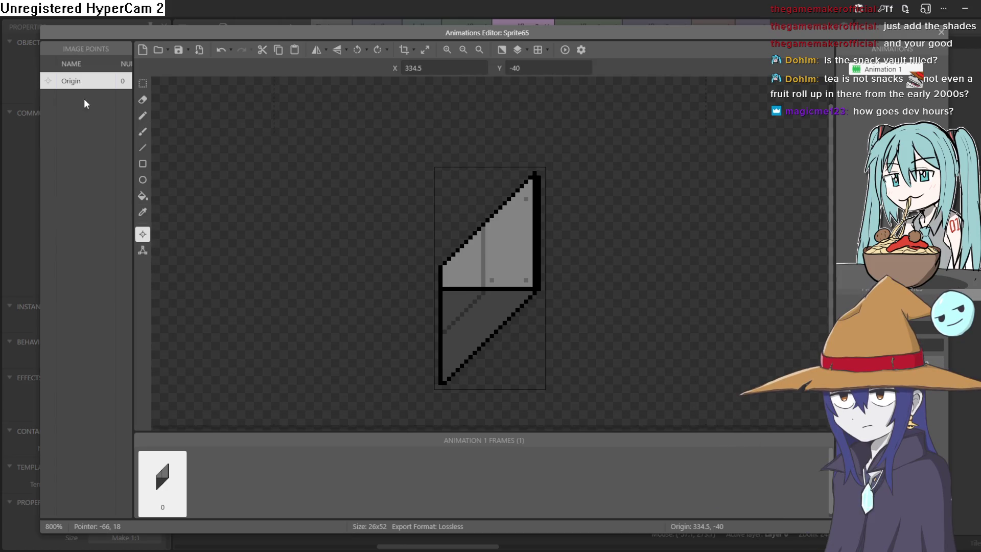
{"action": "right_click", "coordinate": [82, 81]}
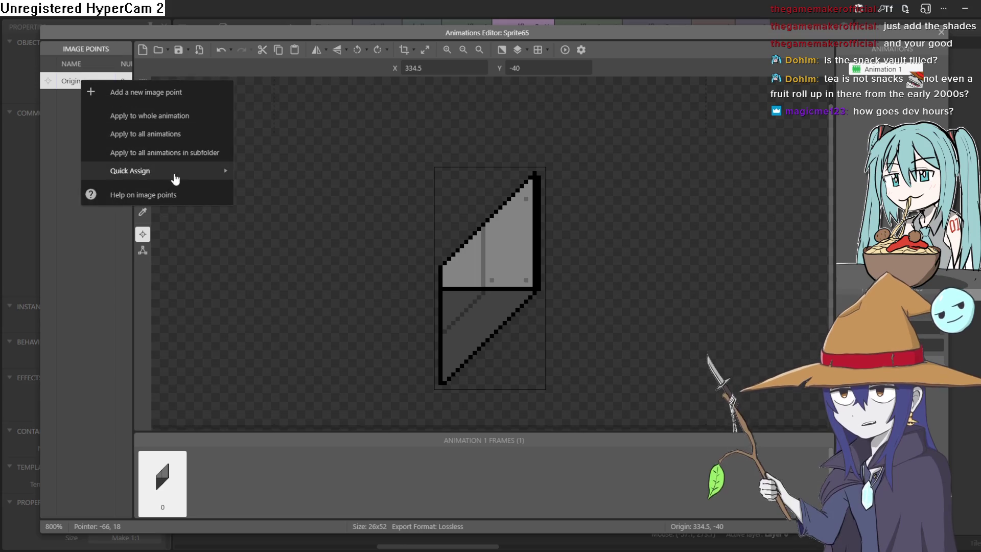
{"action": "mouse_move", "coordinate": [174, 178]}
{"action": "left_click", "coordinate": [285, 250]}
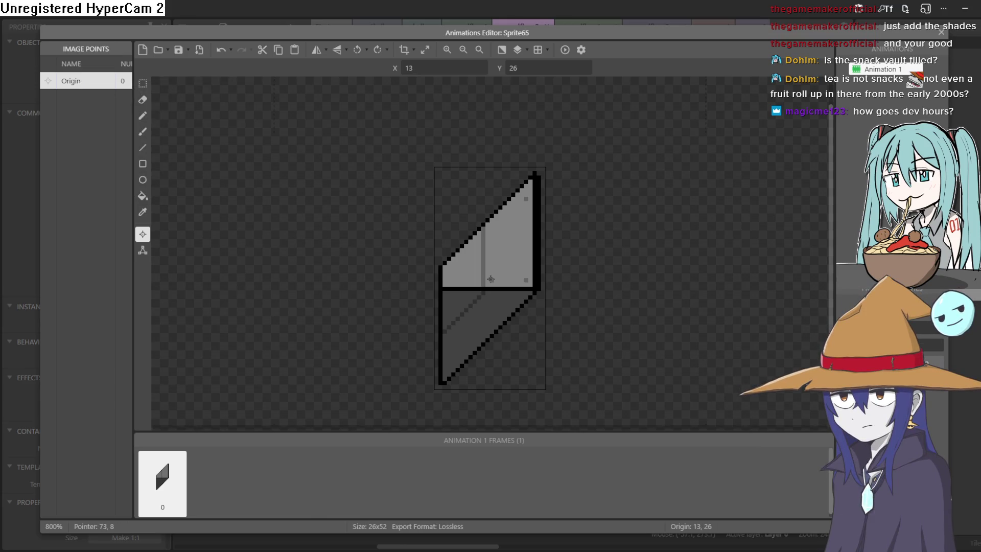
{"action": "left_click", "coordinate": [941, 32]}
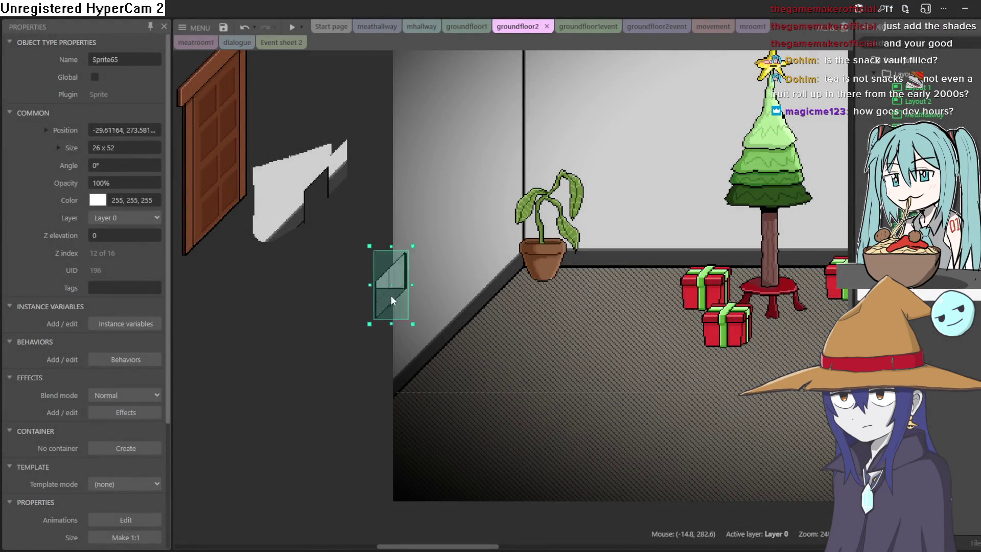
{"action": "left_click_drag", "start_coordinate": [452, 317], "coordinate": [455, 317]}
{"action": "left_click", "coordinate": [292, 27]}
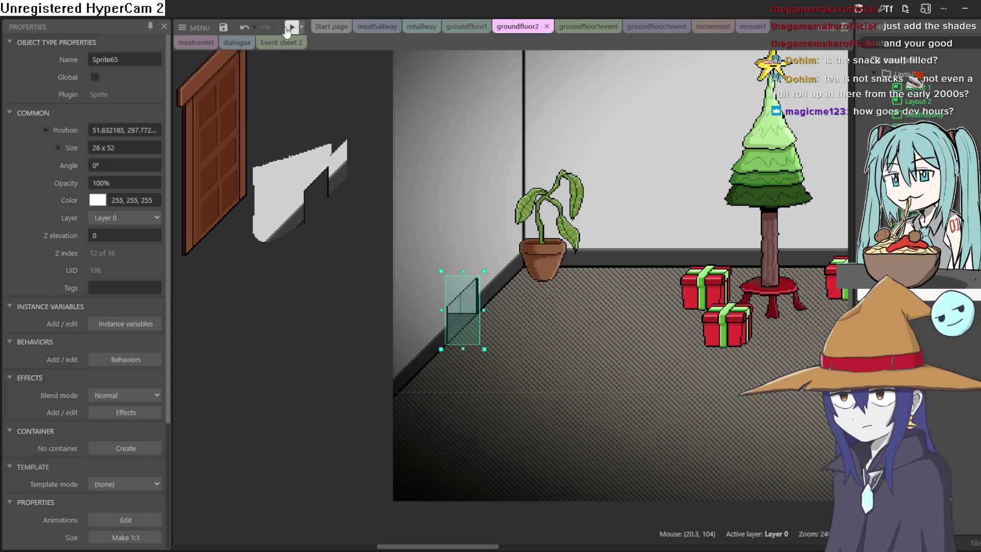
- Walk the goblin past the presents and plant, jumping and crawling near the glass panel
{"action": "key", "text": "Left"}
{"action": "key", "text": "Down"}
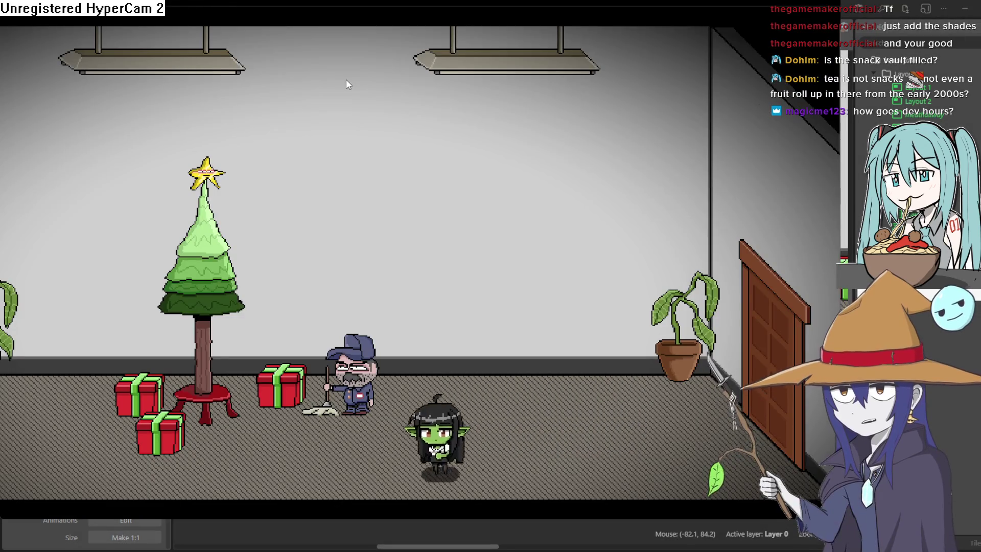
{"action": "key", "text": "Up"}
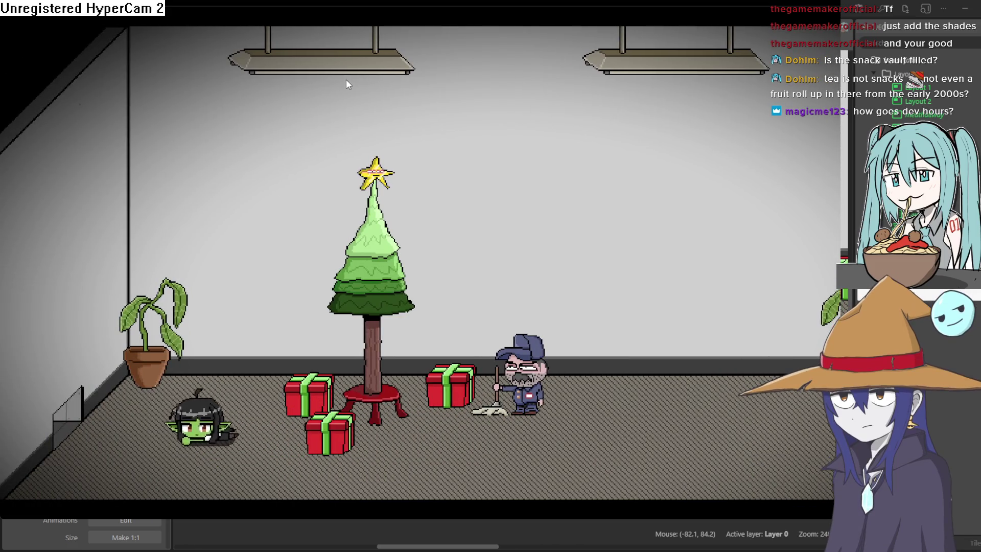
{"action": "key", "text": "Right"}
{"action": "key", "text": "Left"}
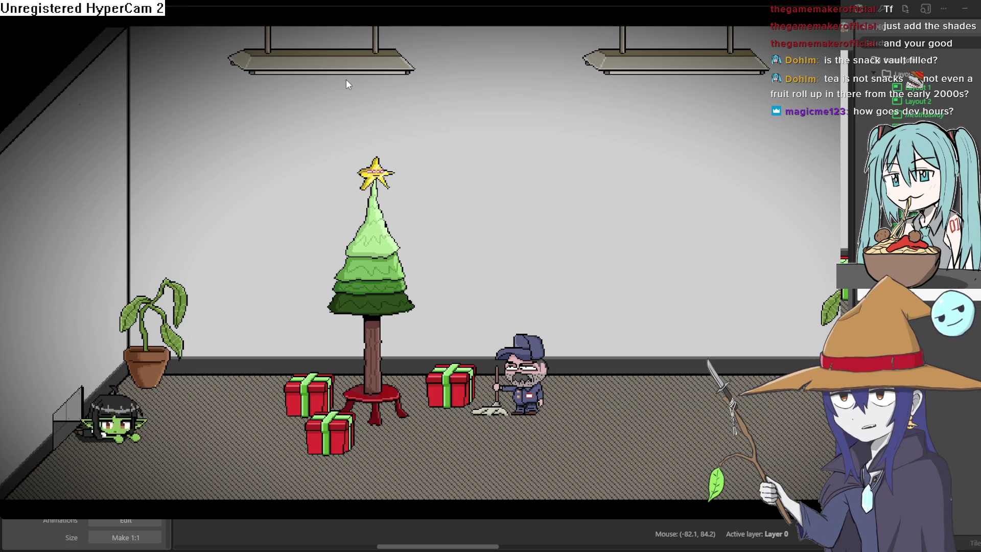
{"action": "key", "text": "Right"}
{"action": "key", "text": "Left"}
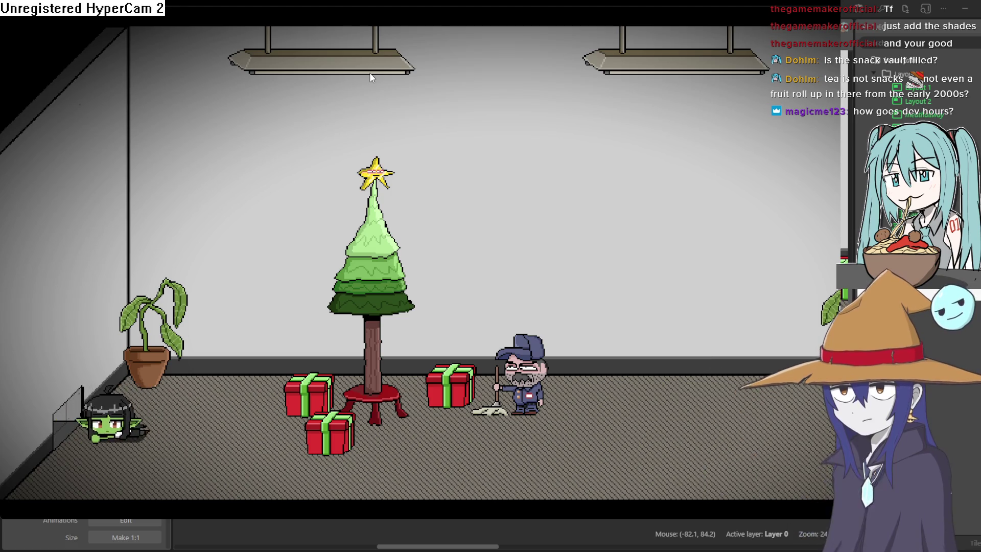
{"action": "key", "text": "Right"}
{"action": "key", "text": "Up"}
{"action": "key", "text": "Right"}
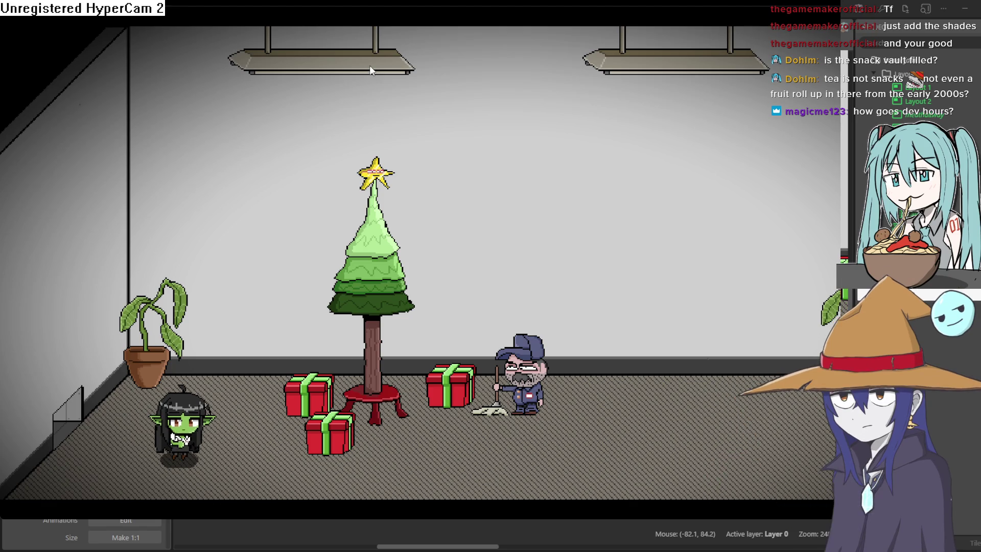
{"action": "key", "text": "Right"}
{"action": "key", "text": "Right"}
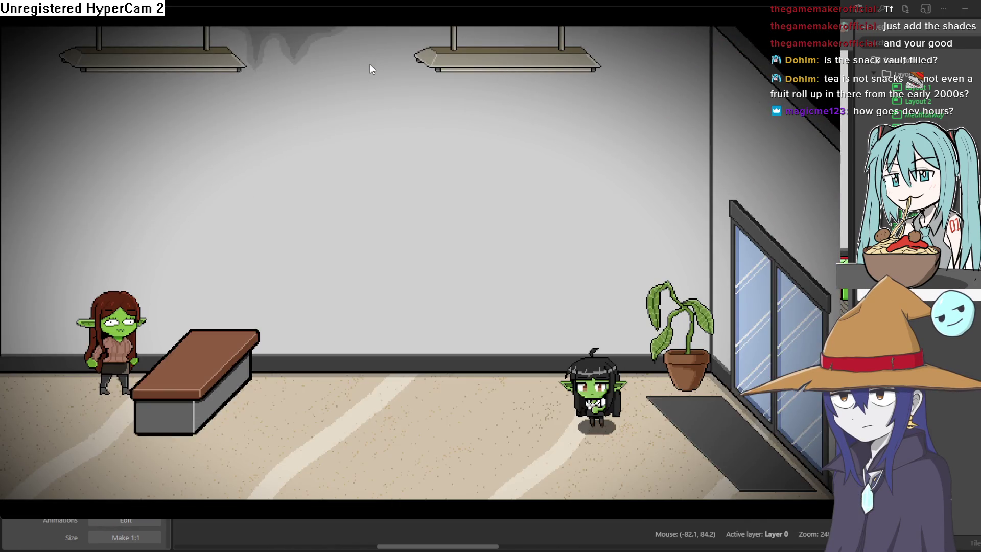
{"action": "key", "text": "Right"}
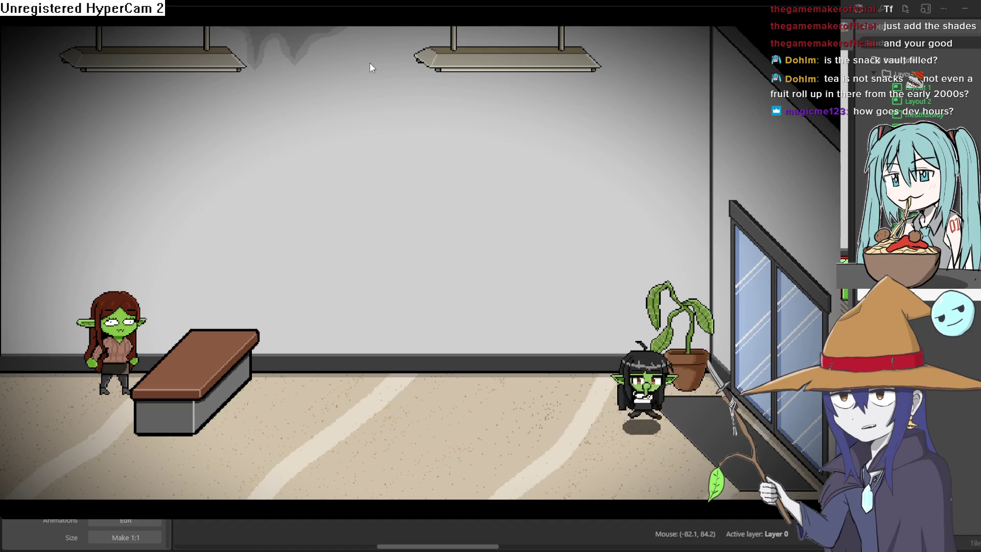
{"action": "key", "text": "Left"}
{"action": "key", "text": "Right"}
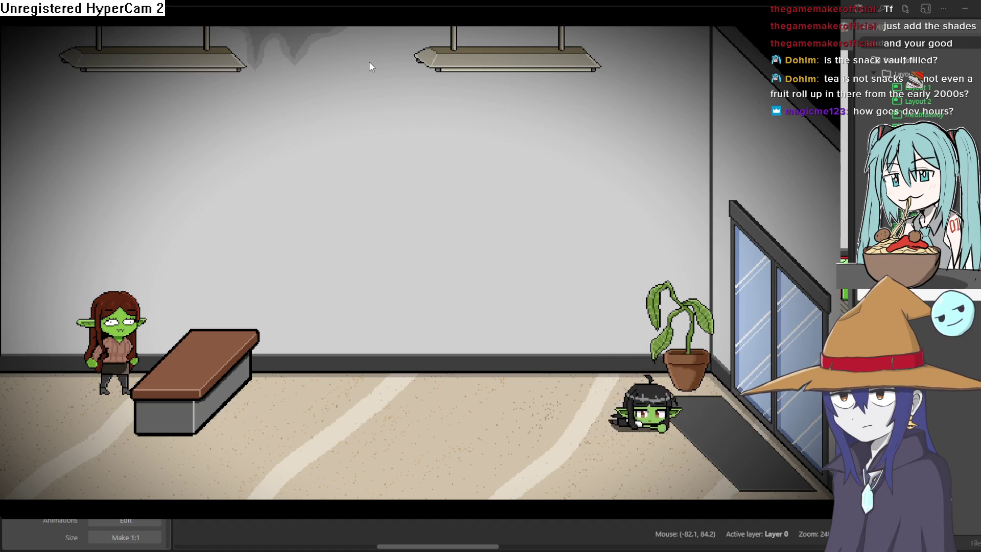
{"action": "key", "text": "Right"}
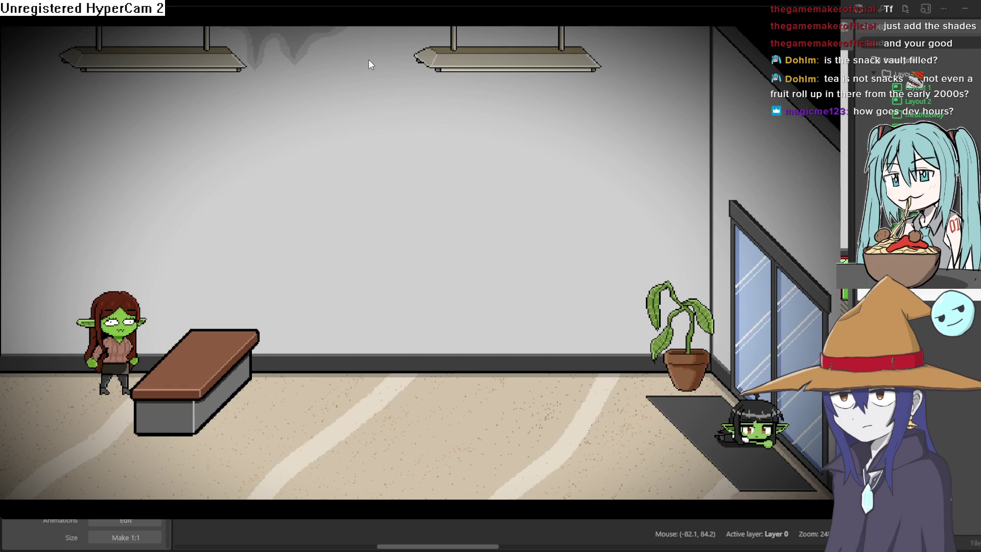
{"action": "key", "text": "Left"}
{"action": "key", "text": "Left"}
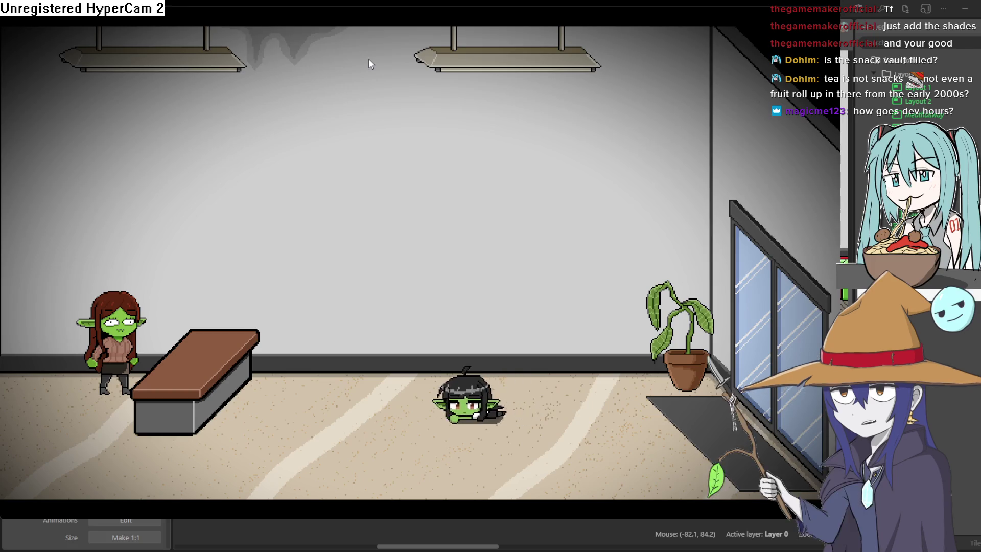
{"action": "key", "text": "Down"}
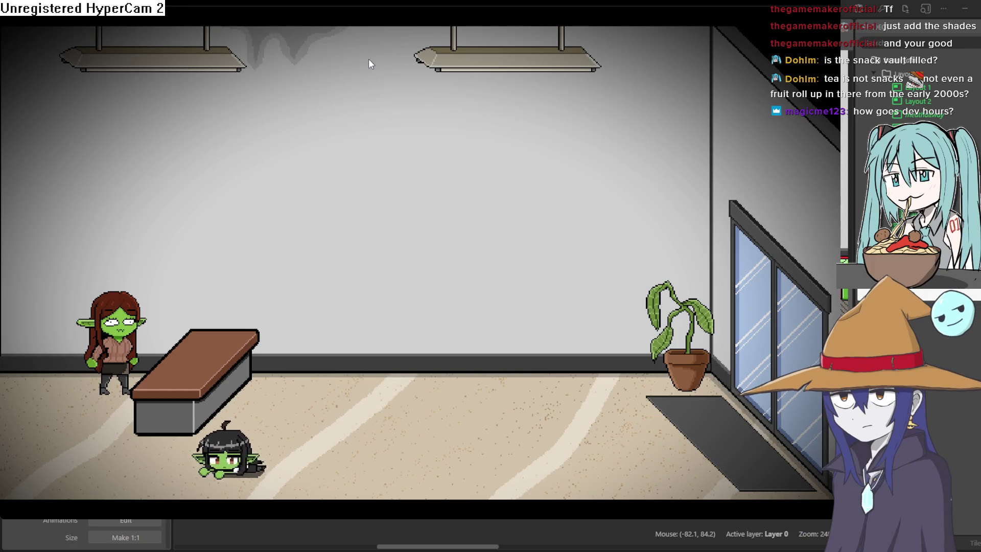
- Take the goblin through the elevator room into the next room, walking and crawling around
{"action": "key", "text": "Up"}
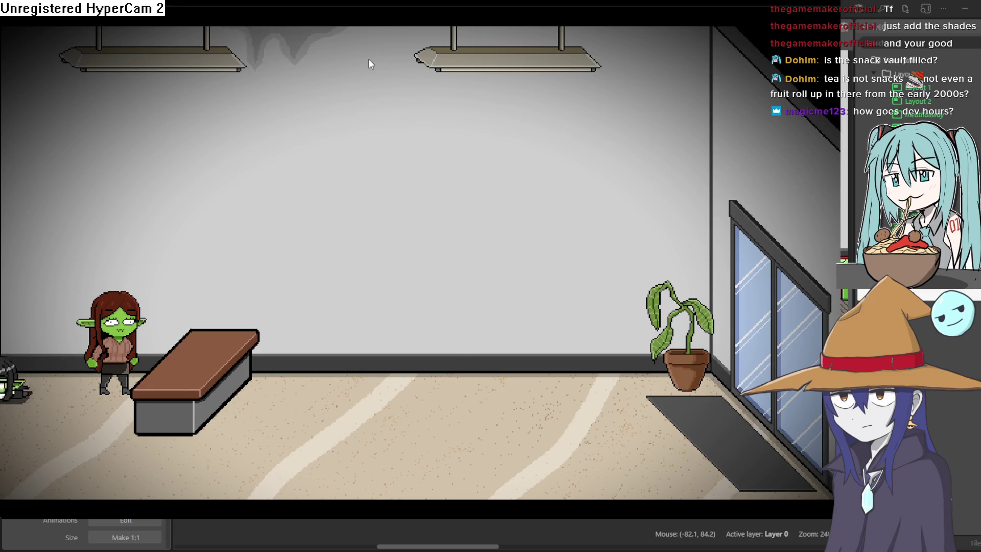
{"action": "key", "text": "Left"}
{"action": "key", "text": "Left"}
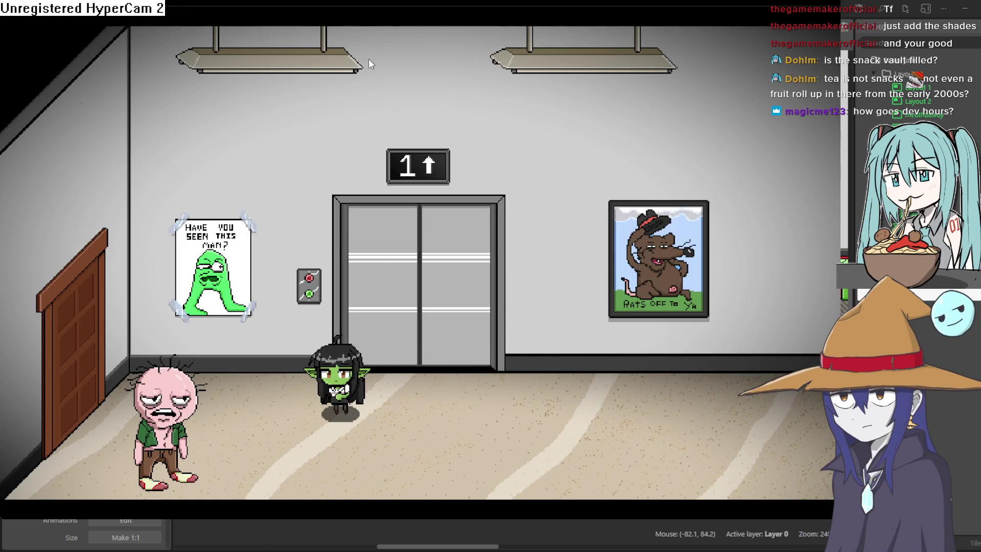
{"action": "key", "text": "Right"}
{"action": "key", "text": "Down"}
{"action": "key", "text": "Right"}
{"action": "key", "text": "Up"}
{"action": "key", "text": "Right"}
{"action": "key", "text": "Down"}
{"action": "key", "text": "Left"}
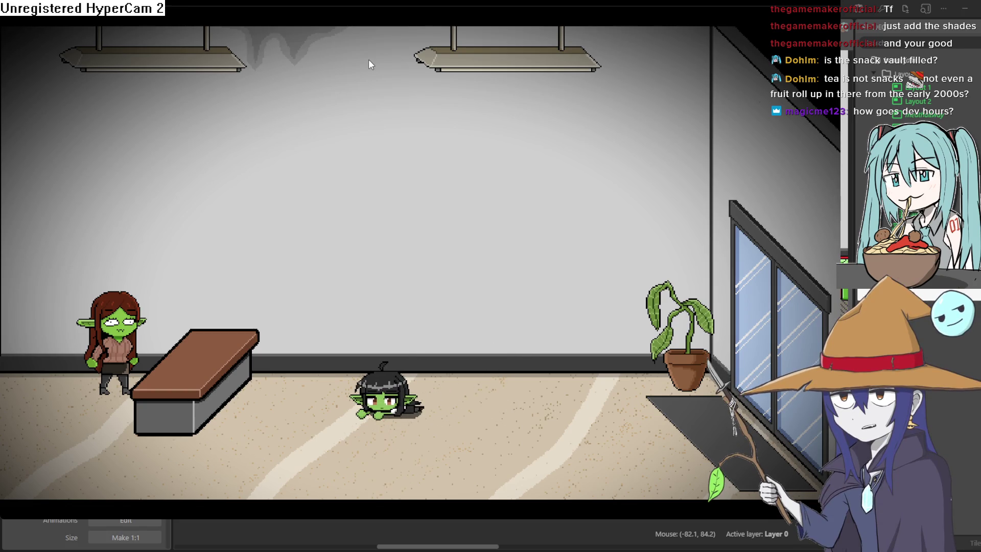
{"action": "key", "text": "Right"}
{"action": "key", "text": "Left"}
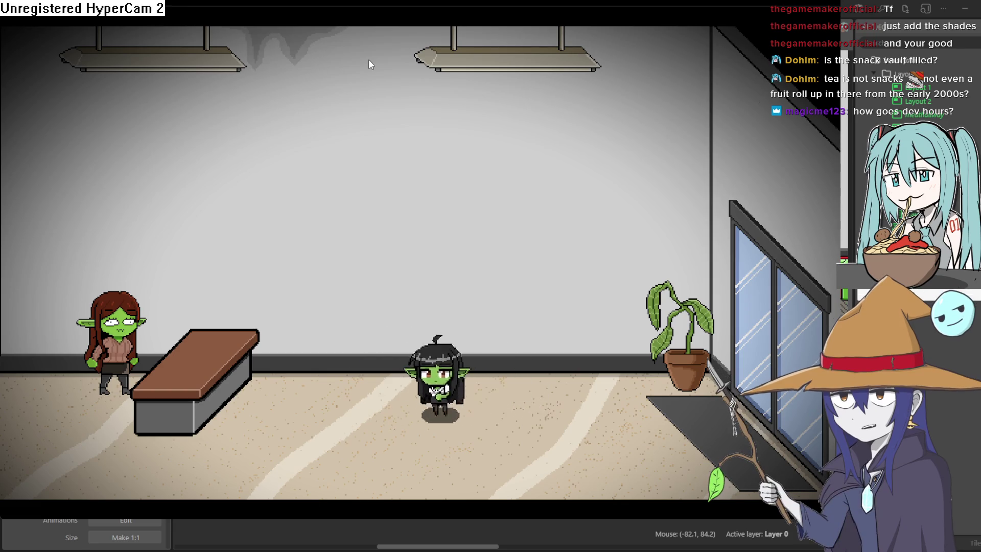
{"action": "key", "text": "Down"}
{"action": "key", "text": "Left"}
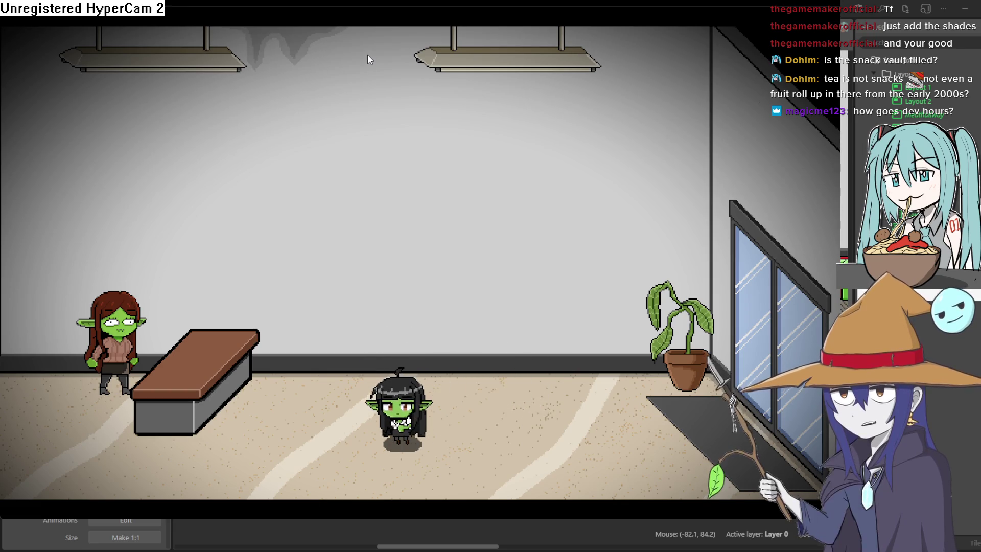
{"action": "key", "text": "Up"}
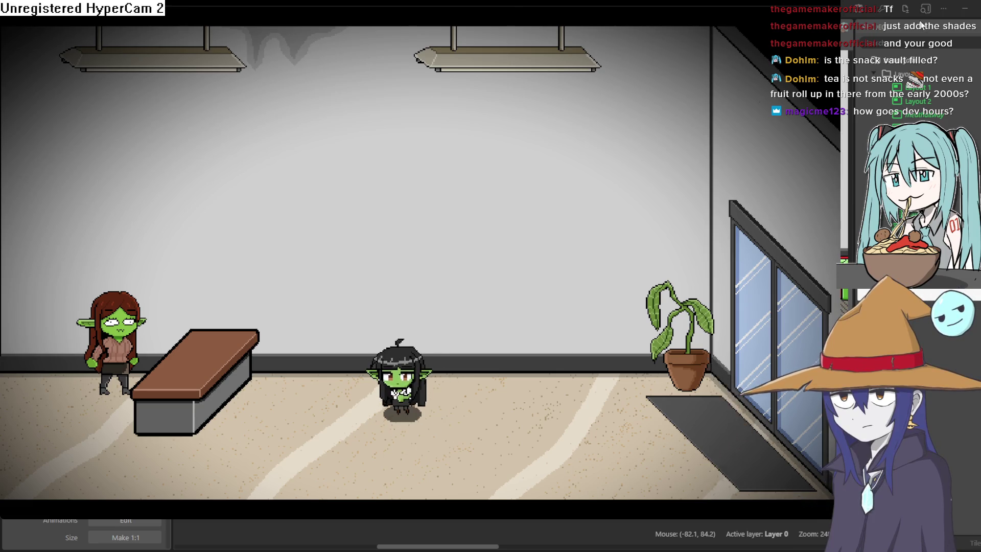
- Close the preview, nudge Sprite65 slightly down-right near the plant, and return to Aseprite
{"action": "left_click", "coordinate": [911, 36]}
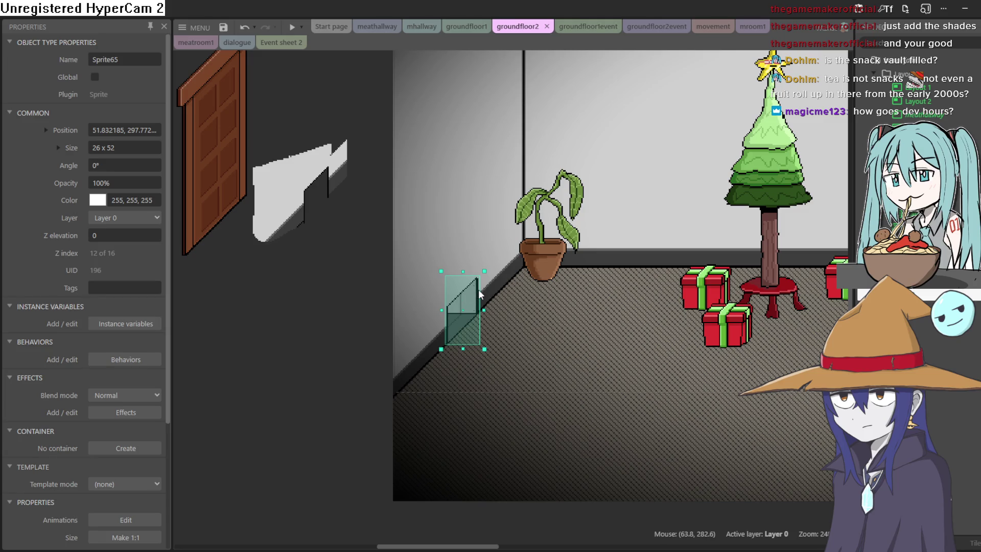
{"action": "left_click_drag", "start_coordinate": [480, 284], "coordinate": [482, 286]}
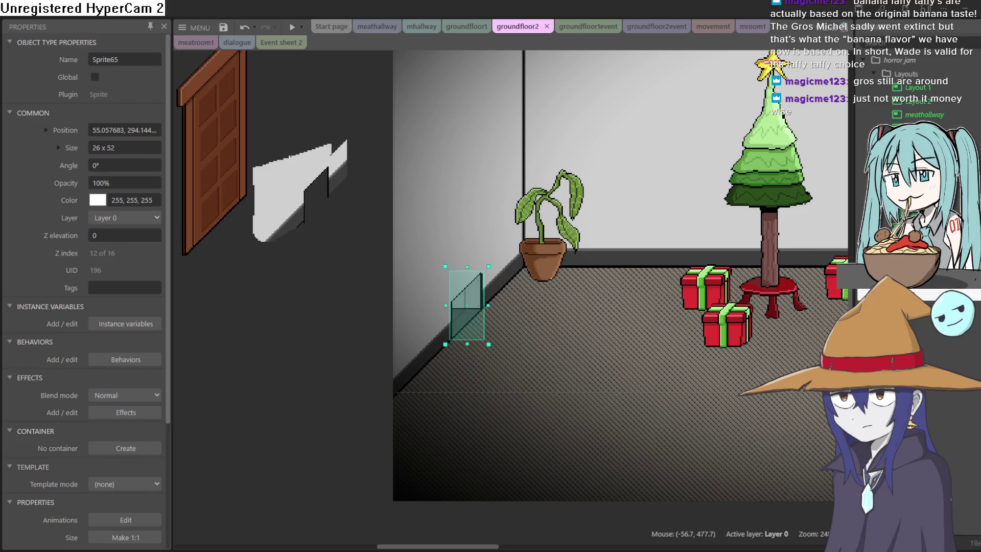
{"action": "key", "text": "alt+Tab"}
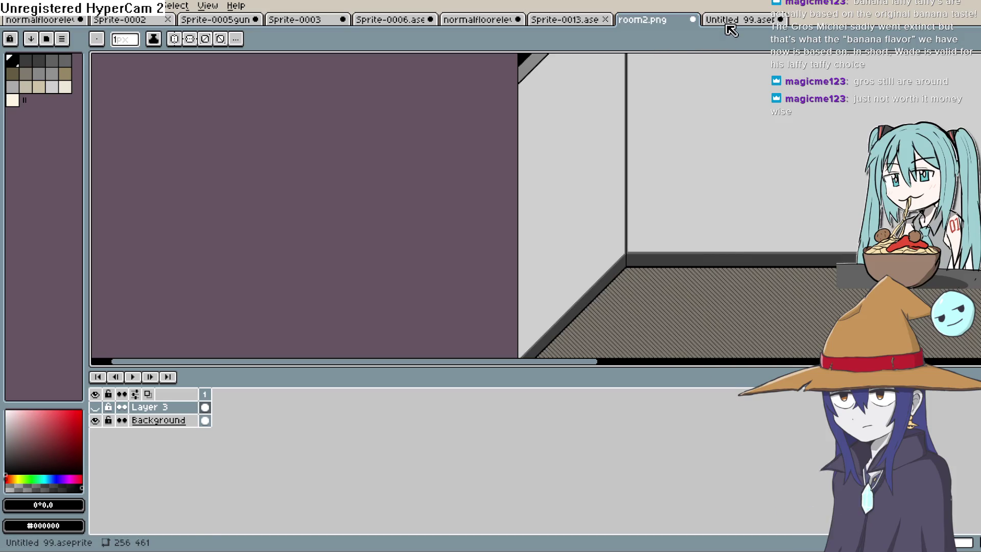
- Look through the Untitled 99.ase and Sprite-0013.ase tabs, then return to room2.png
{"action": "left_click", "coordinate": [725, 23]}
{"action": "left_click", "coordinate": [680, 29]}
{"action": "left_click", "coordinate": [575, 26]}
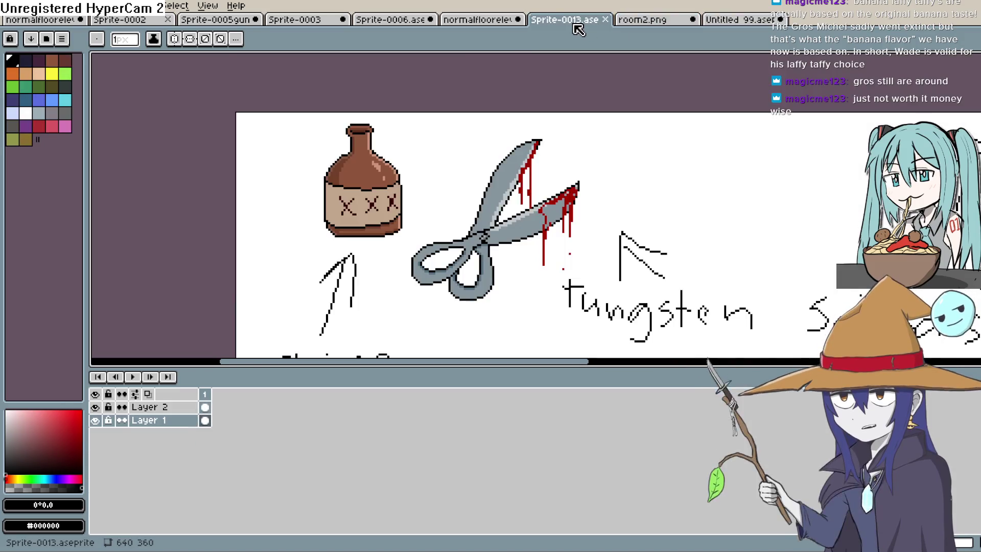
{"action": "left_click", "coordinate": [641, 19]}
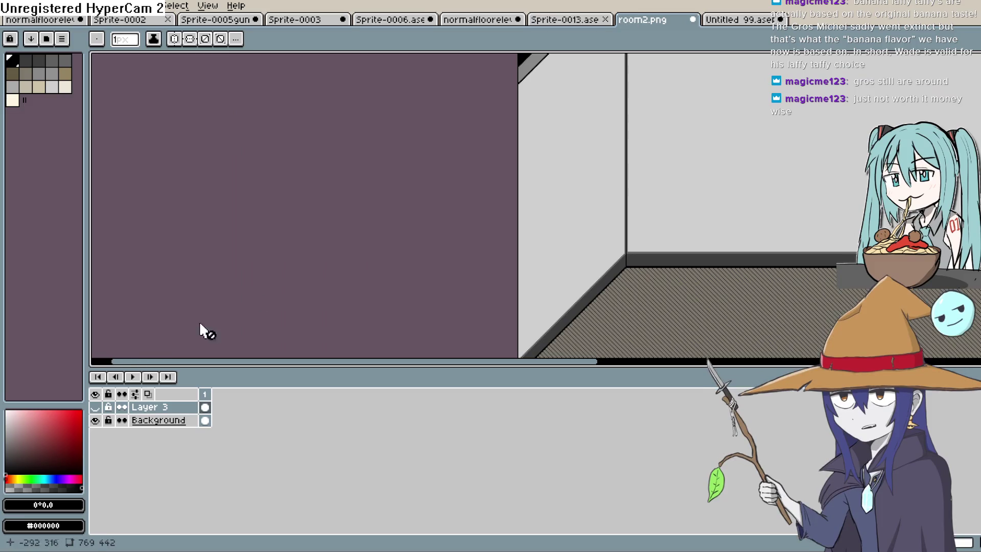
{"action": "scroll", "coordinate": [531, 327], "scroll_direction": "down", "scroll_amount": 1}
{"action": "scroll", "coordinate": [530, 327], "scroll_direction": "up", "scroll_amount": 3}
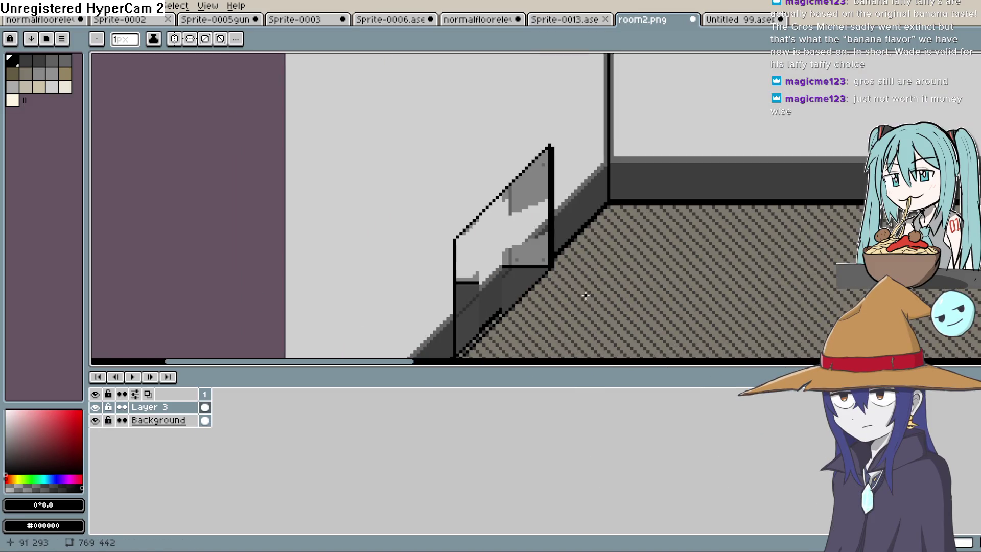
{"action": "scroll", "coordinate": [530, 264], "scroll_direction": "down", "scroll_amount": 3}
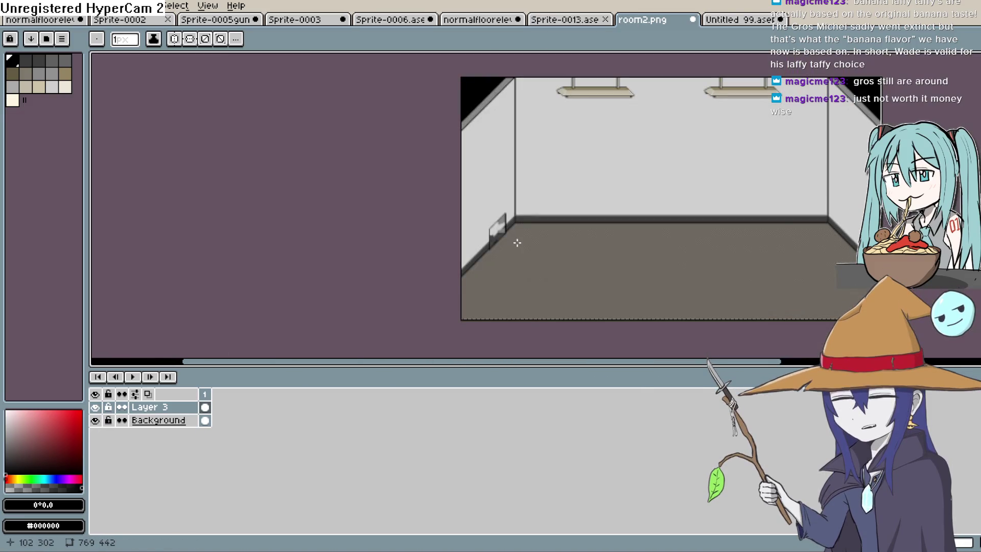
- Open the goblin sprite file from the File menu and select the whole sprite
{"action": "left_click", "coordinate": [10, 6]}
{"action": "key", "text": "Right"}
{"action": "key", "text": "Left"}
{"action": "key", "text": "Down"}
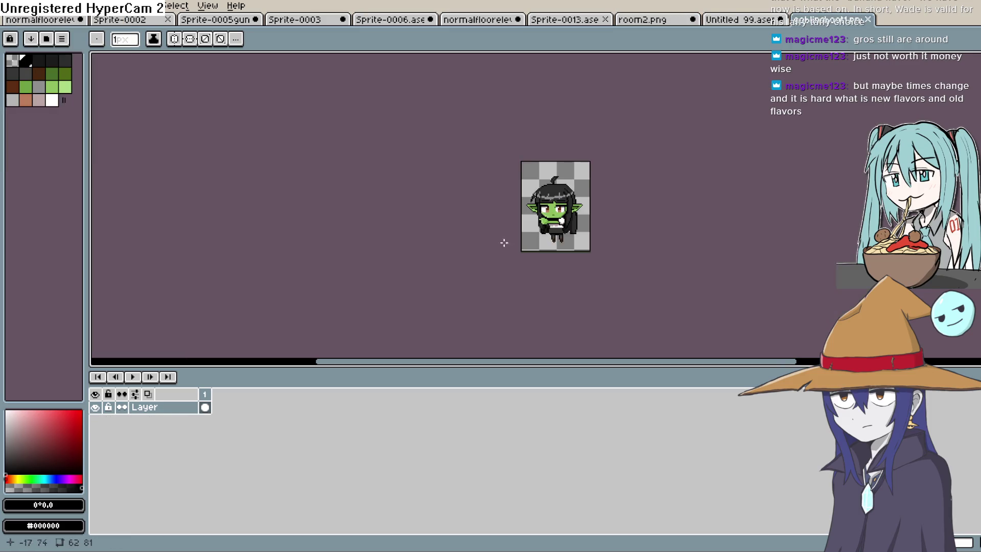
{"action": "scroll", "coordinate": [618, 204], "scroll_direction": "up", "scroll_amount": 5}
{"action": "scroll", "coordinate": [613, 205], "scroll_direction": "down", "scroll_amount": 1}
{"action": "scroll", "coordinate": [613, 204], "scroll_direction": "right", "scroll_amount": 2}
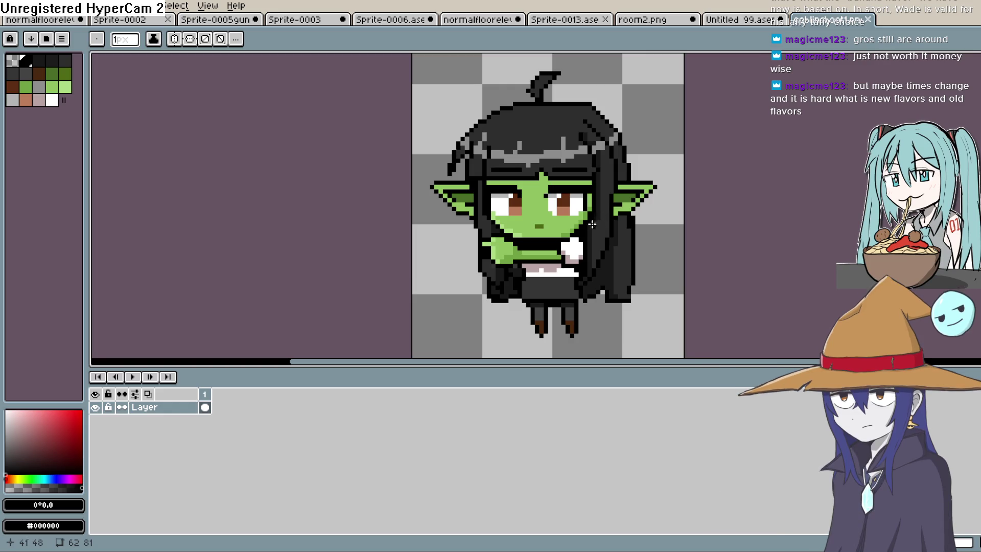
{"action": "key", "text": "ctrl+a"}
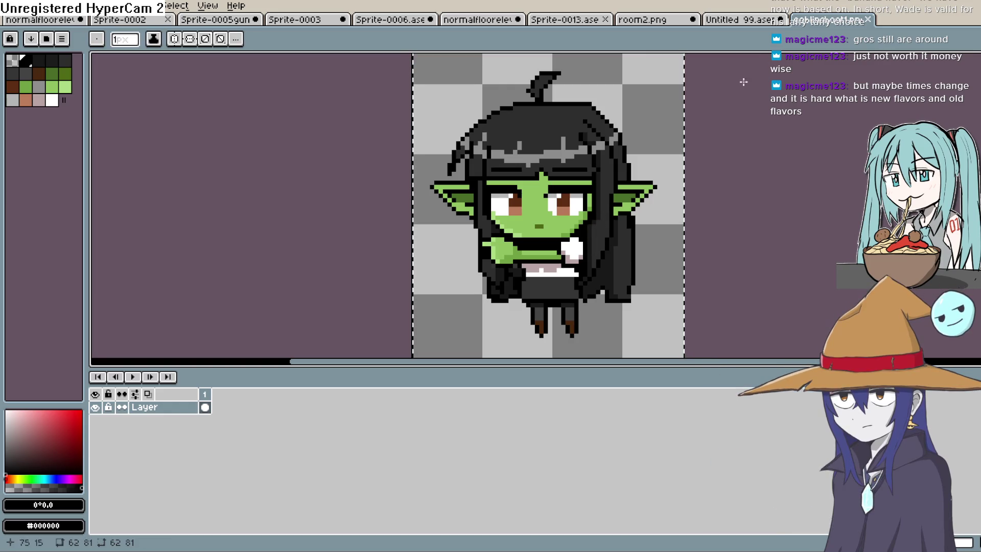
- Back in room2.png, add a new Layer 4 for the goblin
{"action": "left_click", "coordinate": [746, 20]}
{"action": "left_click", "coordinate": [686, 23]}
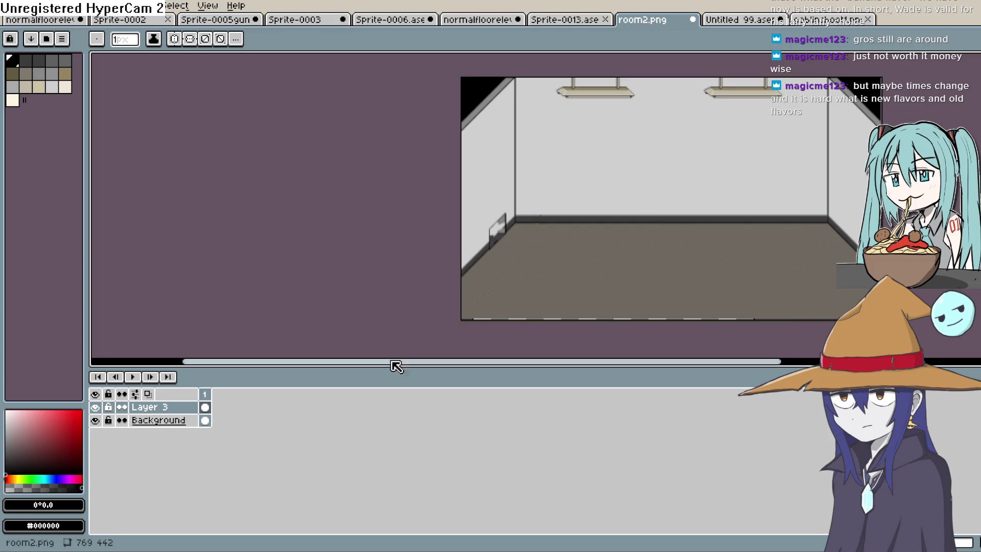
{"action": "key", "text": "shift+n"}
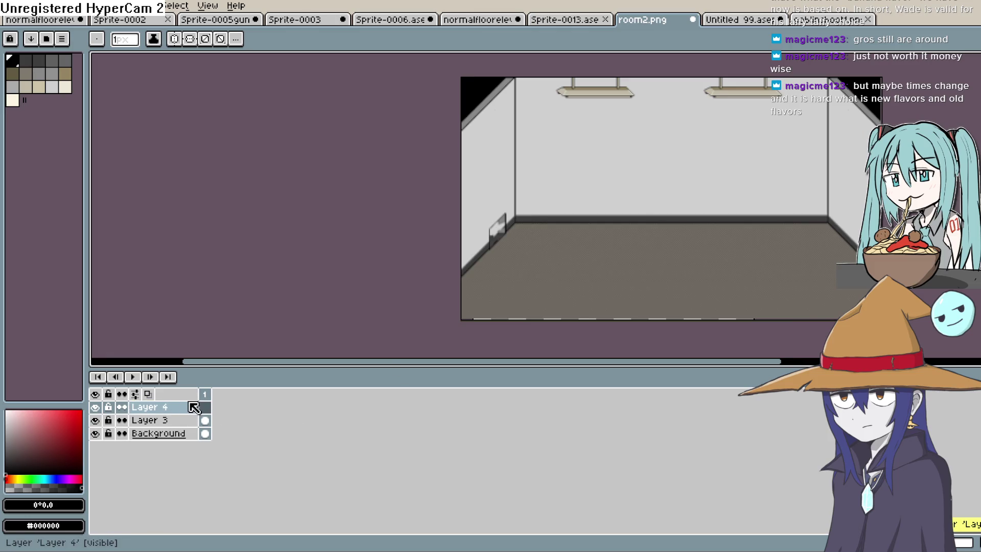
- Move the goblin sprite down onto the room floor and drop it in place
{"action": "mouse_move", "coordinate": [484, 120]}
{"action": "left_mouse_down"}
{"action": "mouse_move", "coordinate": [506, 140]}
{"action": "mouse_move", "coordinate": [525, 241]}
{"action": "mouse_move", "coordinate": [504, 210]}
{"action": "mouse_move", "coordinate": [493, 214]}
{"action": "mouse_move", "coordinate": [782, 192]}
{"action": "mouse_move", "coordinate": [427, 235]}
{"action": "mouse_move", "coordinate": [864, 192]}
{"action": "left_mouse_up"}
{"action": "scroll", "coordinate": [526, 240], "scroll_direction": "up", "scroll_amount": 3}
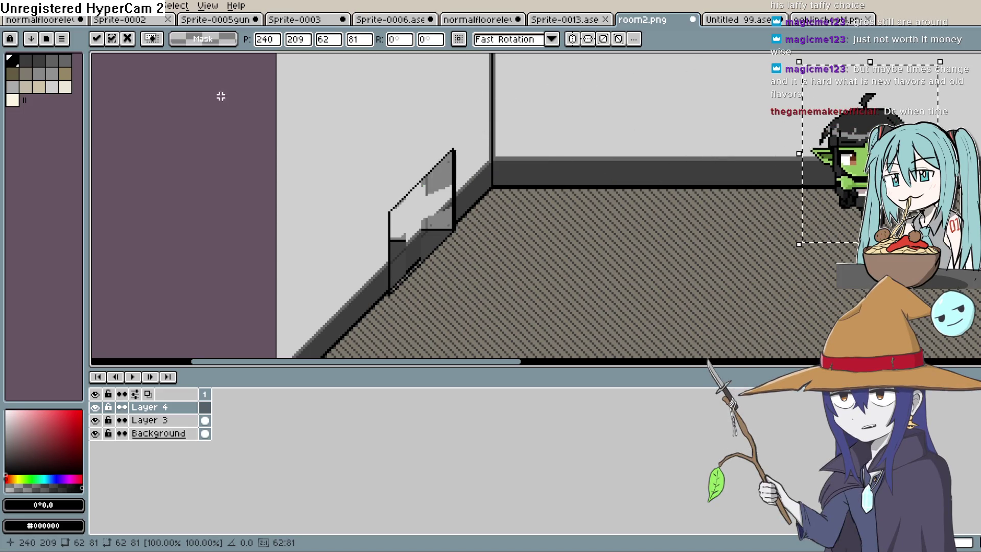
{"action": "left_click", "coordinate": [574, 176]}
{"action": "left_click", "coordinate": [13, 6]}
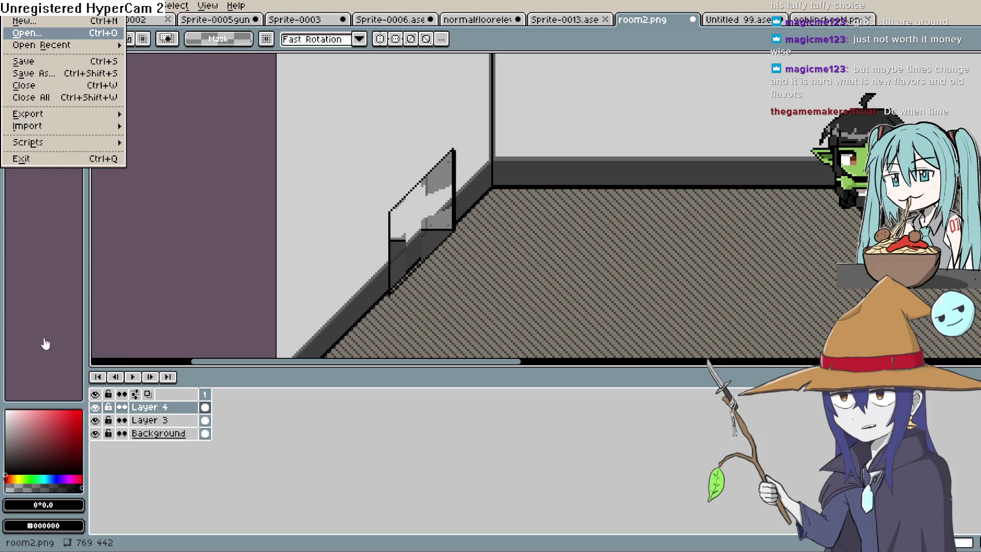
- Open goblindive2.png and paste a copy onto a new Layer 5 in room2.png
{"action": "key", "text": "Return"}
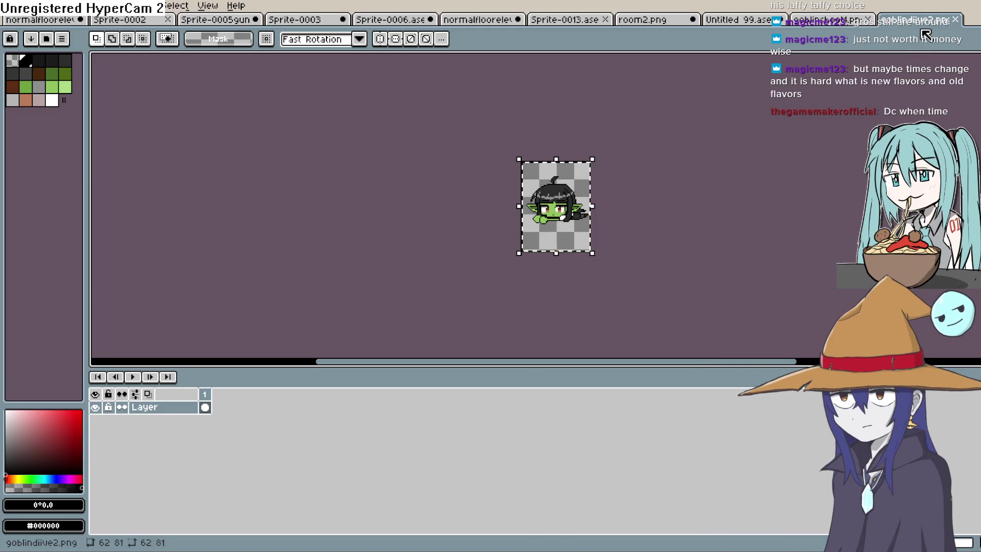
{"action": "left_click", "coordinate": [817, 20]}
{"action": "left_click", "coordinate": [728, 20]}
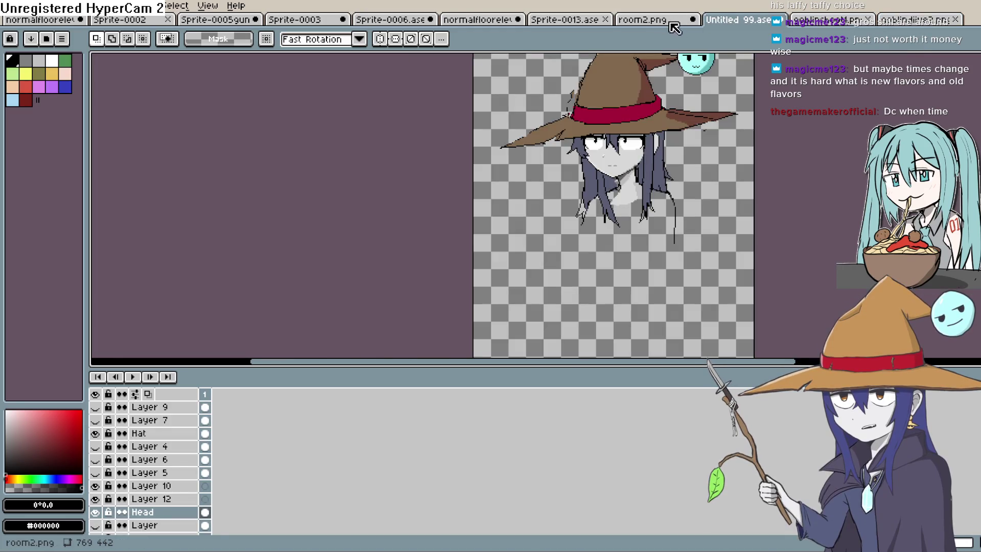
{"action": "left_click", "coordinate": [672, 21]}
{"action": "key", "text": "shift+n"}
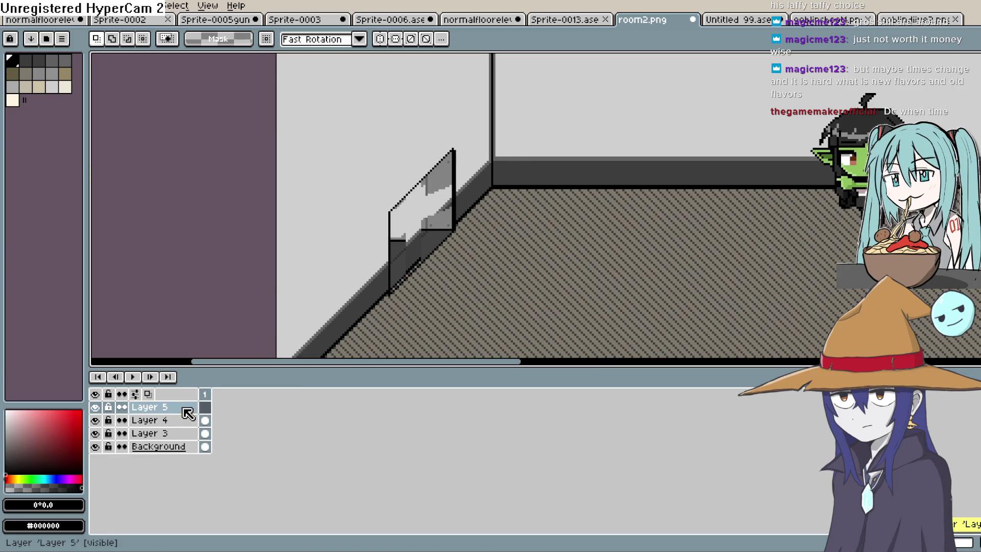
{"action": "key", "text": "ctrl+v"}
- Drag the second goblin onto the floor beside the glass panel and hide the Background layer
{"action": "mouse_move", "coordinate": [425, 228]}
{"action": "left_mouse_down"}
{"action": "mouse_move", "coordinate": [419, 240]}
{"action": "mouse_move", "coordinate": [447, 242]}
{"action": "mouse_move", "coordinate": [361, 247]}
{"action": "mouse_move", "coordinate": [552, 239]}
{"action": "left_mouse_up"}
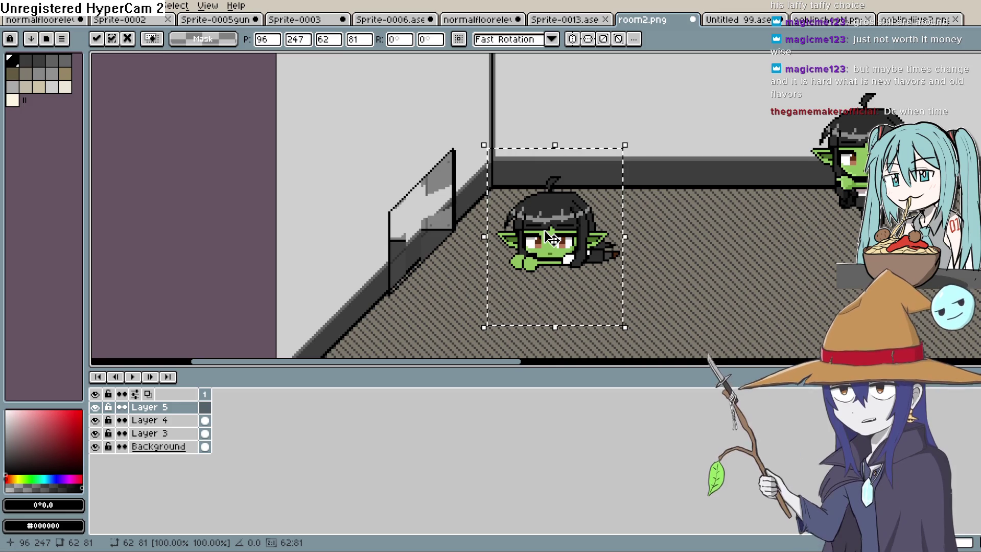
{"action": "mouse_move", "coordinate": [560, 237]}
{"action": "left_mouse_down"}
{"action": "mouse_move", "coordinate": [459, 238]}
{"action": "mouse_move", "coordinate": [544, 218]}
{"action": "mouse_move", "coordinate": [620, 220]}
{"action": "left_mouse_up"}
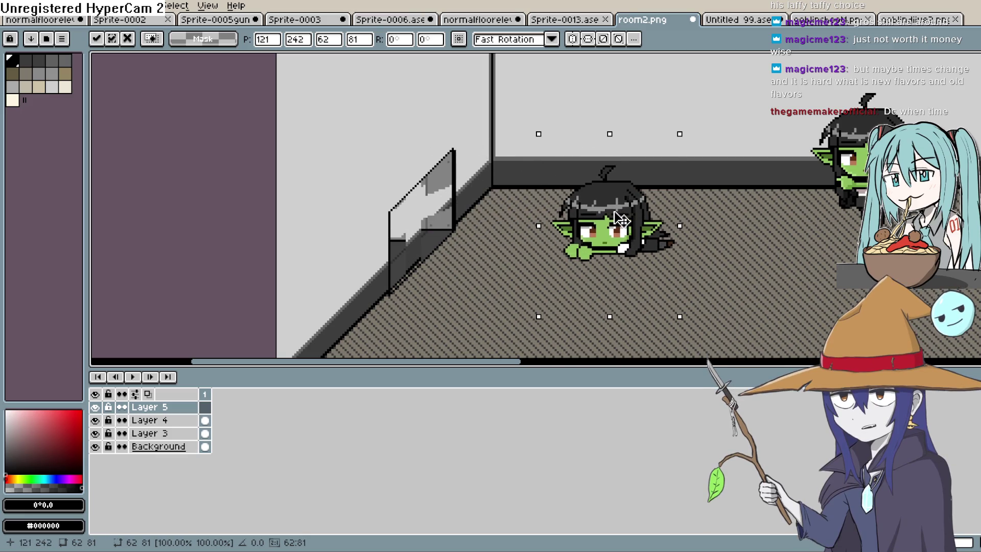
{"action": "left_click", "coordinate": [95, 446]}
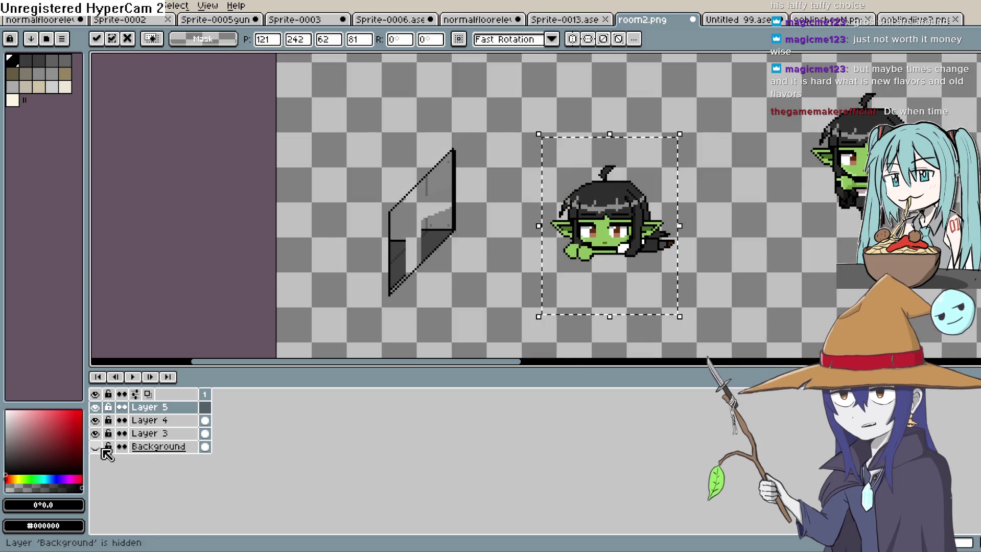
- Commit the goblin, then pencil #424242 dark grey along the panel's diagonal edge
{"action": "scroll", "coordinate": [484, 234], "scroll_direction": "up", "scroll_amount": 2}
{"action": "key", "text": "Return"}
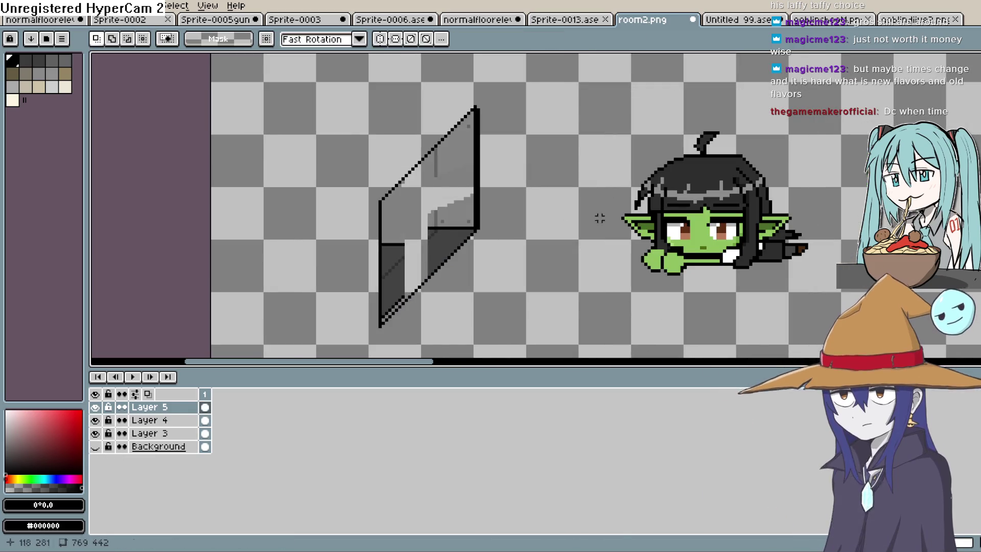
{"action": "key", "text": "i"}
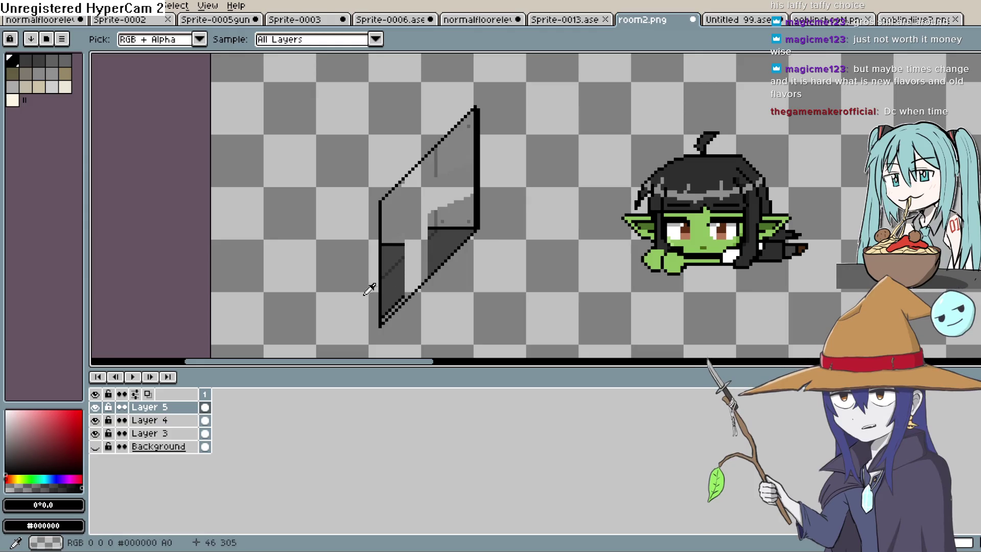
{"action": "scroll", "coordinate": [368, 285], "scroll_direction": "up", "scroll_amount": 2}
{"action": "left_click", "coordinate": [438, 258]}
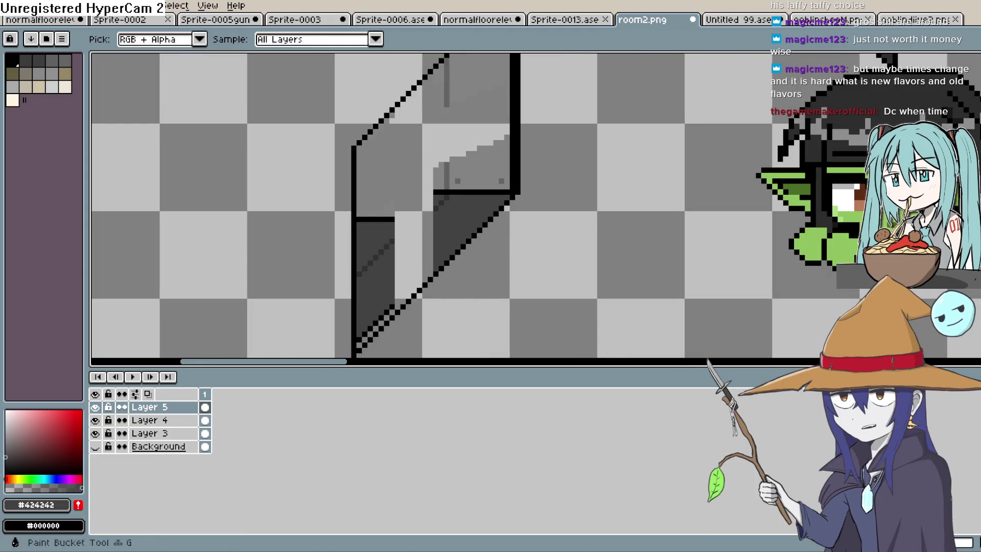
{"action": "key", "text": "b"}
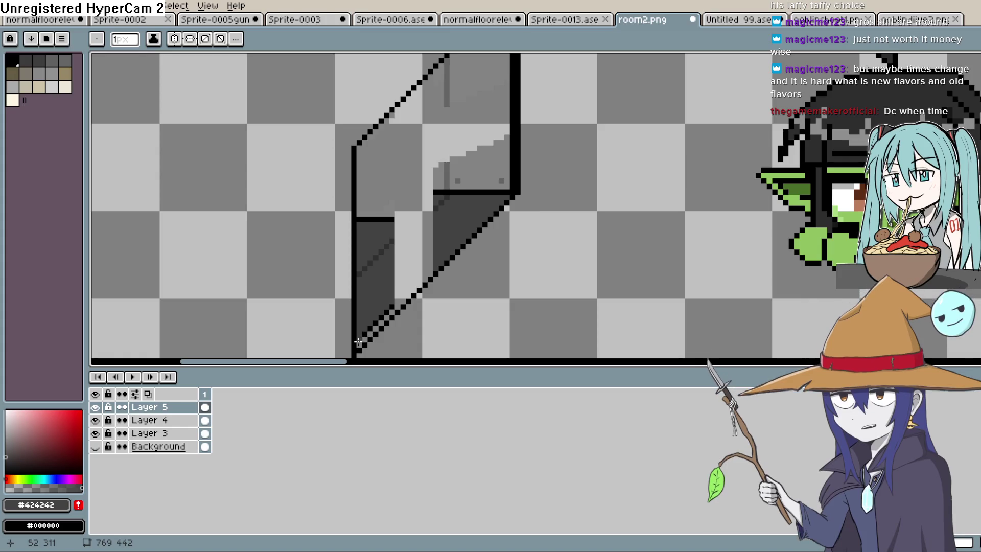
{"action": "left_click_drag", "start_coordinate": [357, 341], "coordinate": [426, 278]}
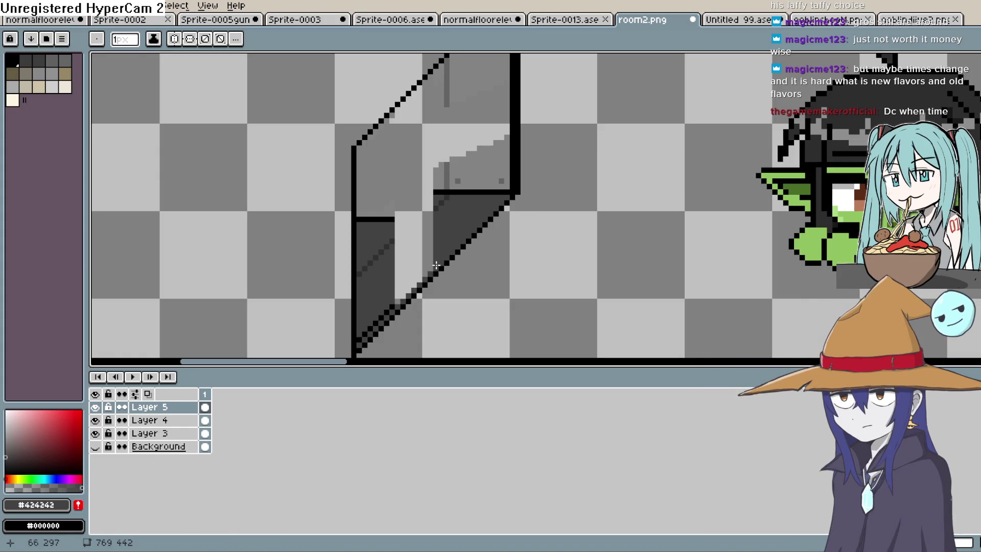
{"action": "left_click_drag", "start_coordinate": [380, 316], "coordinate": [438, 263]}
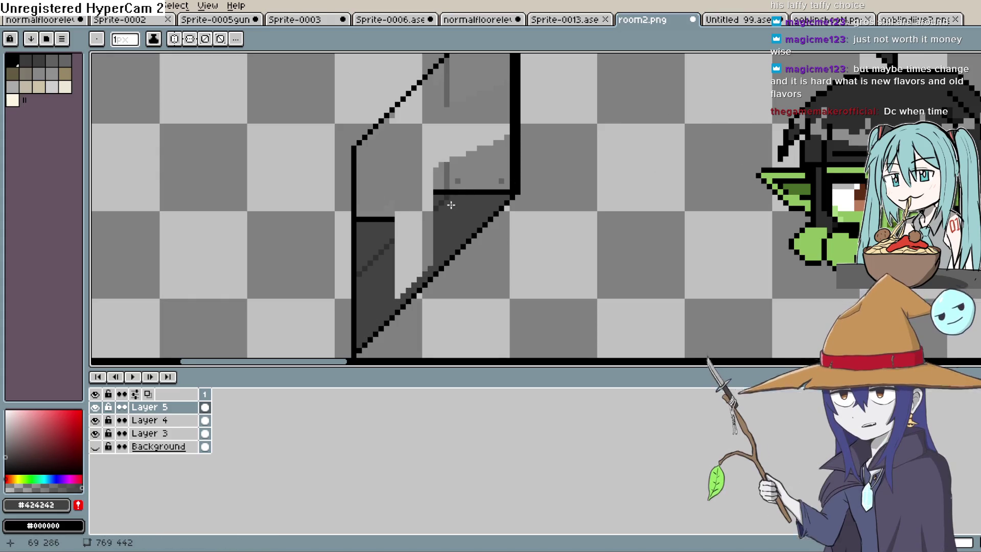
- Draw a horizontal black line across the panel and fill the area below it #424242
{"action": "scroll", "coordinate": [562, 199], "scroll_direction": "up", "scroll_amount": 1}
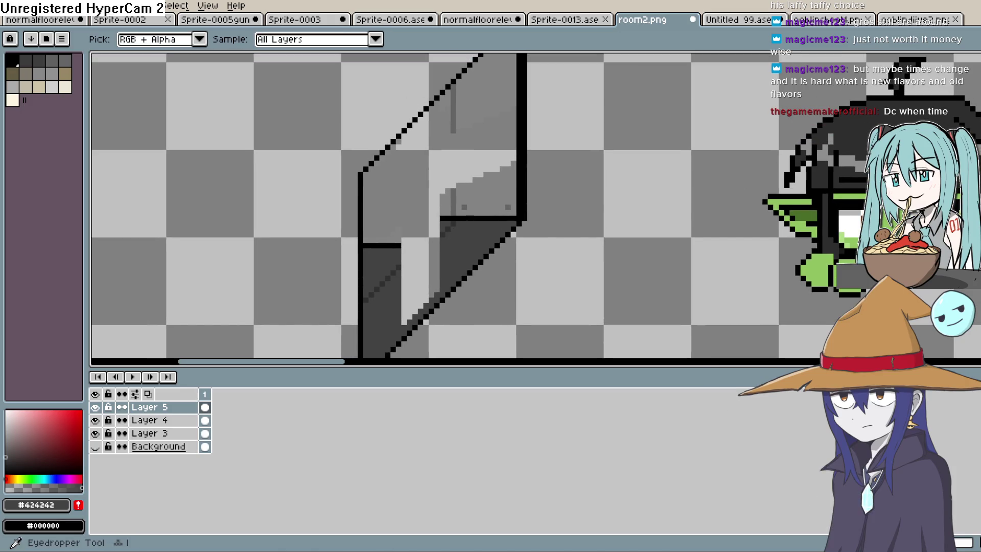
{"action": "left_click", "coordinate": [645, 172]}
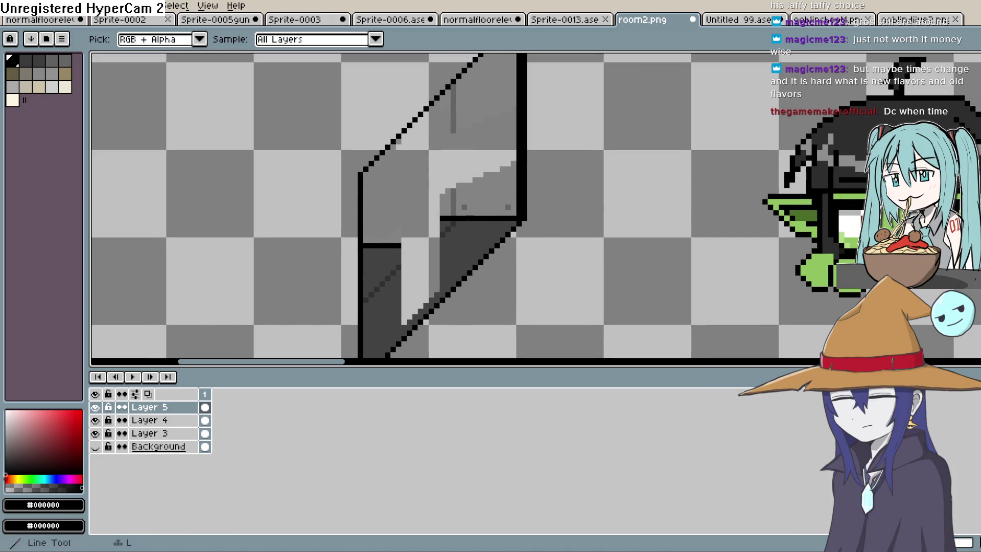
{"action": "scroll", "coordinate": [438, 240], "scroll_direction": "up", "scroll_amount": 1}
{"action": "scroll", "coordinate": [439, 240], "scroll_direction": "up", "scroll_amount": 1}
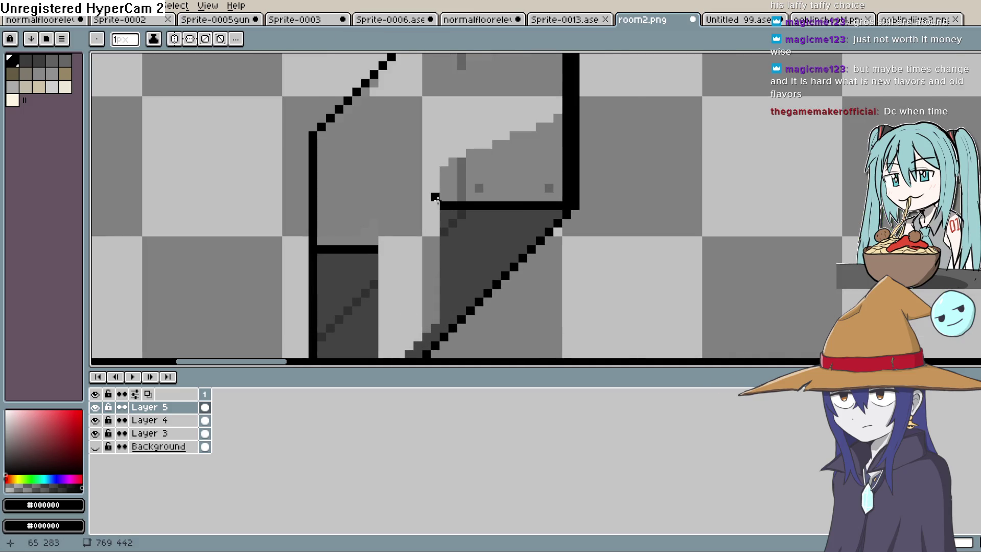
{"action": "left_click_drag", "start_coordinate": [441, 206], "coordinate": [316, 211]}
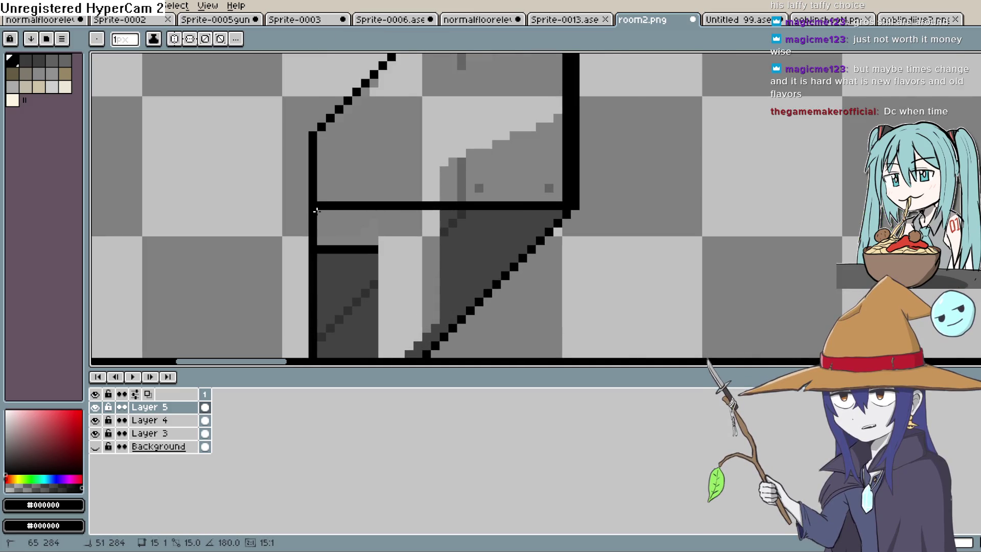
{"action": "key", "text": "g"}
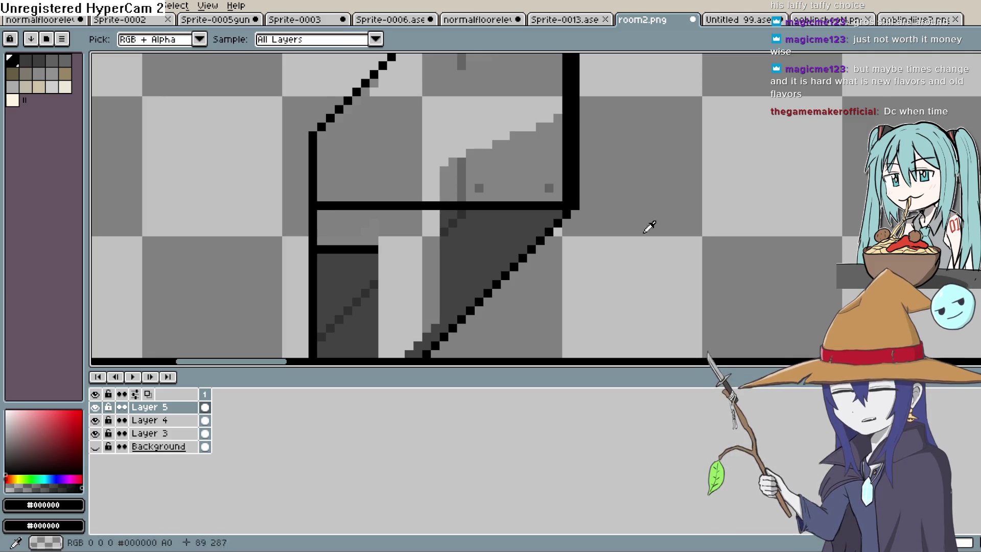
{"action": "left_click", "coordinate": [355, 265], "text": "alt"}
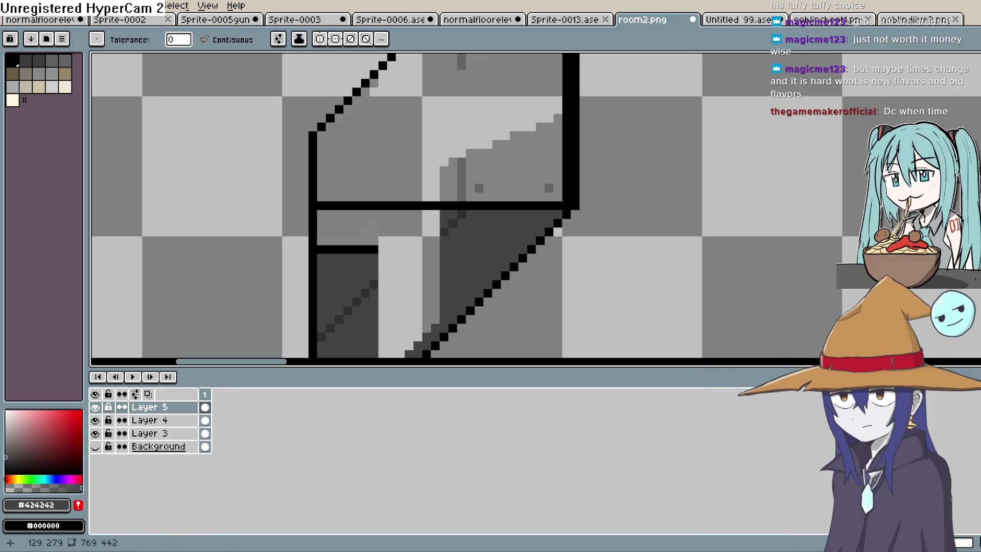
{"action": "left_click", "coordinate": [429, 247]}
{"action": "left_click", "coordinate": [378, 243]}
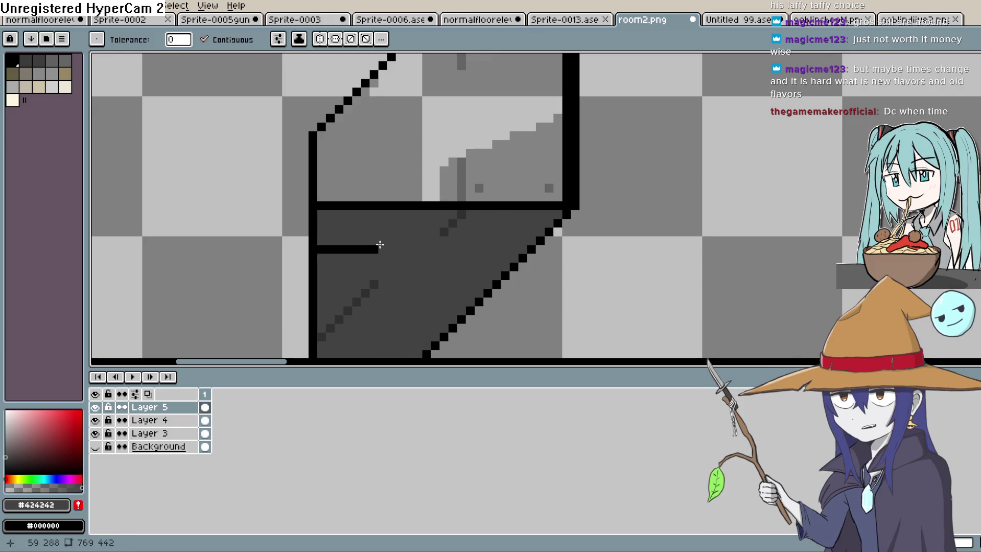
{"action": "key", "text": "b"}
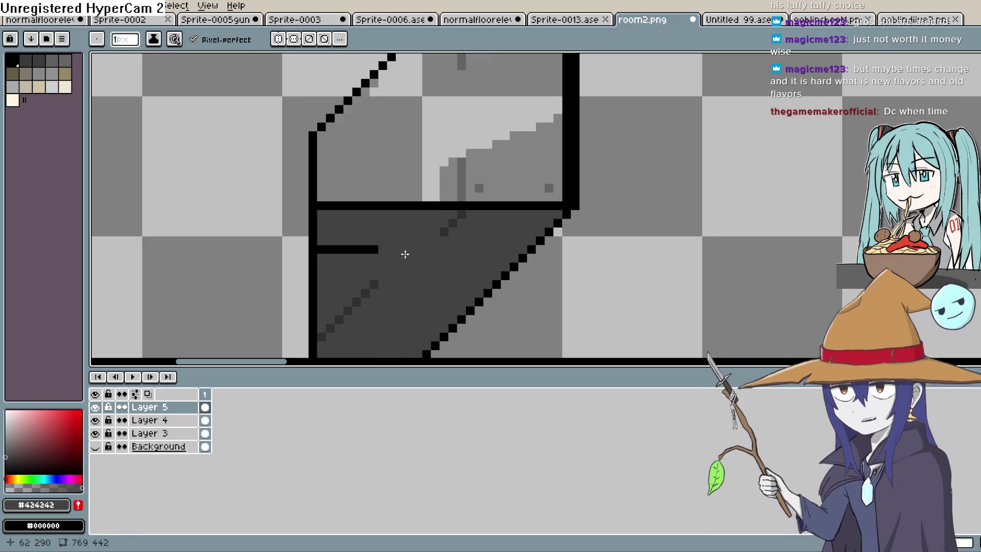
{"action": "left_click", "coordinate": [369, 250]}
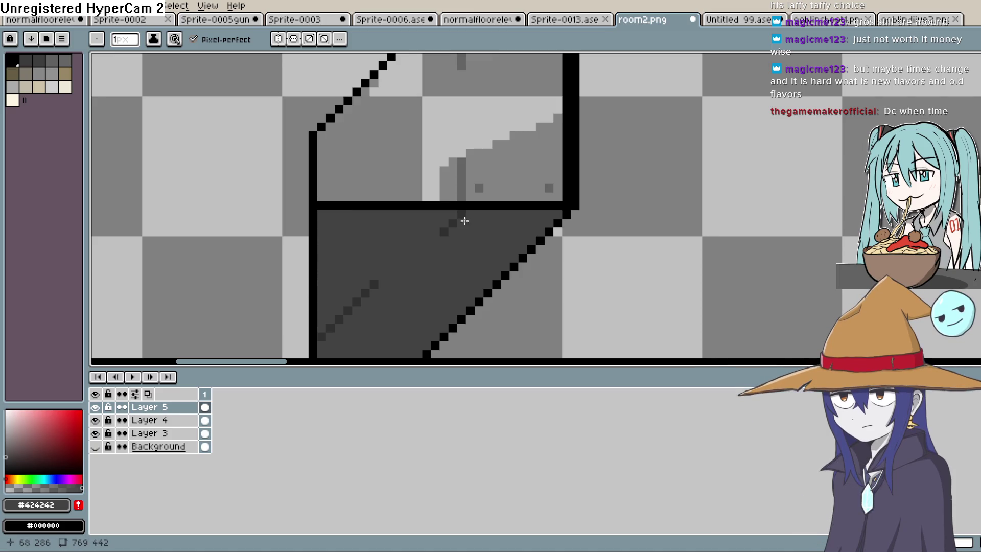
- Add a darker #303030 diagonal streak across the shaded lower section
{"action": "key", "text": "i"}
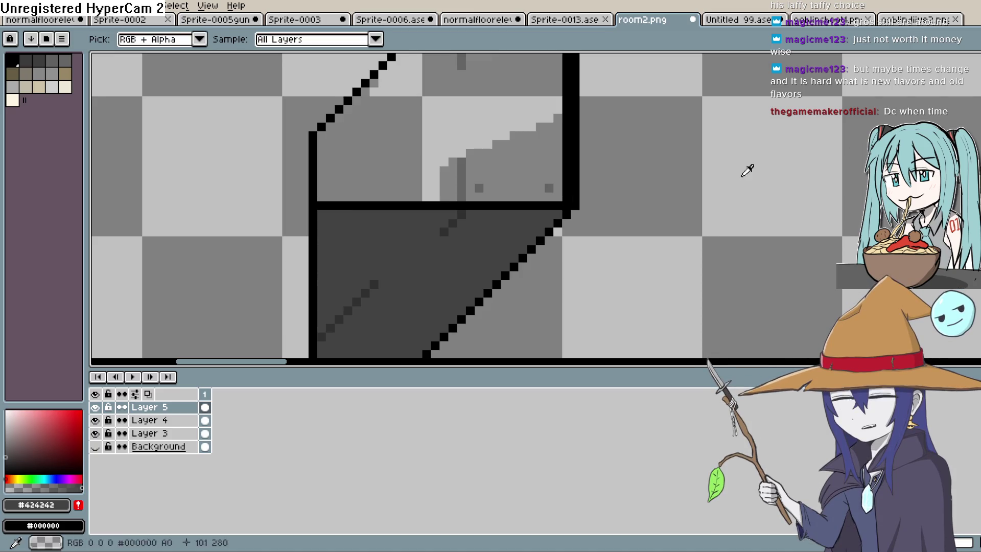
{"action": "left_click", "coordinate": [447, 230]}
{"action": "key", "text": "b"}
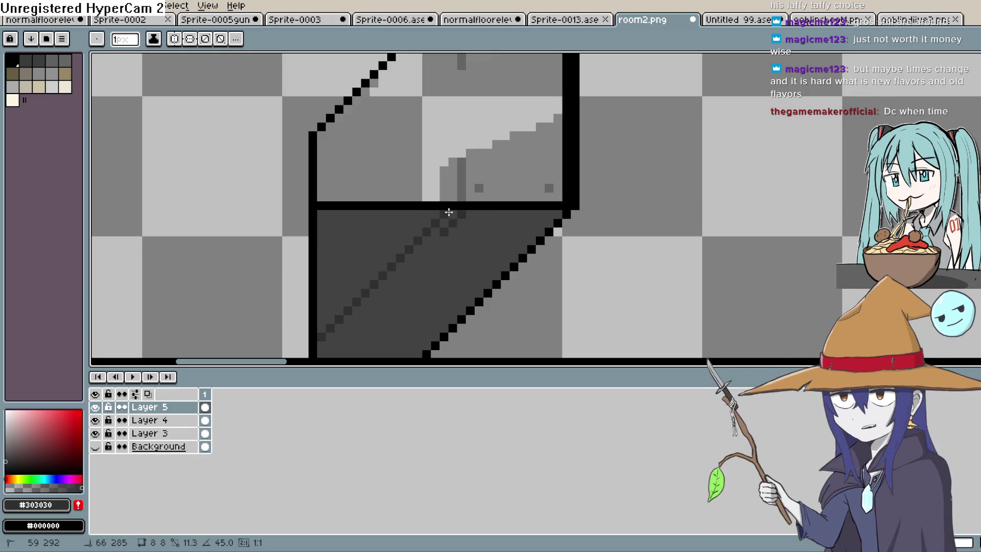
{"action": "left_click", "coordinate": [441, 238]}
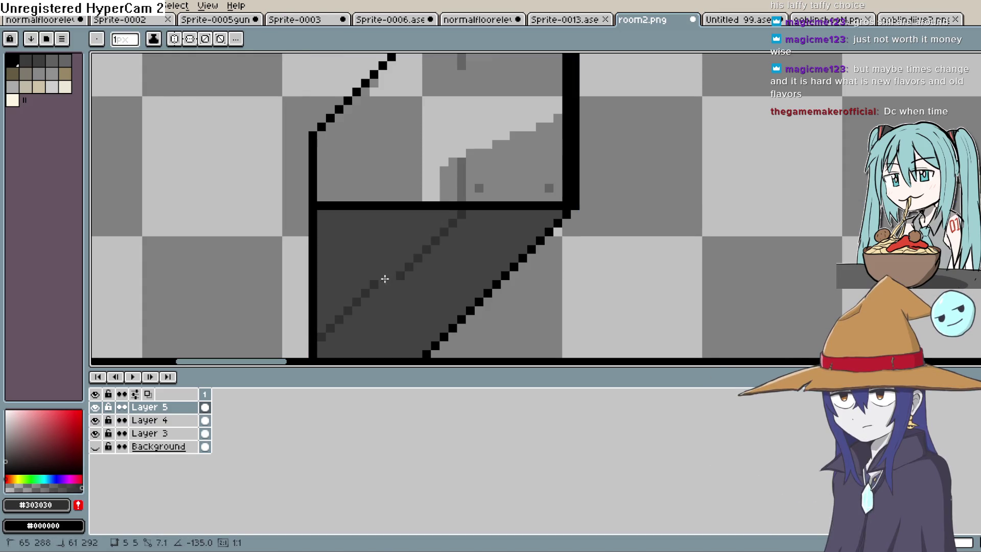
{"action": "scroll", "coordinate": [358, 294], "scroll_direction": "down", "scroll_amount": 2}
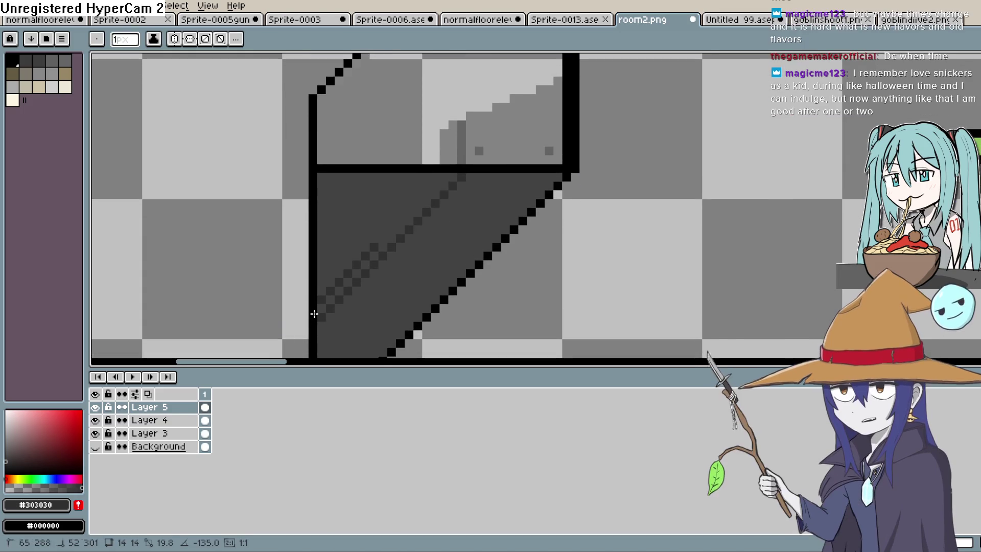
{"action": "scroll", "coordinate": [680, 92], "scroll_direction": "up", "scroll_amount": 3}
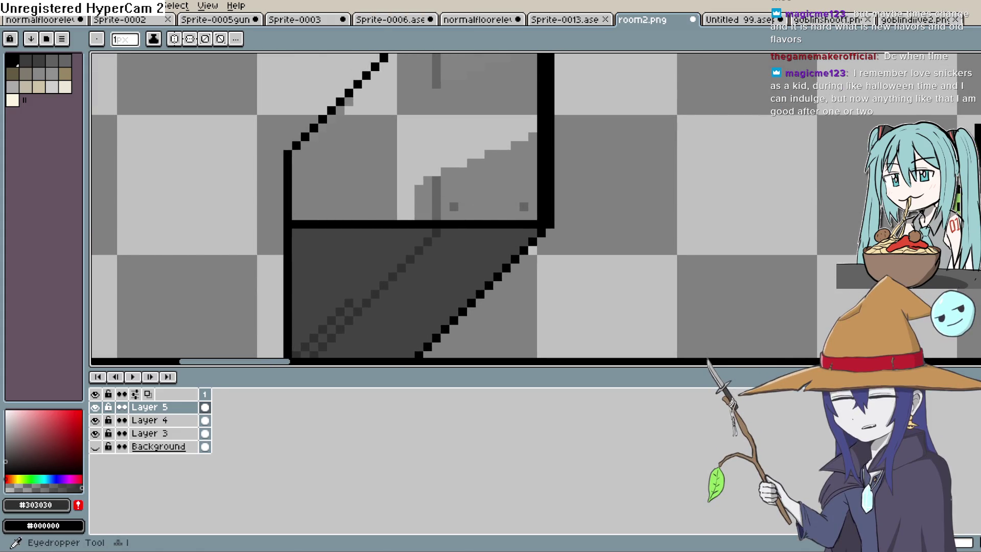
{"action": "key", "text": "i"}
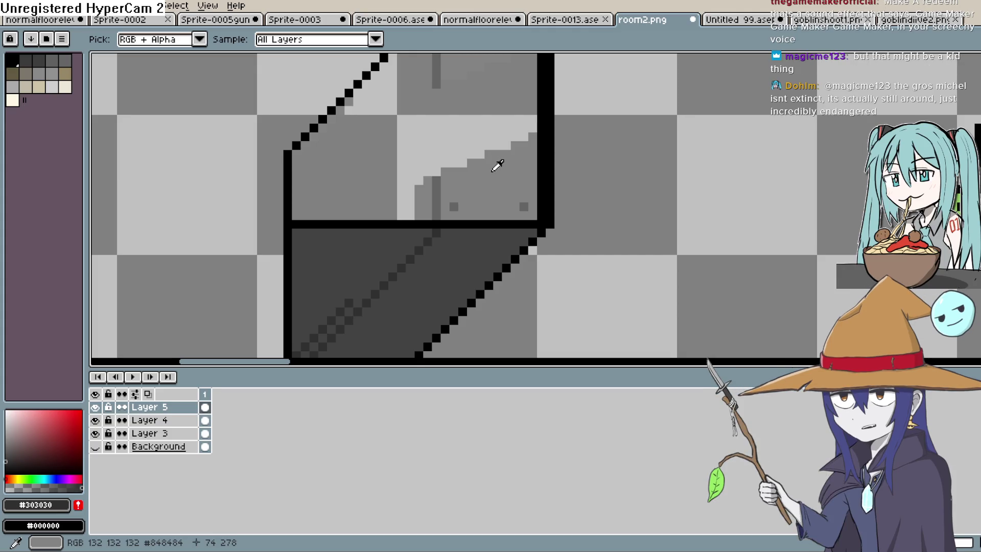
- Fill the light stepped area behind the upper pane with the sampled mid-grey
{"action": "left_click", "coordinate": [444, 176]}
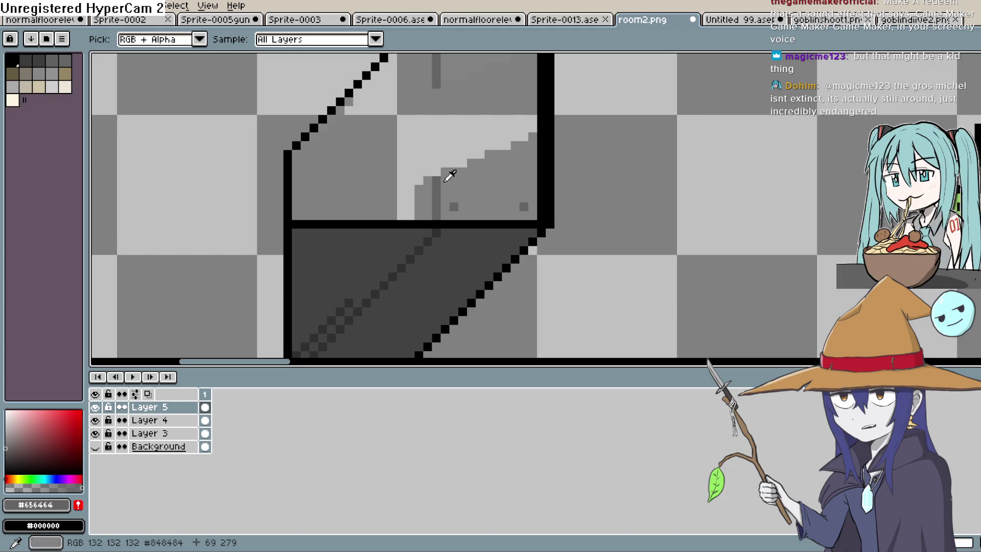
{"action": "key", "text": "b"}
{"action": "left_click_drag", "start_coordinate": [488, 128], "coordinate": [480, 168]}
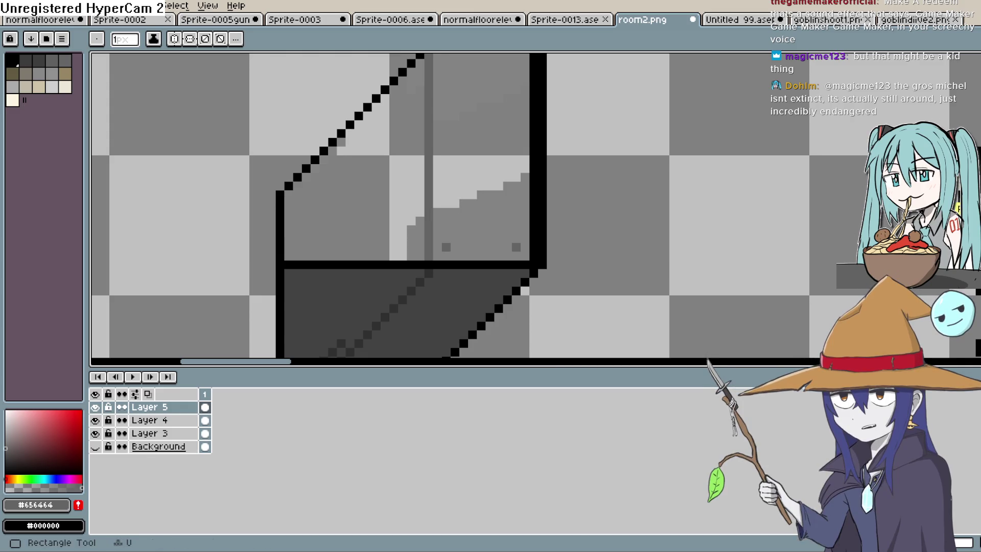
{"action": "key", "text": "i"}
{"action": "left_click", "coordinate": [477, 212]}
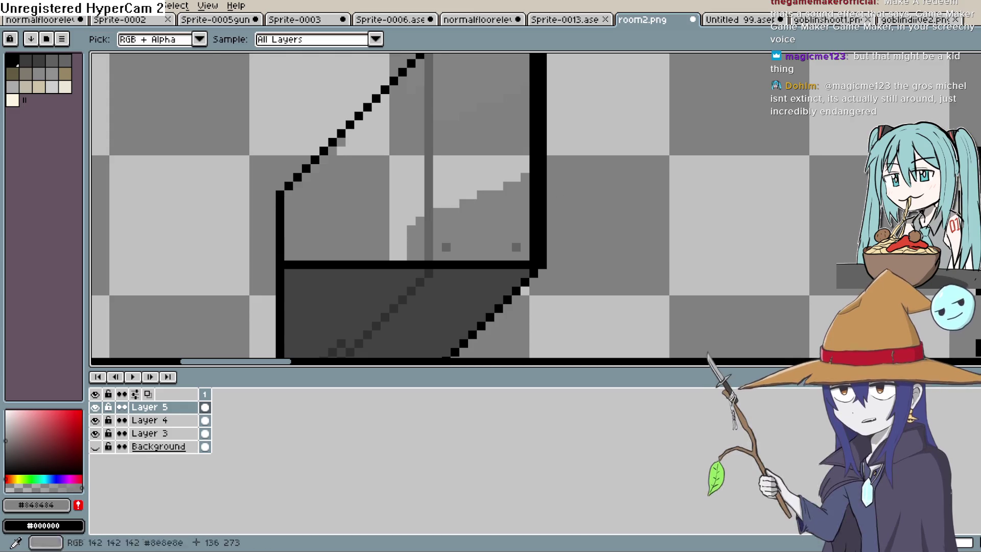
{"action": "key", "text": "g"}
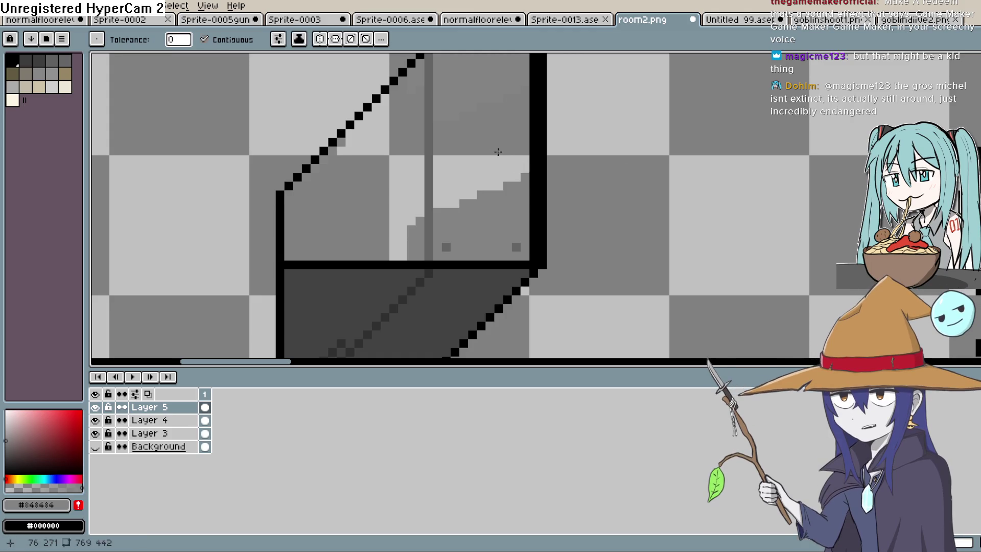
{"action": "left_click", "coordinate": [501, 149]}
- Sample the lower face's dark grey and return to the Pencil
{"action": "mouse_move", "coordinate": [376, 171]}
{"action": "left_mouse_down"}
{"action": "mouse_move", "coordinate": [403, 214]}
{"action": "mouse_move", "coordinate": [490, 80]}
{"action": "left_mouse_up"}
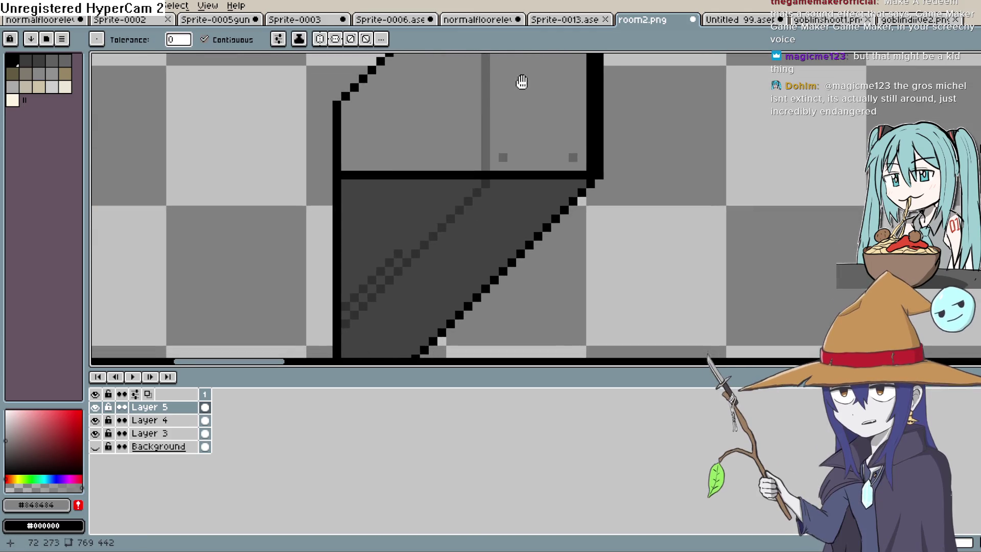
{"action": "key", "text": "i"}
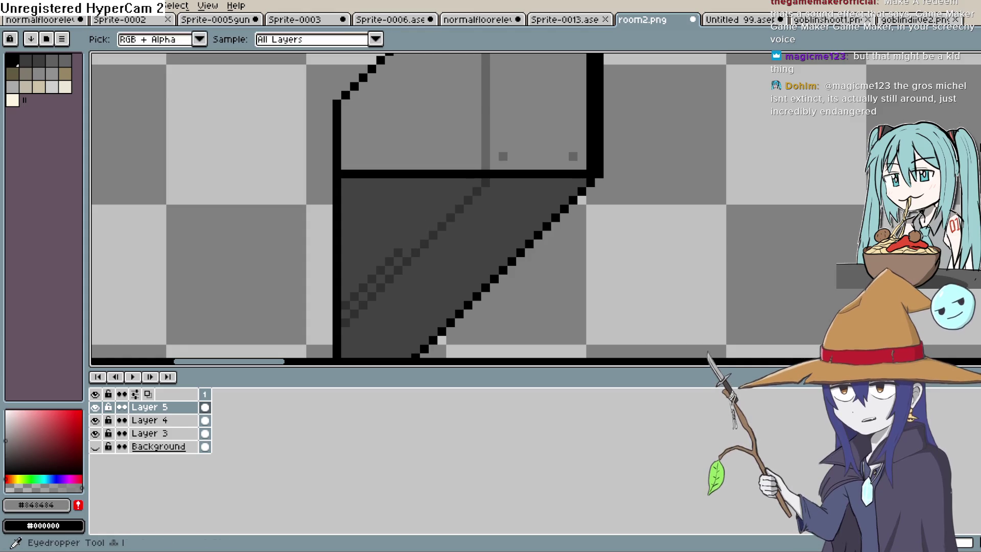
{"action": "left_click", "coordinate": [407, 219]}
{"action": "key", "text": "b"}
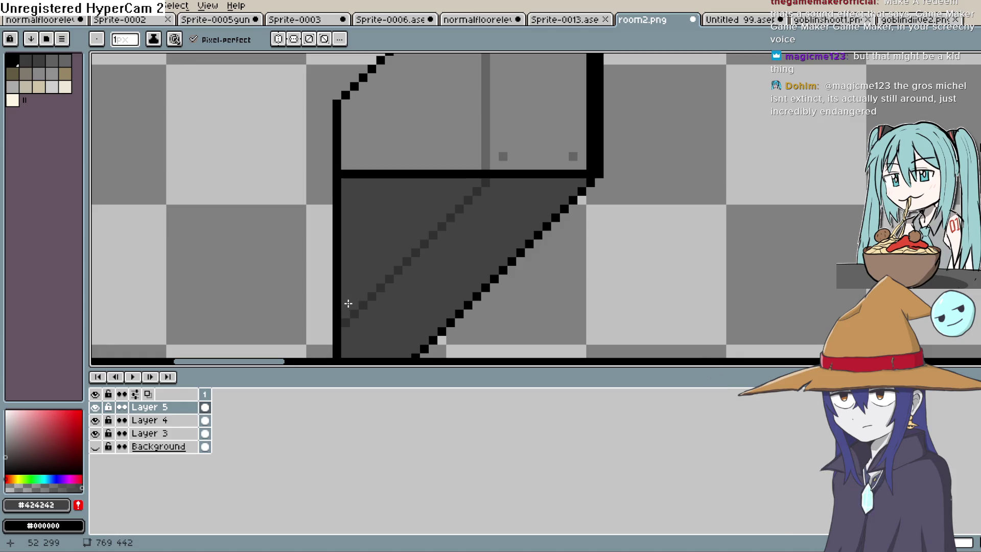
{"action": "scroll", "coordinate": [595, 136], "scroll_direction": "down", "scroll_amount": 1}
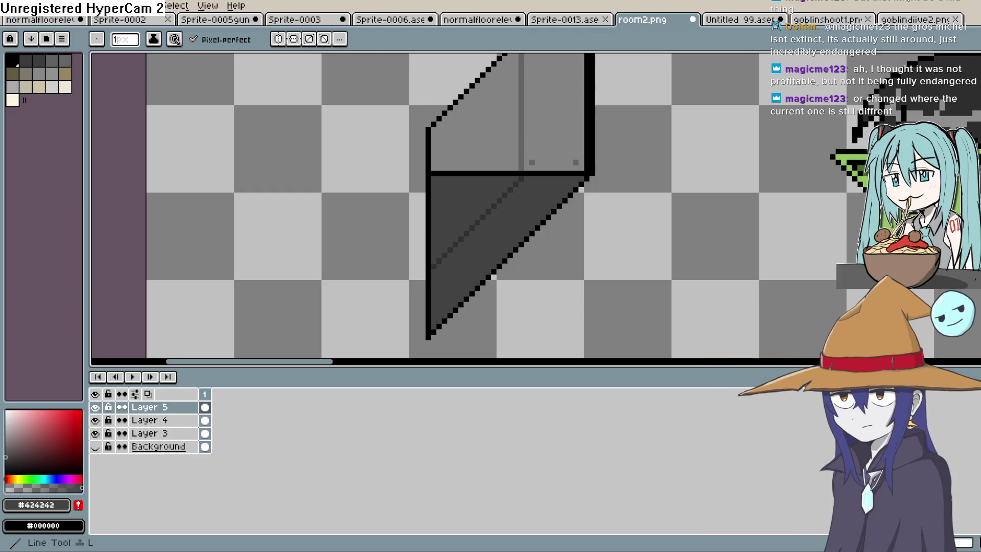
- Draw a vertical #656464 line on the upper pane, then pick up #303030 with the Pencil
{"action": "left_click", "coordinate": [973, 128]}
{"action": "left_click", "coordinate": [522, 155]}
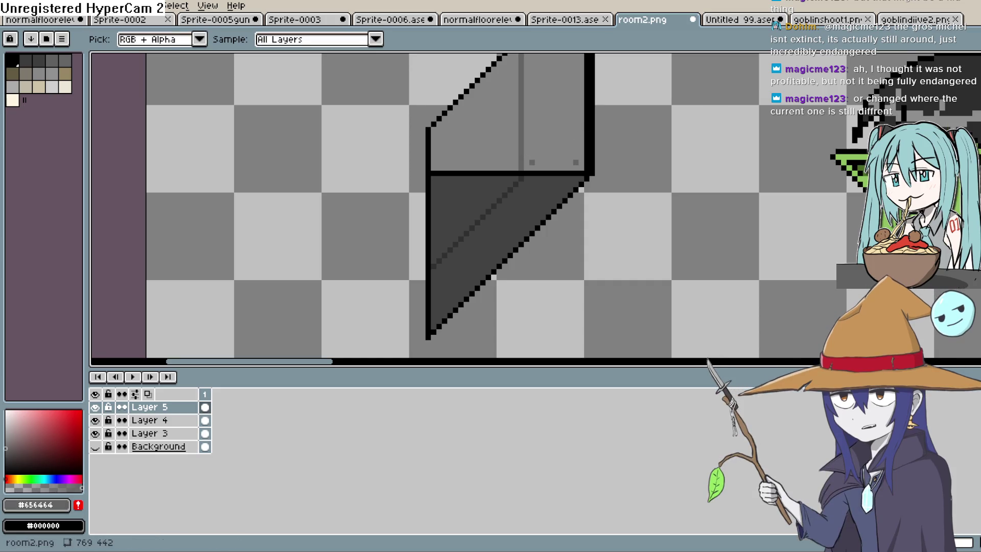
{"action": "key", "text": "l"}
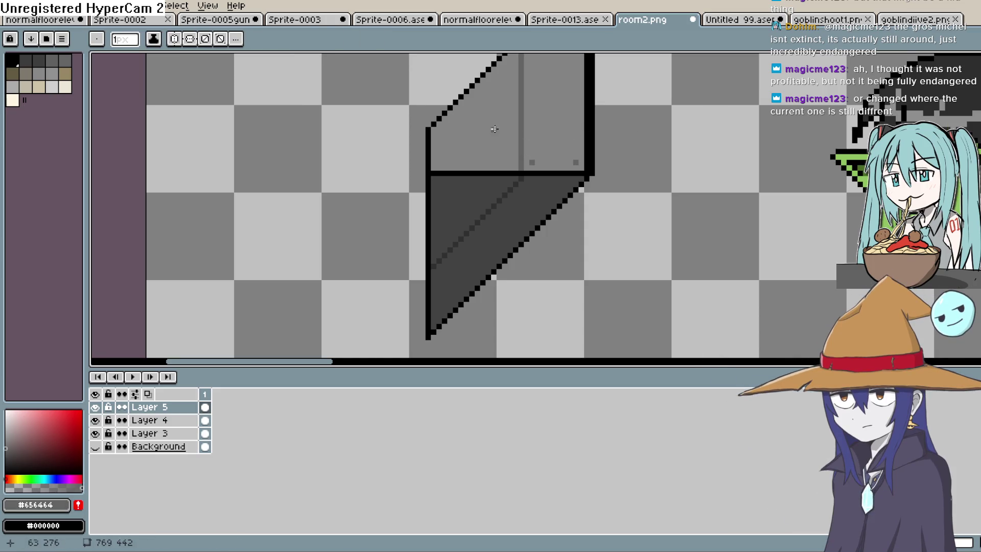
{"action": "left_click_drag", "start_coordinate": [462, 97], "coordinate": [466, 178]}
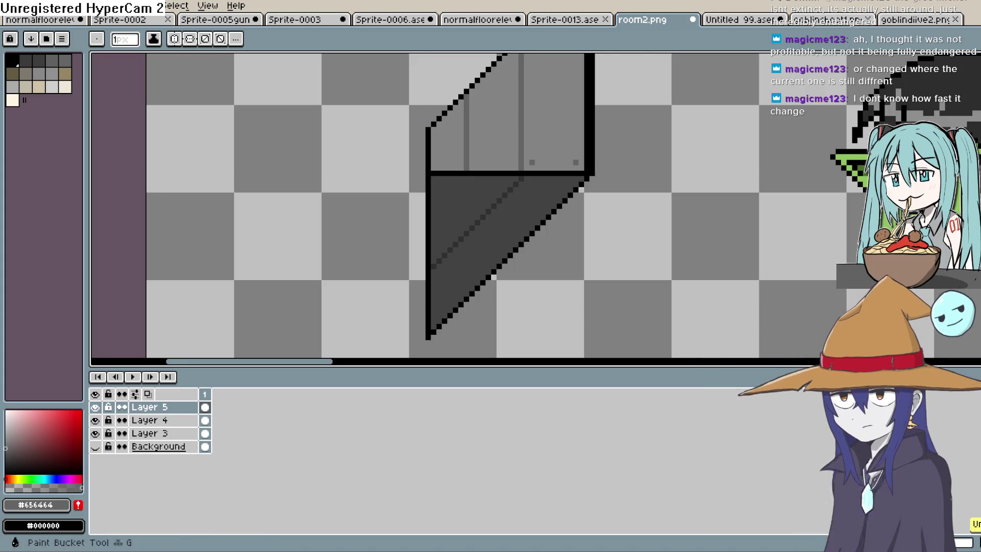
{"action": "key", "text": "i"}
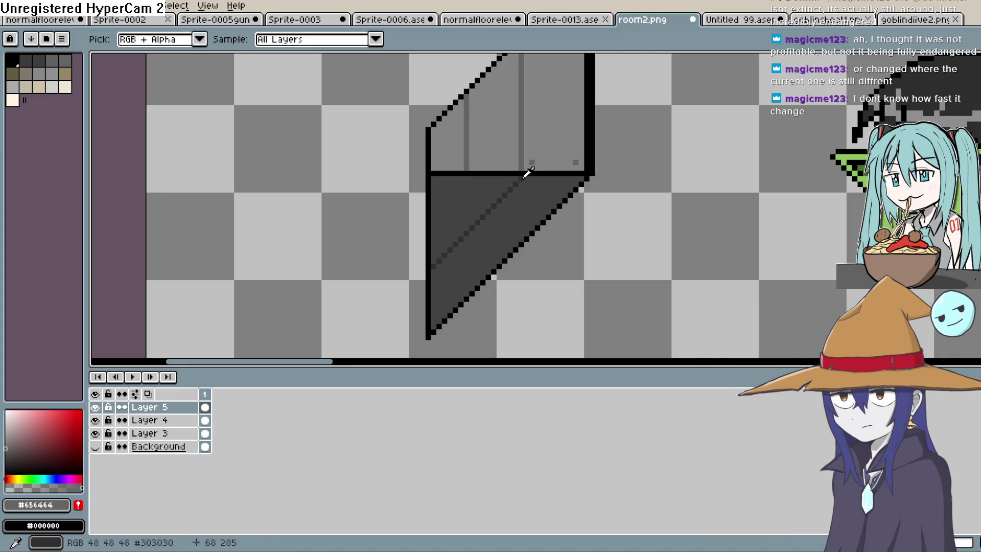
{"action": "left_click", "coordinate": [525, 176]}
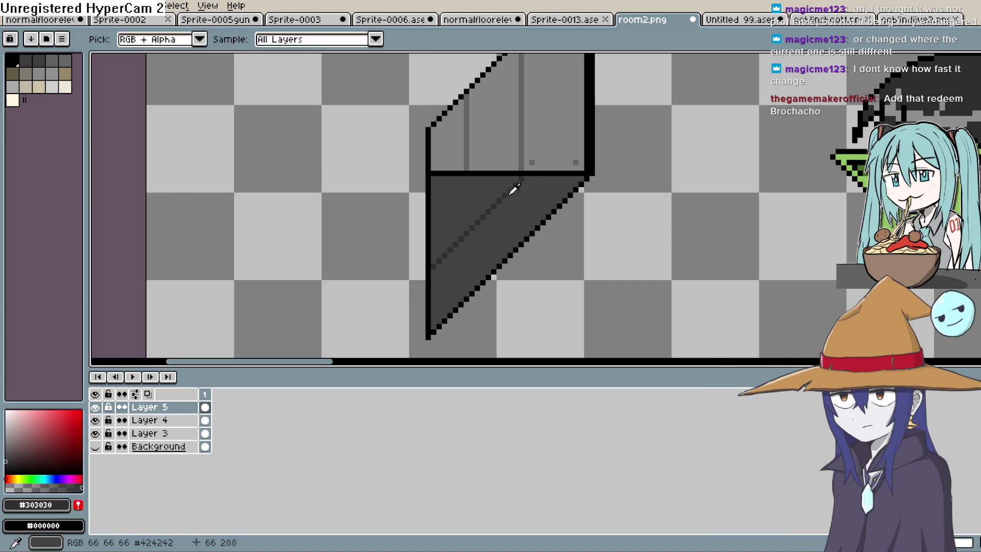
{"action": "key", "text": "b"}
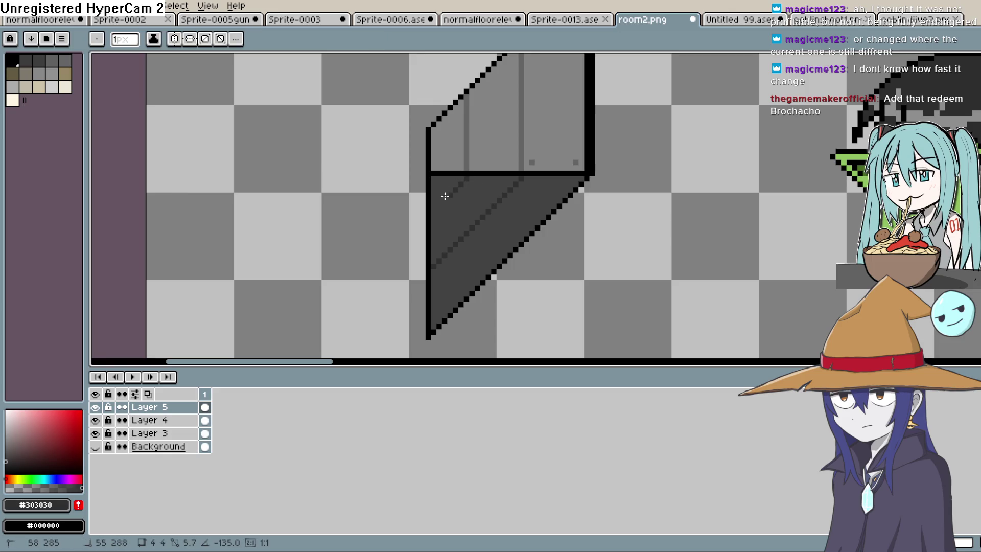
{"action": "scroll", "coordinate": [546, 189], "scroll_direction": "down", "scroll_amount": 3}
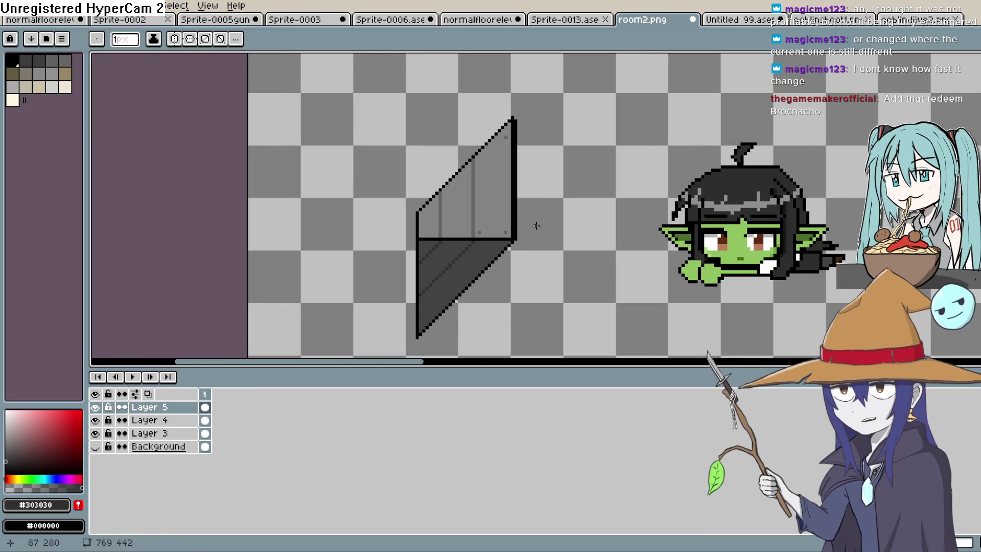
- Merge Layer 5 down into Layer 4, then Layer 4 down into Layer 3
{"action": "left_click_drag", "start_coordinate": [534, 227], "coordinate": [585, 202]}
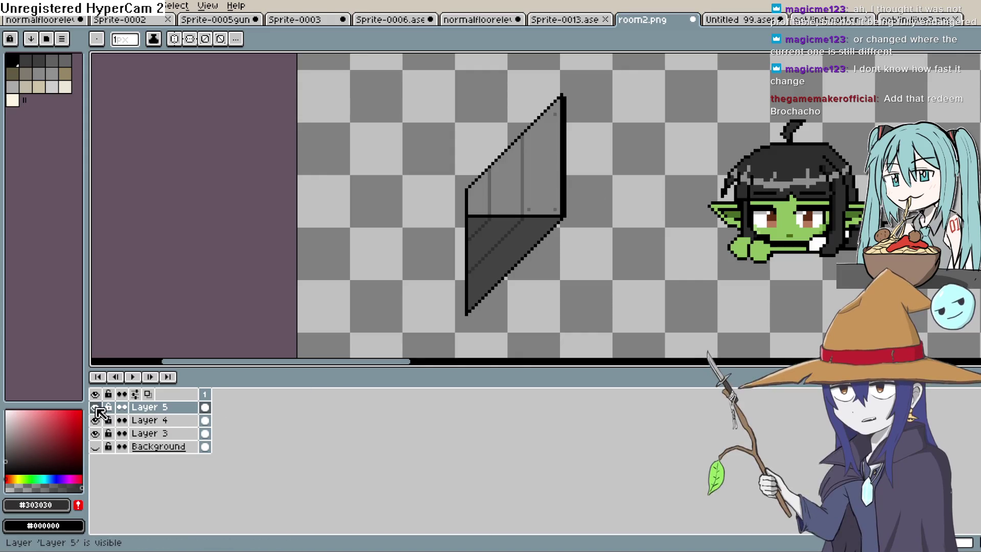
{"action": "left_click", "coordinate": [957, 59]}
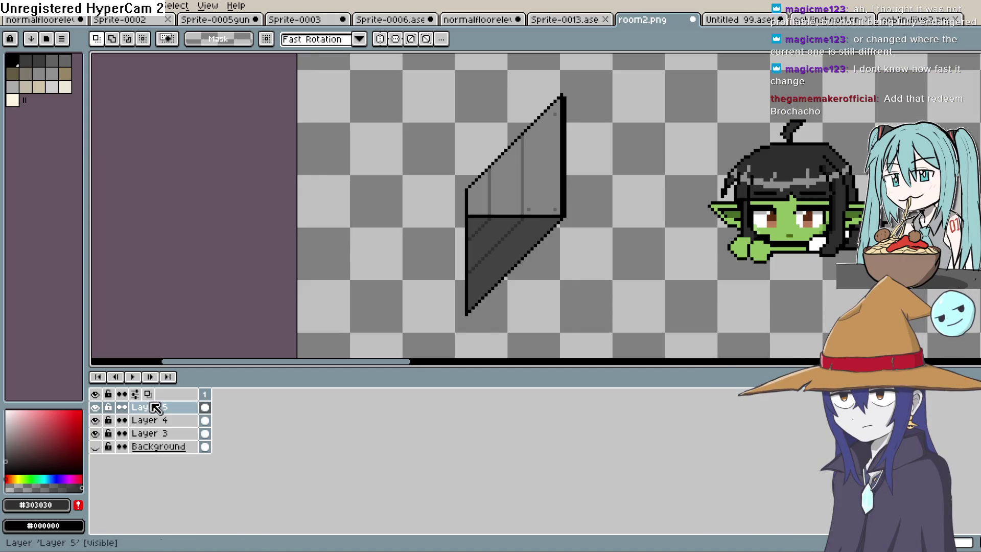
{"action": "right_click", "coordinate": [164, 409]}
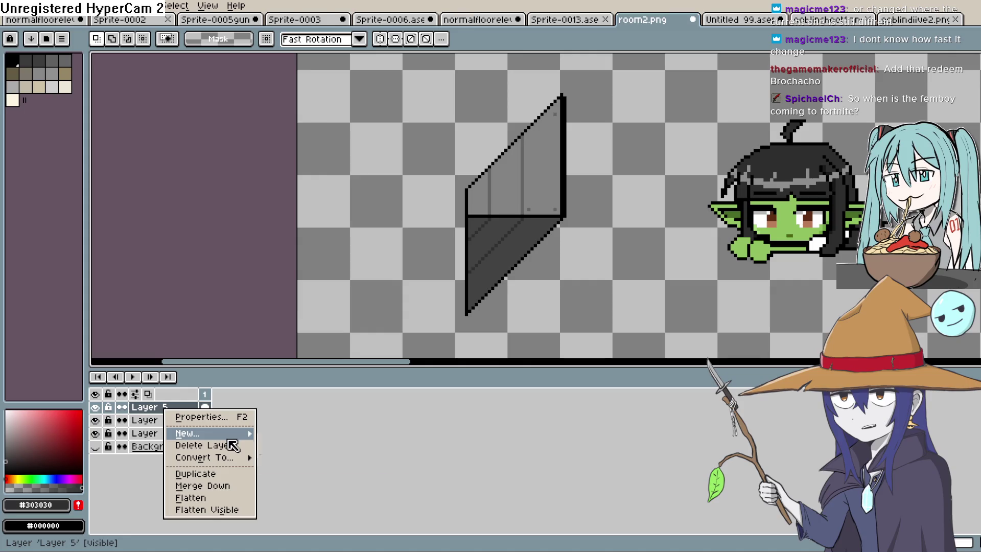
{"action": "left_click", "coordinate": [245, 486]}
{"action": "right_click", "coordinate": [171, 413]}
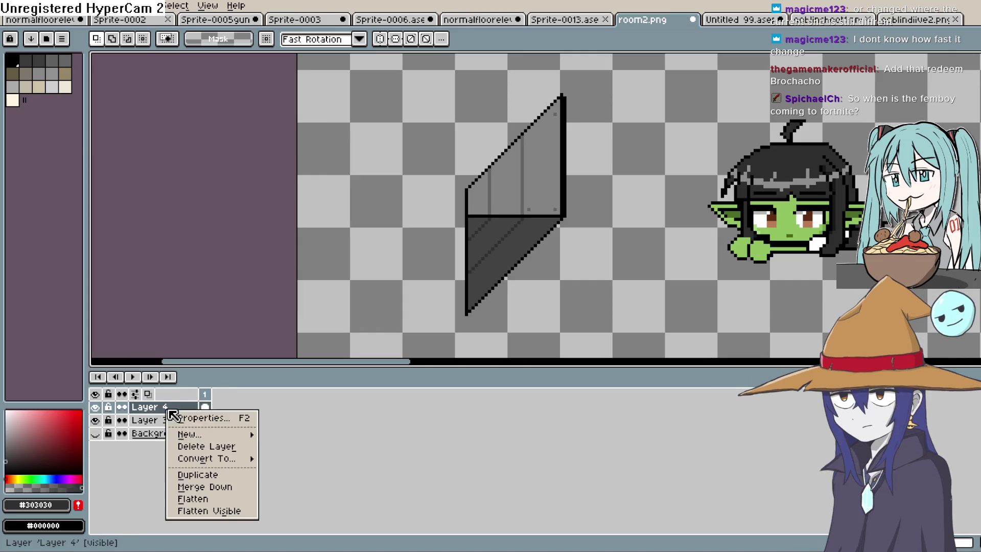
{"action": "left_click", "coordinate": [241, 488]}
- Marquee-select the goblin and nudge it slightly down-right, then deselect
{"action": "mouse_move", "coordinate": [693, 88]}
{"action": "left_mouse_down"}
{"action": "mouse_move", "coordinate": [878, 298]}
{"action": "mouse_move", "coordinate": [925, 302]}
{"action": "left_mouse_up"}
{"action": "mouse_move", "coordinate": [859, 244]}
{"action": "left_mouse_down"}
{"action": "mouse_move", "coordinate": [600, 253]}
{"action": "mouse_move", "coordinate": [752, 249]}
{"action": "mouse_move", "coordinate": [870, 230]}
{"action": "mouse_move", "coordinate": [888, 246]}
{"action": "mouse_move", "coordinate": [880, 254]}
{"action": "left_mouse_up"}
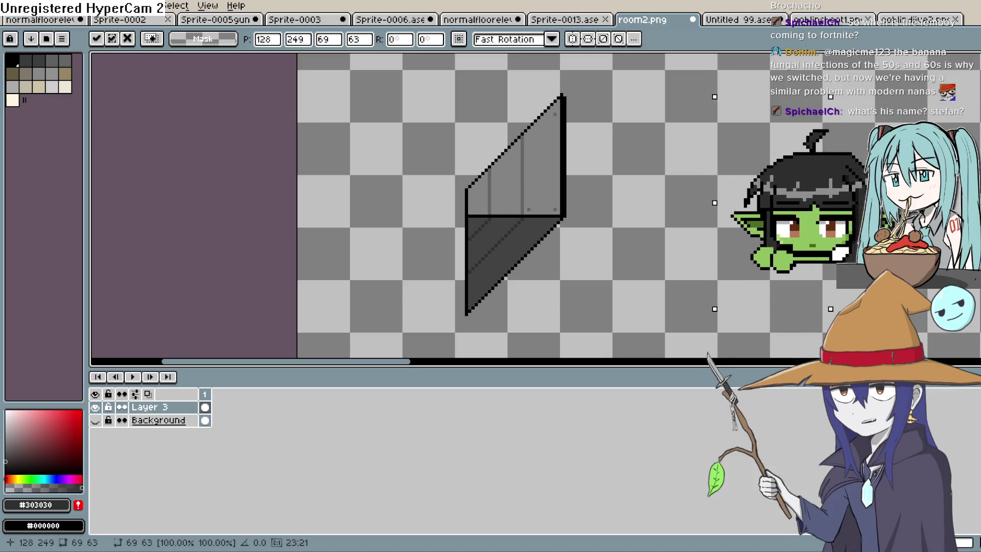
{"action": "key", "text": "ctrl+d"}
- Show the Background layer and pan around to check the goblin and glass panel in the room
{"action": "left_click_drag", "start_coordinate": [467, 317], "coordinate": [416, 339]}
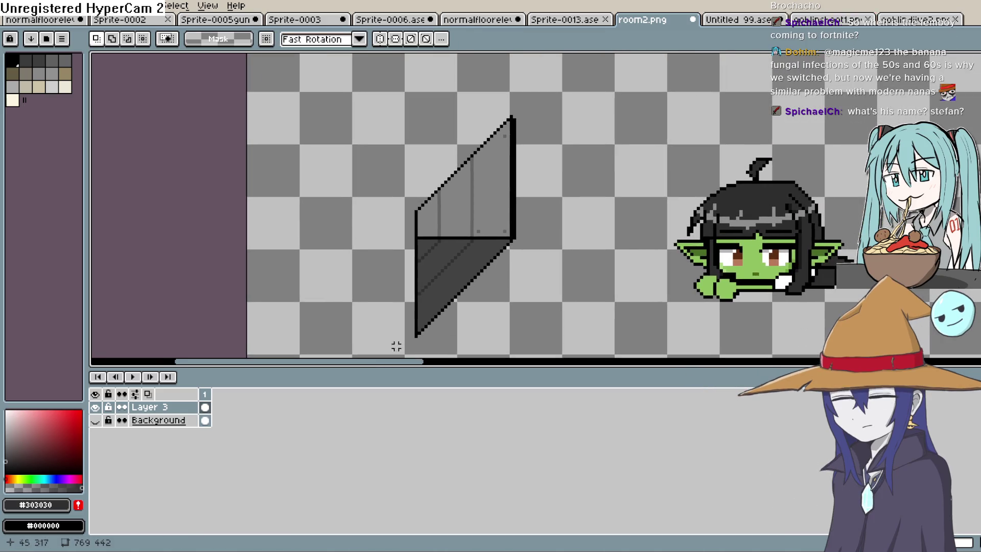
{"action": "left_click", "coordinate": [95, 420]}
{"action": "scroll", "coordinate": [390, 311], "scroll_direction": "down", "scroll_amount": 3}
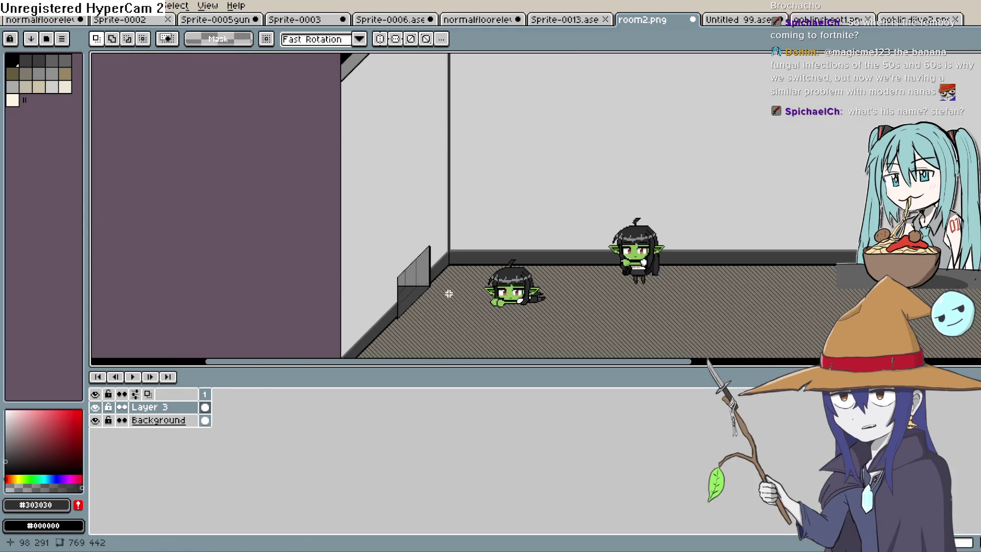
{"action": "scroll", "coordinate": [449, 294], "scroll_direction": "up", "scroll_amount": 5}
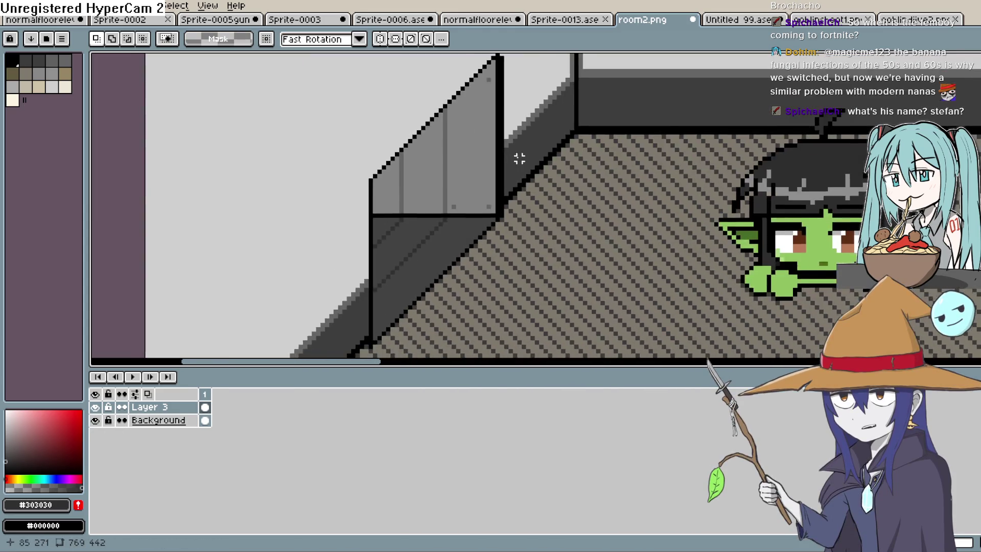
{"action": "scroll", "coordinate": [519, 158], "scroll_direction": "down", "scroll_amount": 3}
{"action": "left_click_drag", "start_coordinate": [521, 186], "coordinate": [536, 276]}
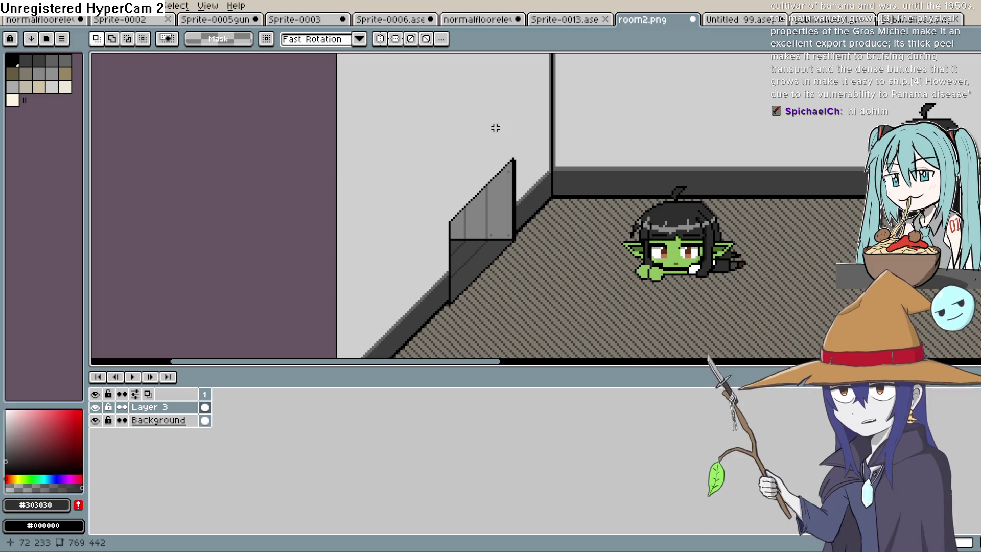
{"action": "left_click_drag", "start_coordinate": [527, 148], "coordinate": [539, 188]}
{"action": "scroll", "coordinate": [606, 205], "scroll_direction": "right", "scroll_amount": 10}
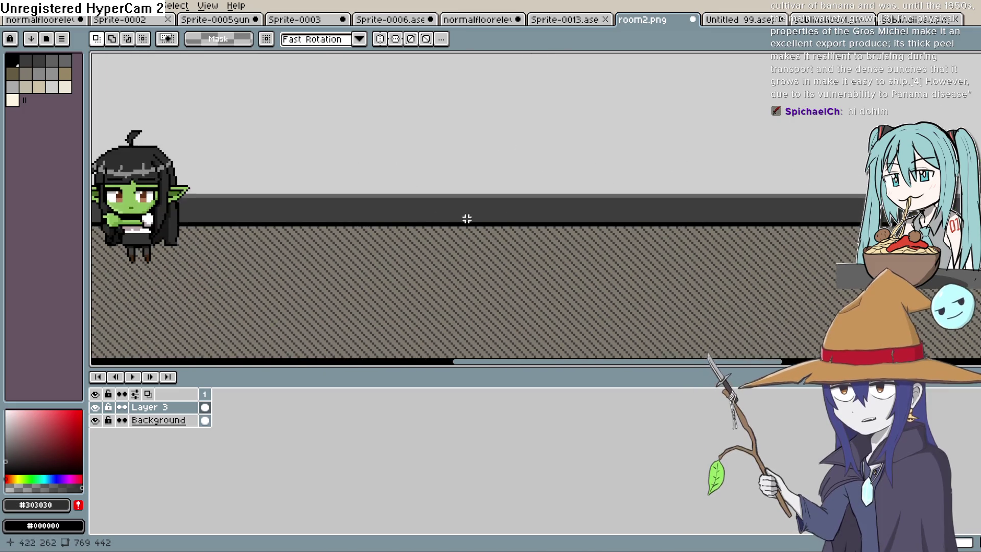
{"action": "scroll", "coordinate": [781, 240], "scroll_direction": "down", "scroll_amount": 3}
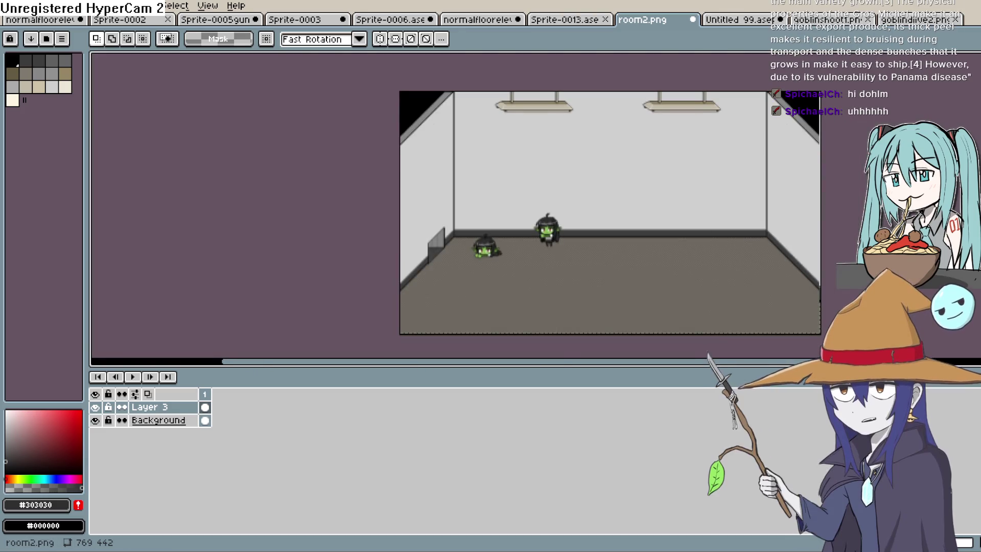
{"action": "scroll", "coordinate": [587, 253], "scroll_direction": "left", "scroll_amount": 4}
{"action": "scroll", "coordinate": [587, 252], "scroll_direction": "up", "scroll_amount": 3}
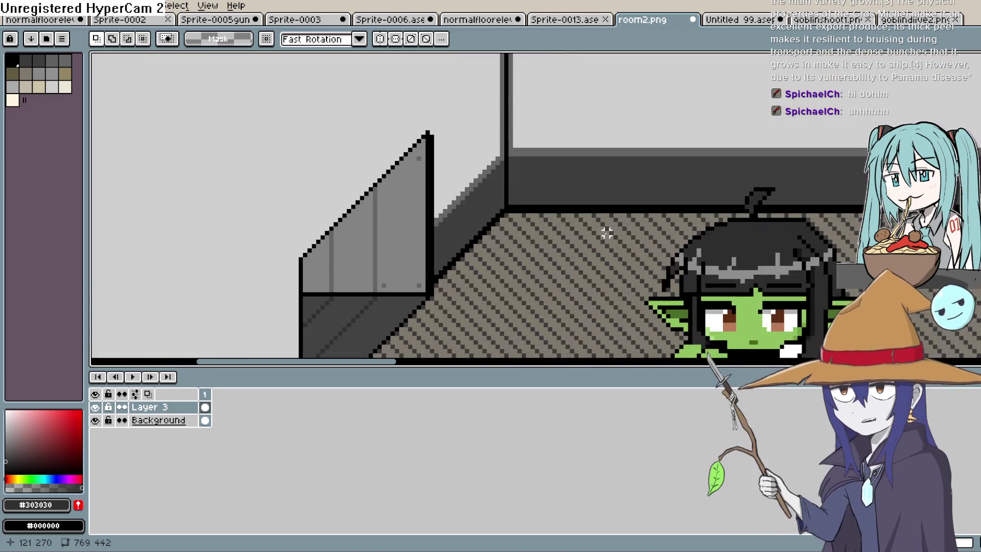
{"action": "scroll", "coordinate": [619, 233], "scroll_direction": "left", "scroll_amount": 2}
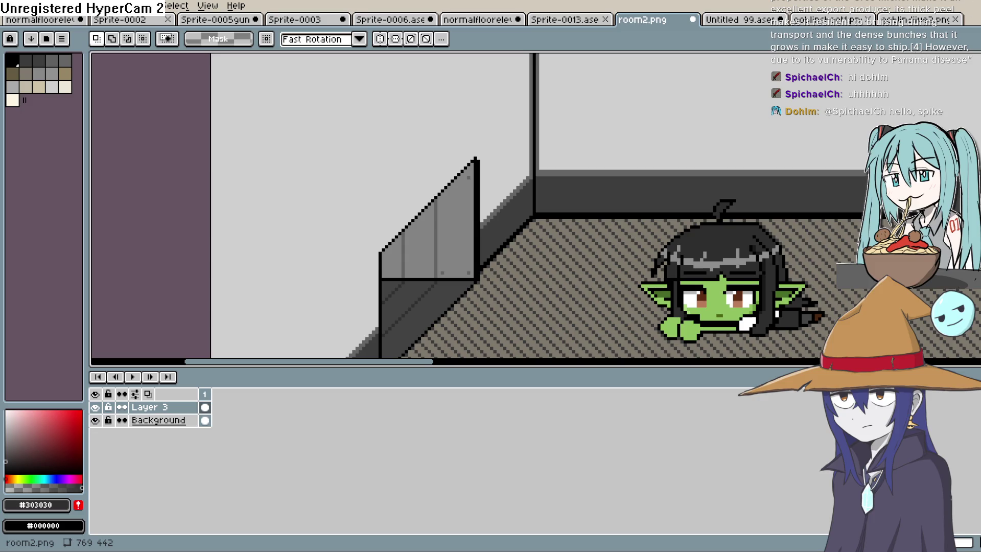
- Switch past Sprite-0006 to the Sprite-0003 tab and frame the whole elf girl sprite
{"action": "left_click", "coordinate": [485, 21]}
{"action": "left_click", "coordinate": [534, 20]}
{"action": "left_click", "coordinate": [394, 20]}
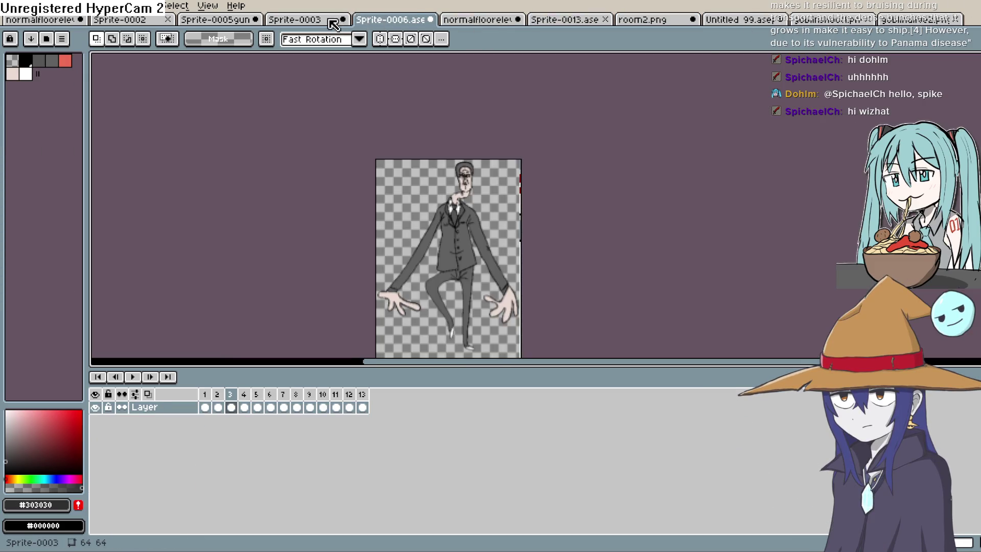
{"action": "left_click", "coordinate": [330, 21]}
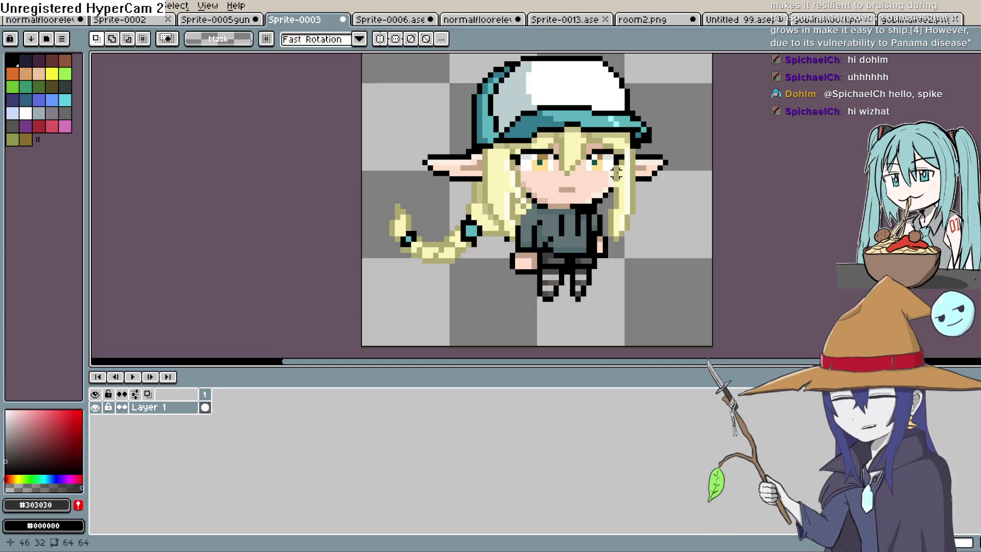
{"action": "scroll", "coordinate": [685, 186], "scroll_direction": "up", "scroll_amount": 3}
{"action": "scroll", "coordinate": [672, 211], "scroll_direction": "down", "scroll_amount": 3}
{"action": "scroll", "coordinate": [679, 209], "scroll_direction": "up", "scroll_amount": 2}
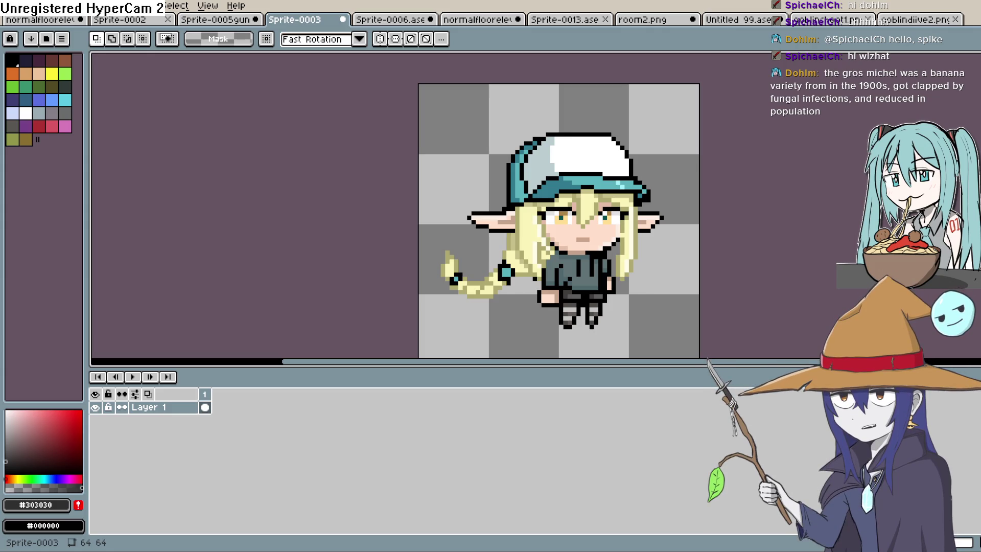
{"action": "mouse_move", "coordinate": [708, 224]}
{"action": "left_mouse_down"}
{"action": "mouse_move", "coordinate": [719, 255]}
{"action": "mouse_move", "coordinate": [736, 212]}
{"action": "mouse_move", "coordinate": [729, 197]}
{"action": "left_mouse_up"}
{"action": "scroll", "coordinate": [714, 250], "scroll_direction": "up", "scroll_amount": 1}
{"action": "scroll", "coordinate": [724, 225], "scroll_direction": "down", "scroll_amount": 1}
{"action": "scroll", "coordinate": [688, 235], "scroll_direction": "down", "scroll_amount": 1}
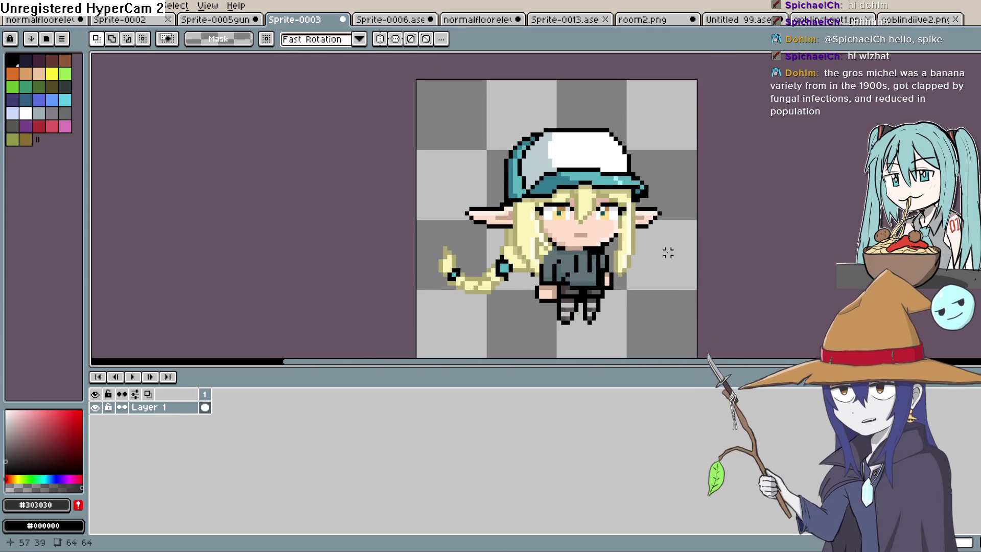
{"action": "left_click", "coordinate": [889, 23]}
{"action": "left_click", "coordinate": [827, 20]}
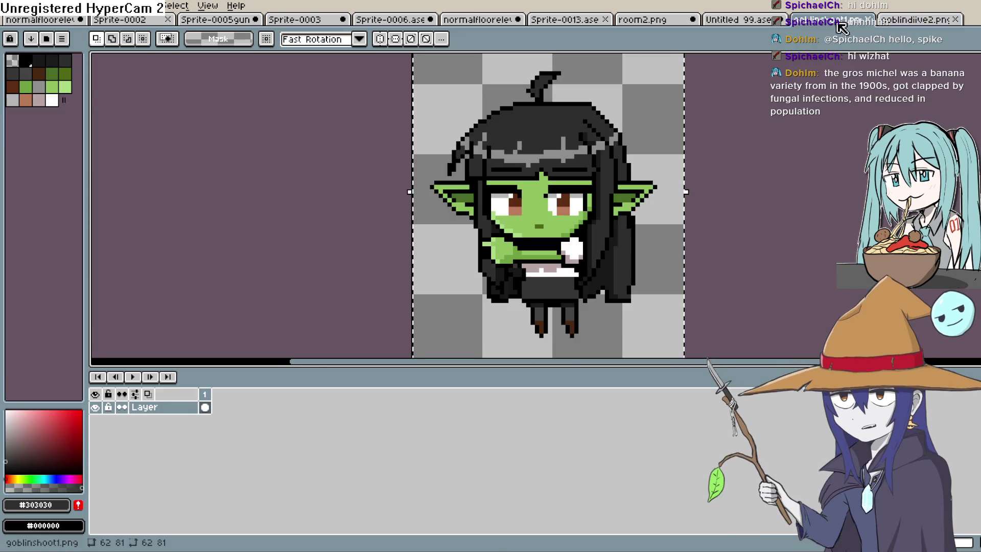
{"action": "left_click", "coordinate": [738, 21]}
{"action": "left_click", "coordinate": [646, 20]}
{"action": "scroll", "coordinate": [620, 217], "scroll_direction": "down", "scroll_amount": 4}
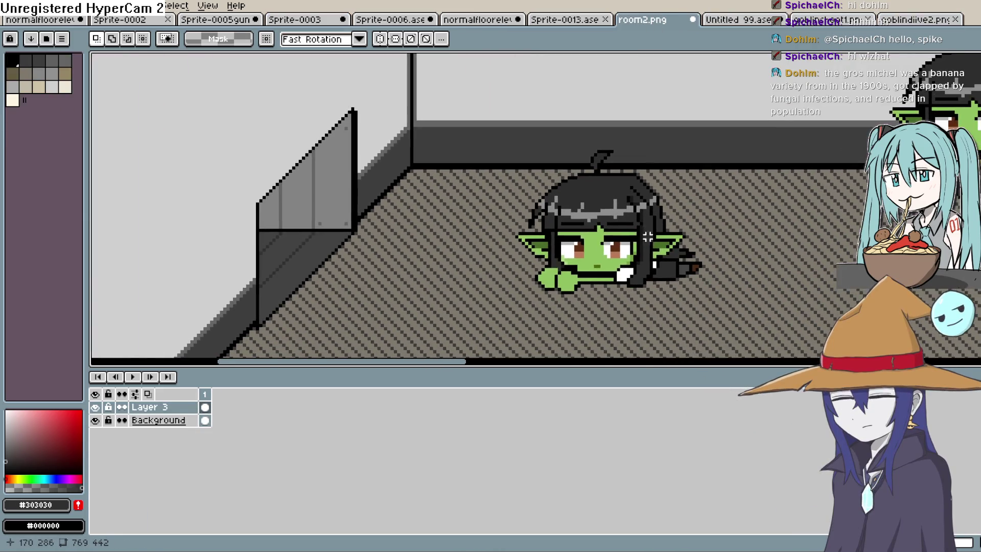
{"action": "scroll", "coordinate": [620, 217], "scroll_direction": "up", "scroll_amount": 2}
{"action": "scroll", "coordinate": [485, 230], "scroll_direction": "up", "scroll_amount": 1}
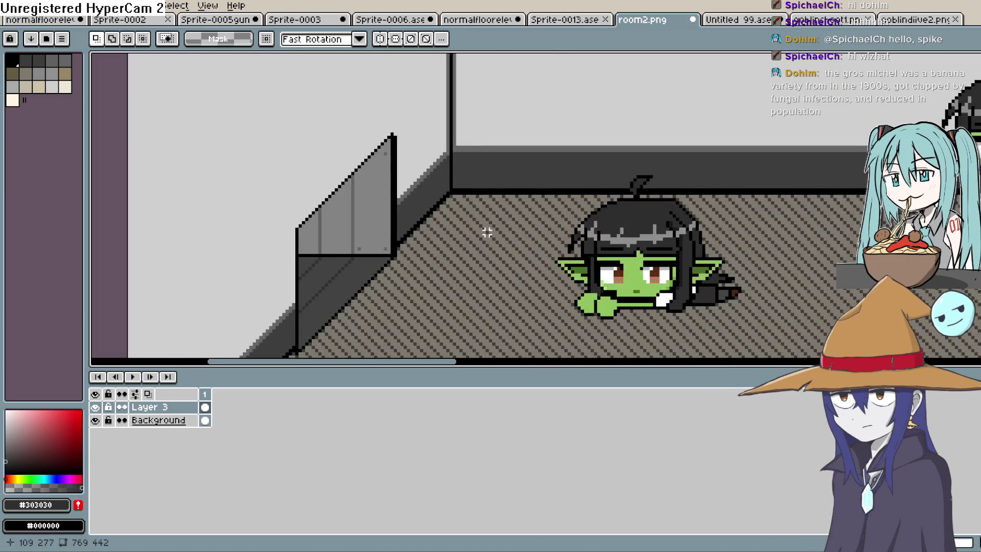
{"action": "scroll", "coordinate": [575, 215], "scroll_direction": "up", "scroll_amount": 1}
{"action": "scroll", "coordinate": [505, 215], "scroll_direction": "up", "scroll_amount": 1}
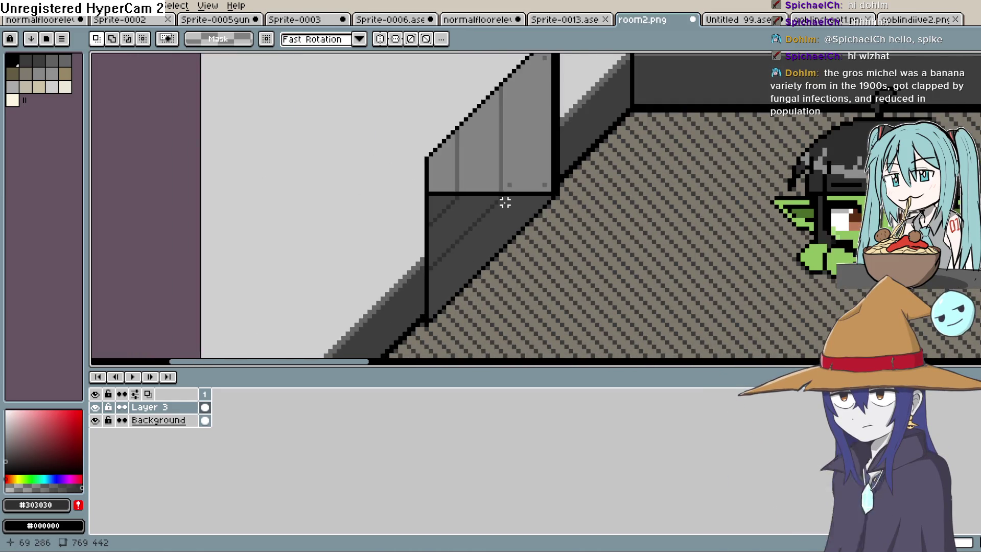
{"action": "scroll", "coordinate": [511, 210], "scroll_direction": "up", "scroll_amount": 1}
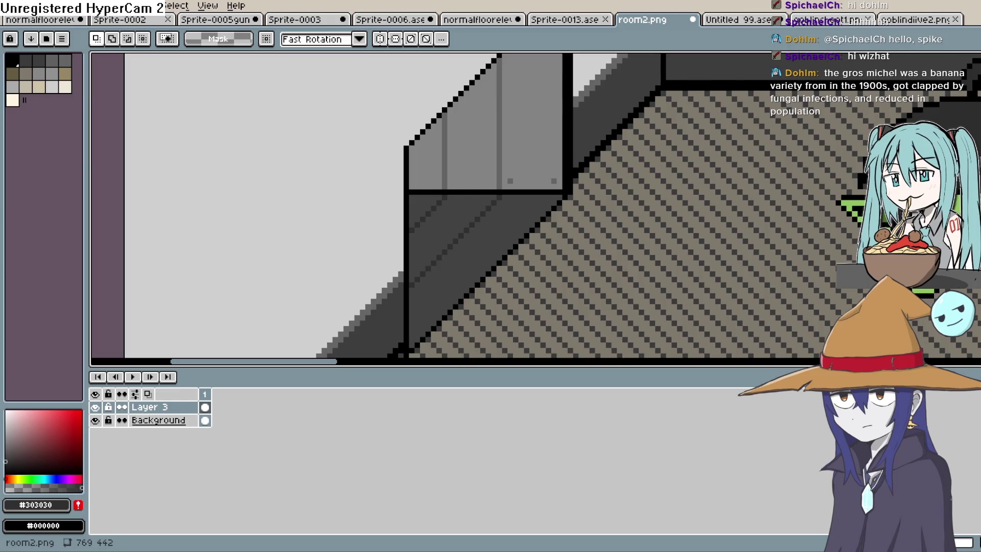
{"action": "mouse_move", "coordinate": [606, 176]}
{"action": "left_mouse_down"}
{"action": "mouse_move", "coordinate": [761, 252]}
{"action": "mouse_move", "coordinate": [812, 253]}
{"action": "mouse_move", "coordinate": [795, 194]}
{"action": "mouse_move", "coordinate": [819, 202]}
{"action": "left_mouse_up"}
{"action": "scroll", "coordinate": [828, 204], "scroll_direction": "down", "scroll_amount": 1}
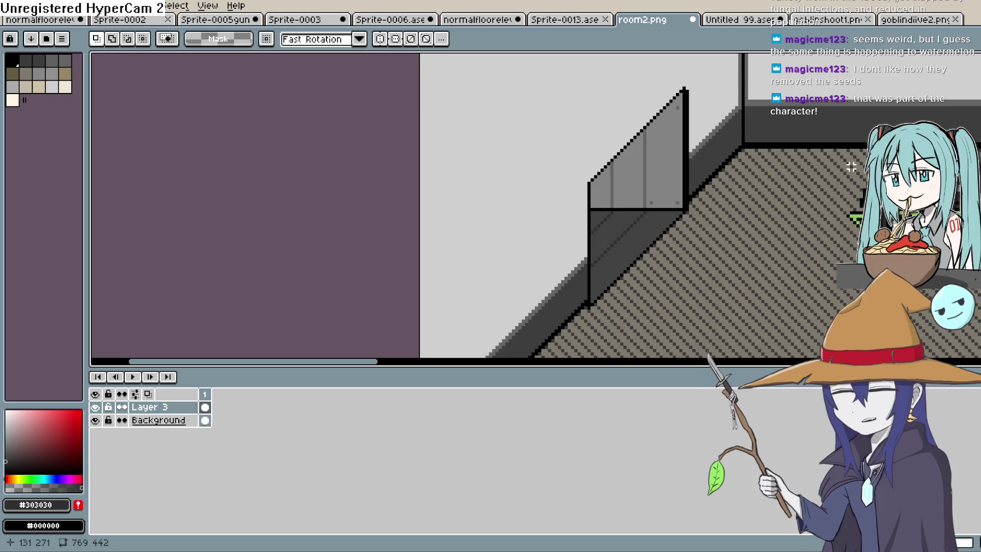
{"action": "scroll", "coordinate": [659, 190], "scroll_direction": "down", "scroll_amount": 1}
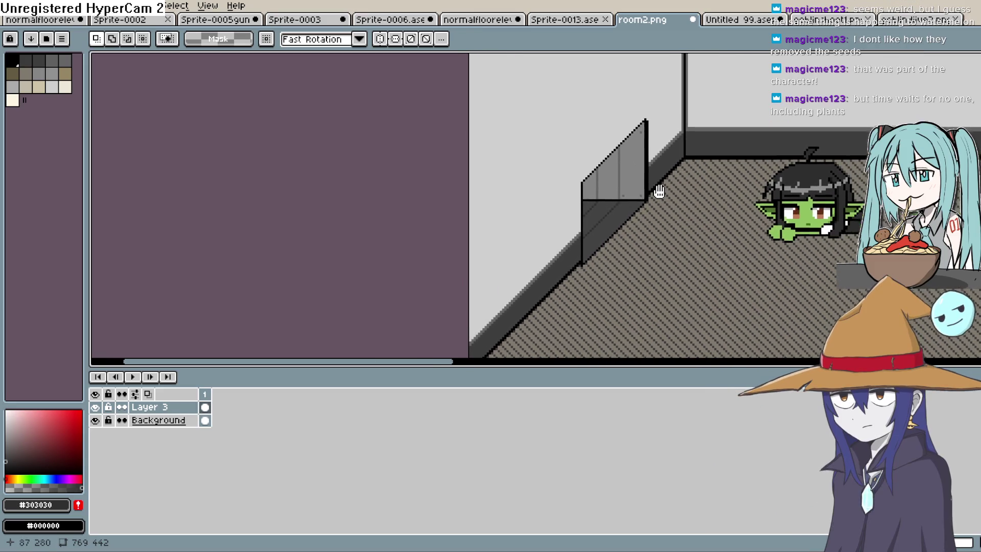
{"action": "scroll", "coordinate": [659, 190], "scroll_direction": "down", "scroll_amount": 2}
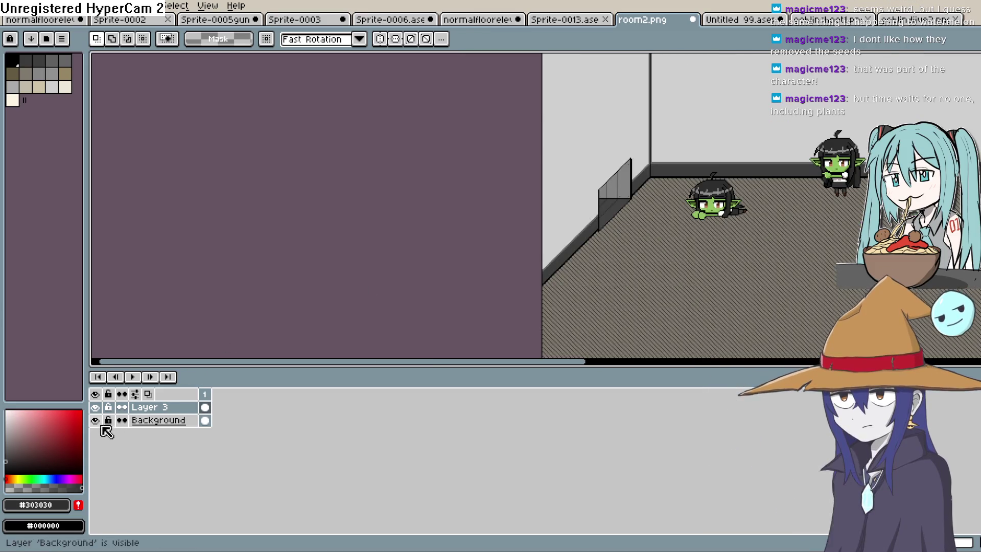
- Toggle the Background layer's visibility to check the layers, then make Background active
{"action": "left_click", "coordinate": [96, 420]}
{"action": "left_click", "coordinate": [96, 421]}
{"action": "scroll", "coordinate": [553, 291], "scroll_direction": "down", "scroll_amount": 2}
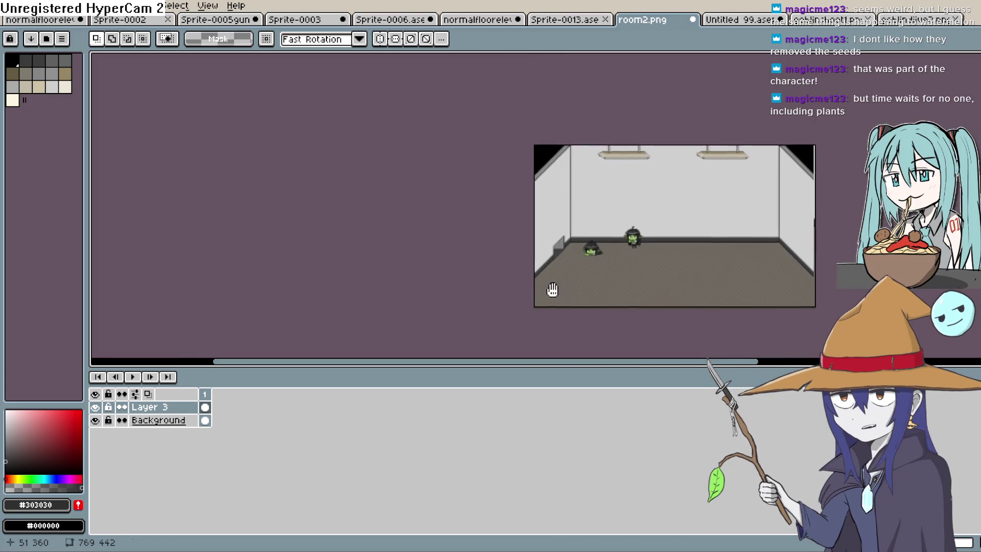
{"action": "scroll", "coordinate": [553, 291], "scroll_direction": "down", "scroll_amount": 1}
{"action": "scroll", "coordinate": [558, 226], "scroll_direction": "up", "scroll_amount": 6}
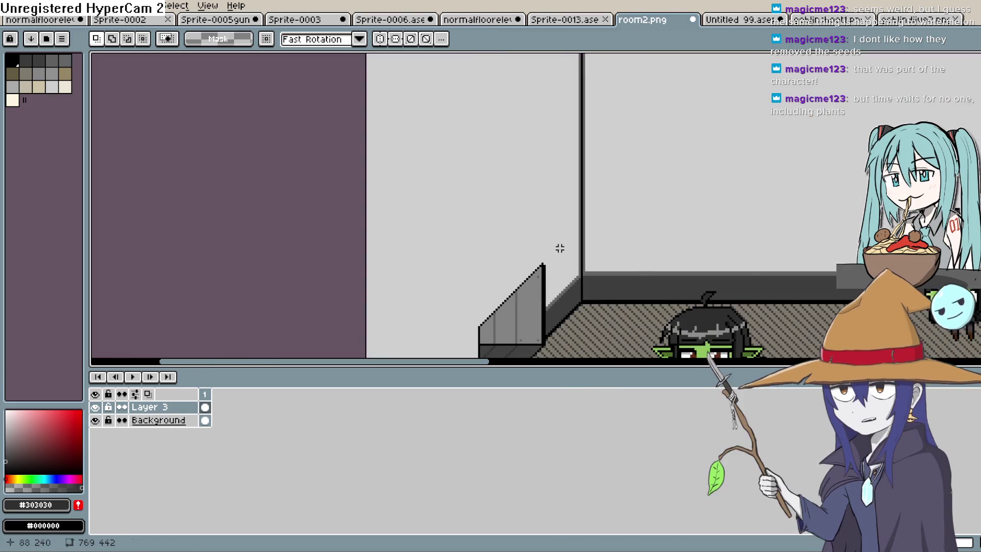
{"action": "scroll", "coordinate": [560, 246], "scroll_direction": "down", "scroll_amount": 3}
{"action": "scroll", "coordinate": [558, 256], "scroll_direction": "up", "scroll_amount": 1}
{"action": "left_click", "coordinate": [153, 421]}
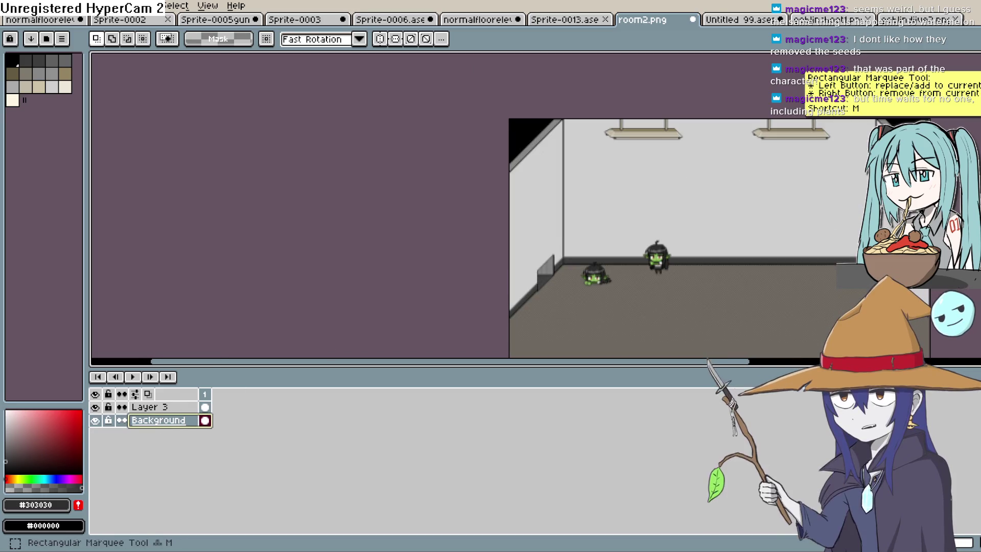
- Select Layer 3 and drag its glass panel and goblin up about 4 px
{"action": "scroll", "coordinate": [629, 265], "scroll_direction": "up", "scroll_amount": 2}
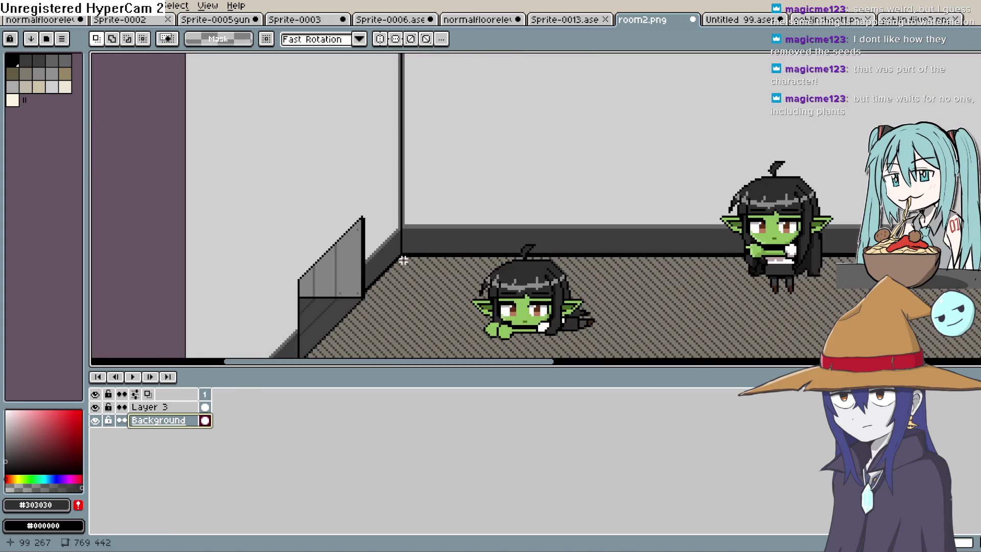
{"action": "scroll", "coordinate": [482, 240], "scroll_direction": "up", "scroll_amount": 2}
{"action": "left_click", "coordinate": [181, 406]}
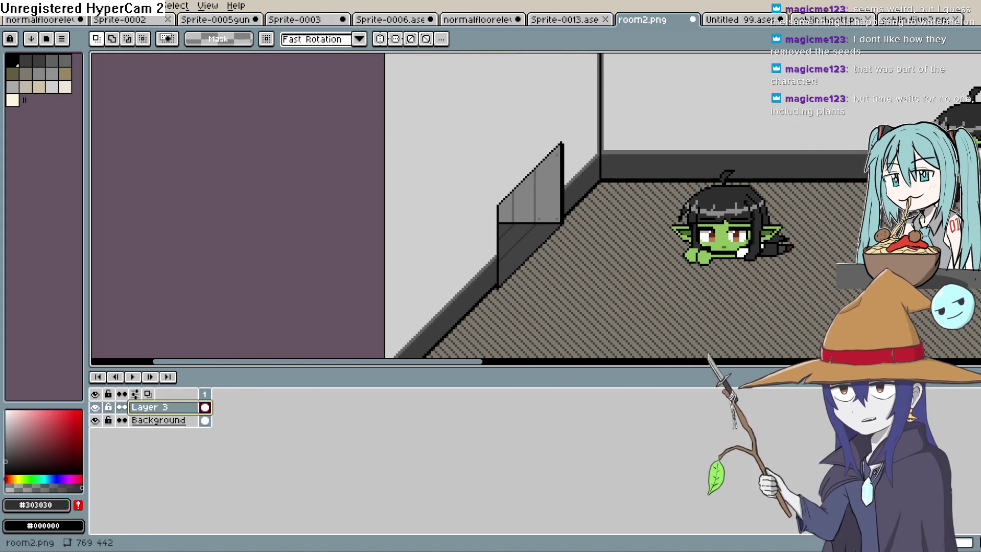
{"action": "key", "text": "v"}
{"action": "left_click_drag", "start_coordinate": [529, 232], "coordinate": [525, 217]}
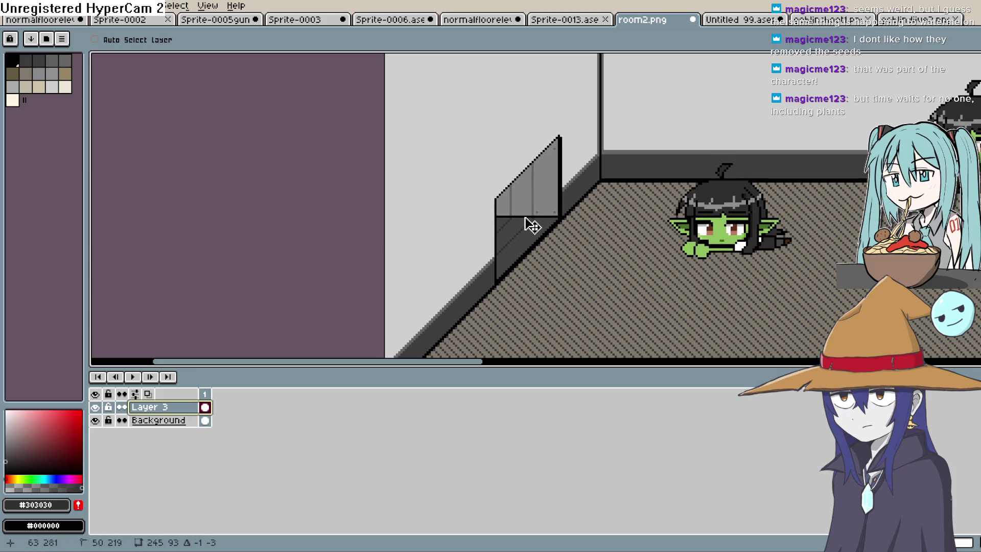
{"action": "scroll", "coordinate": [280, 197], "scroll_direction": "down", "scroll_amount": 2}
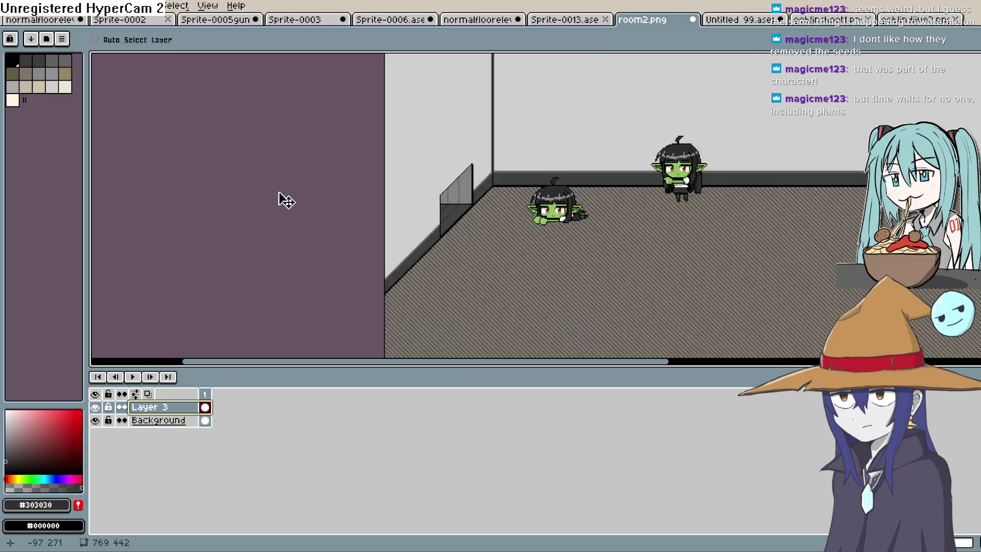
{"action": "mouse_move", "coordinate": [284, 199]}
{"action": "left_mouse_down"}
{"action": "mouse_move", "coordinate": [280, 255]}
{"action": "mouse_move", "coordinate": [306, 277]}
{"action": "left_mouse_up"}
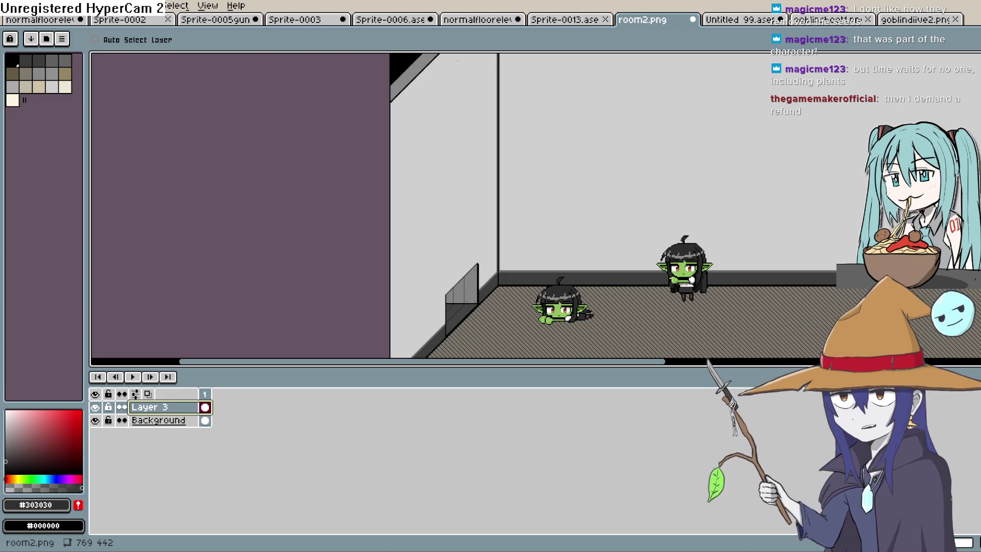
{"action": "left_click", "coordinate": [569, 24]}
{"action": "left_click", "coordinate": [495, 20]}
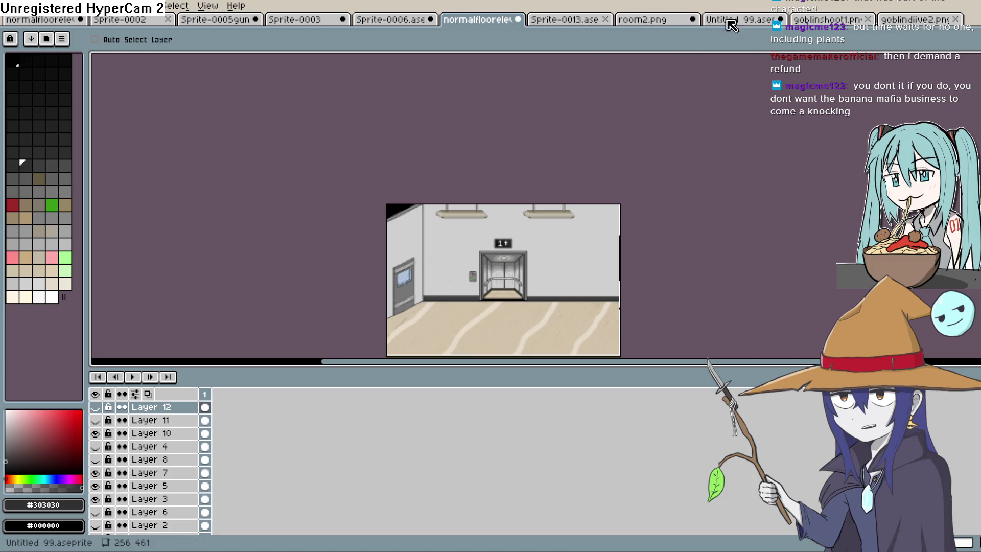
{"action": "left_click", "coordinate": [724, 21]}
{"action": "left_click", "coordinate": [387, 24]}
{"action": "left_click", "coordinate": [308, 23]}
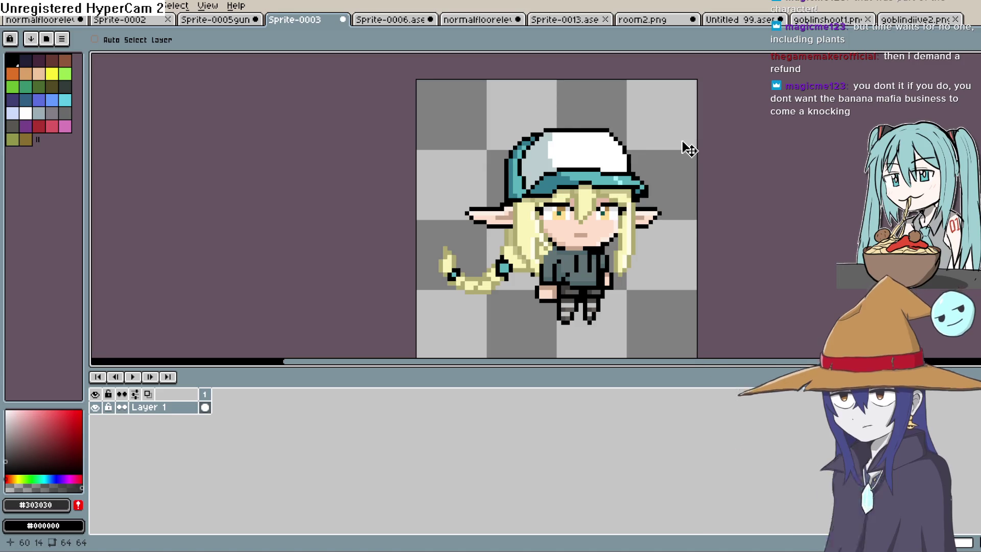
{"action": "left_click_drag", "start_coordinate": [683, 147], "coordinate": [684, 119]}
{"action": "left_click", "coordinate": [228, 22]}
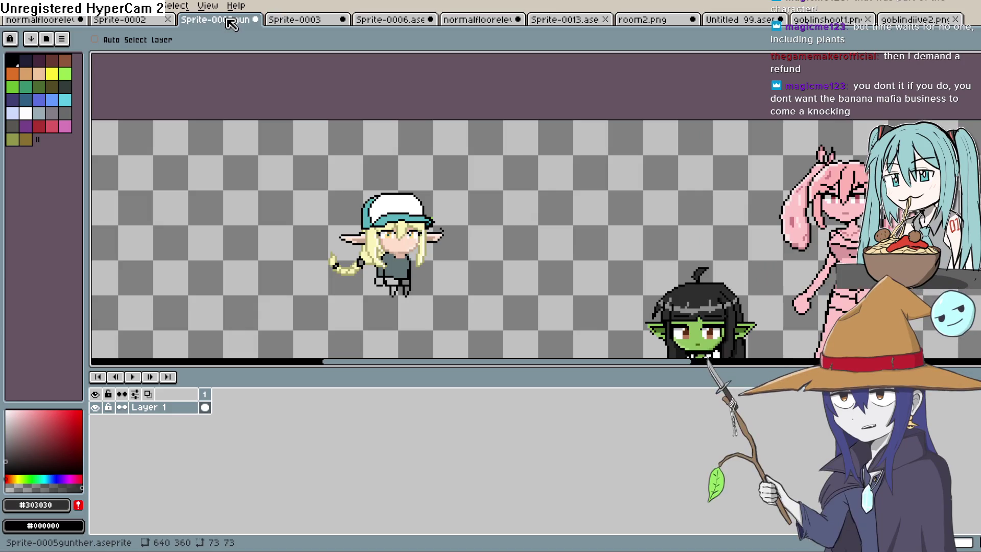
{"action": "left_click", "coordinate": [134, 26]}
{"action": "left_click", "coordinate": [59, 20]}
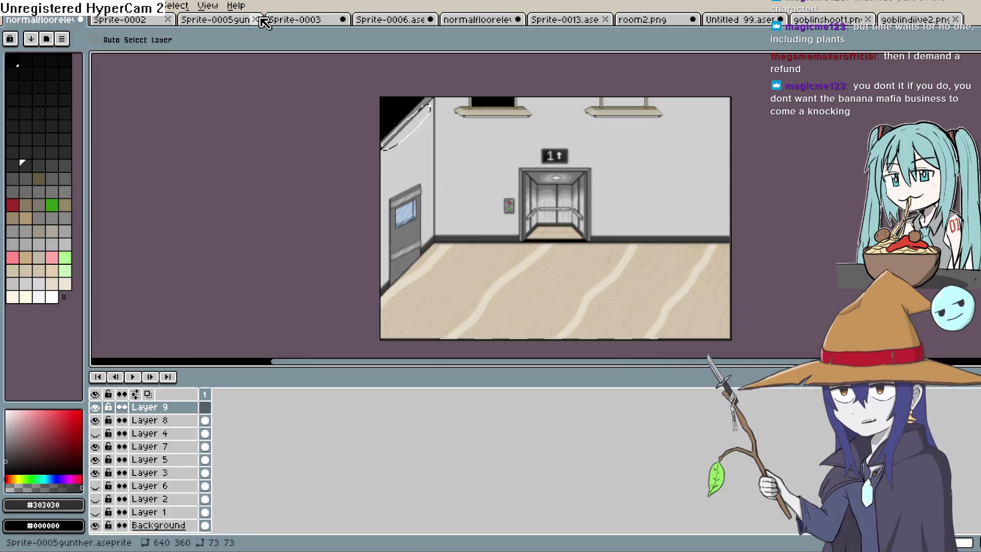
{"action": "left_click", "coordinate": [298, 21]}
{"action": "mouse_move", "coordinate": [656, 138]}
{"action": "left_mouse_down"}
{"action": "mouse_move", "coordinate": [635, 136]}
{"action": "mouse_move", "coordinate": [637, 148]}
{"action": "left_mouse_up"}
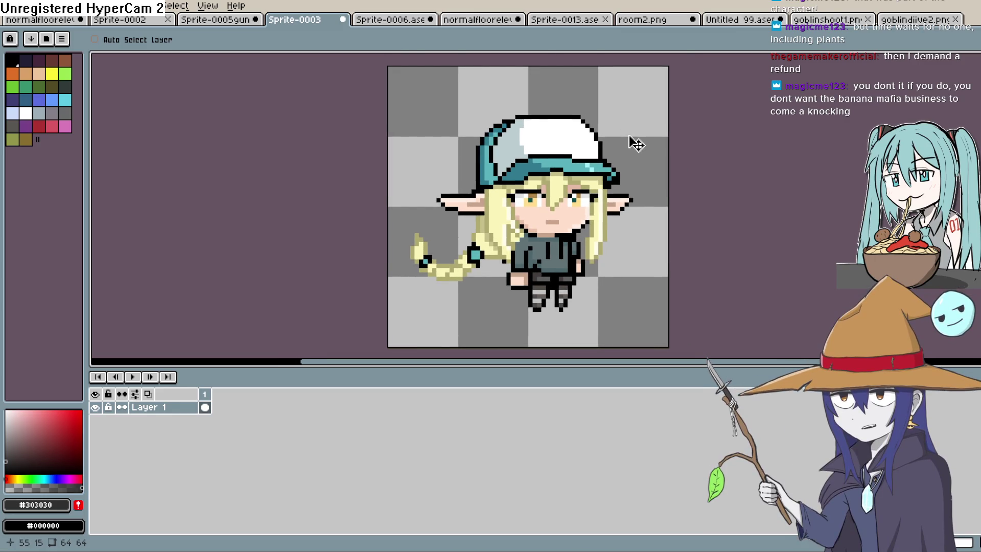
{"action": "left_click", "coordinate": [560, 19]}
{"action": "left_click", "coordinate": [477, 22]}
{"action": "left_click", "coordinate": [647, 24]}
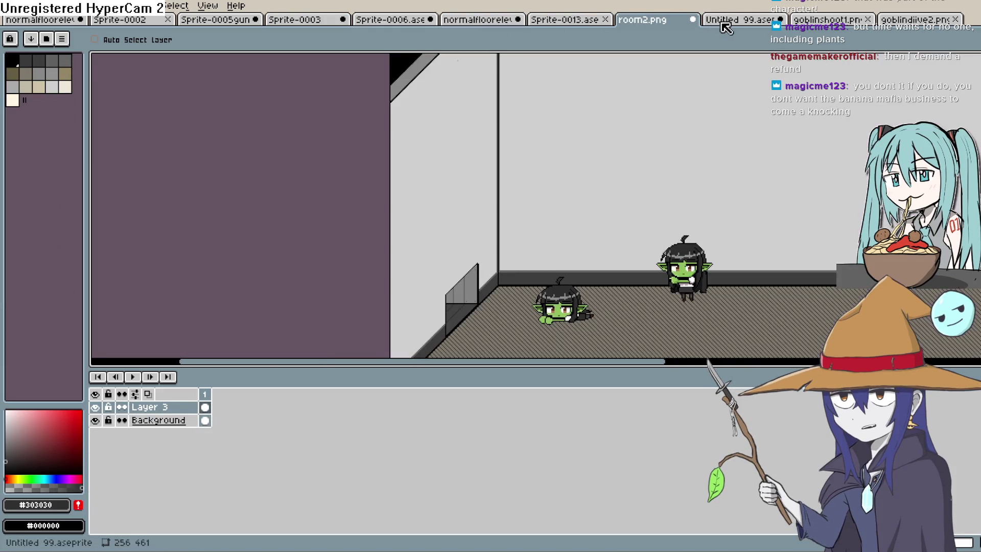
{"action": "left_click_drag", "start_coordinate": [662, 254], "coordinate": [629, 205]}
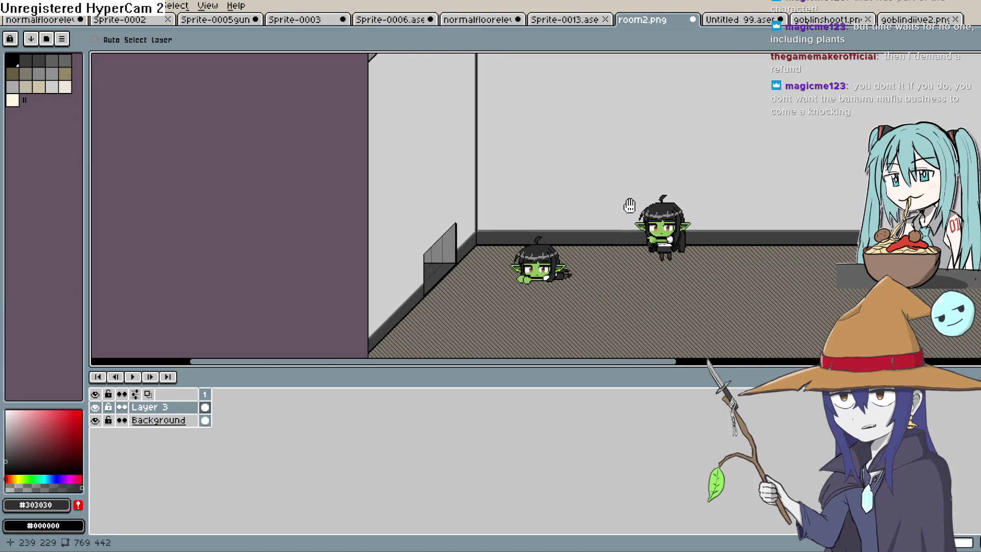
{"action": "left_click", "coordinate": [391, 21]}
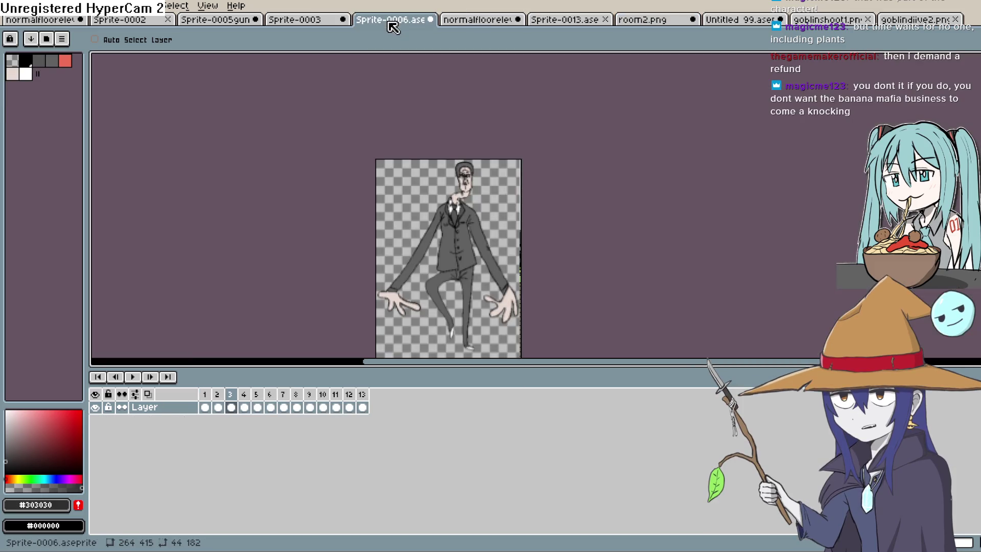
{"action": "left_click", "coordinate": [308, 27]}
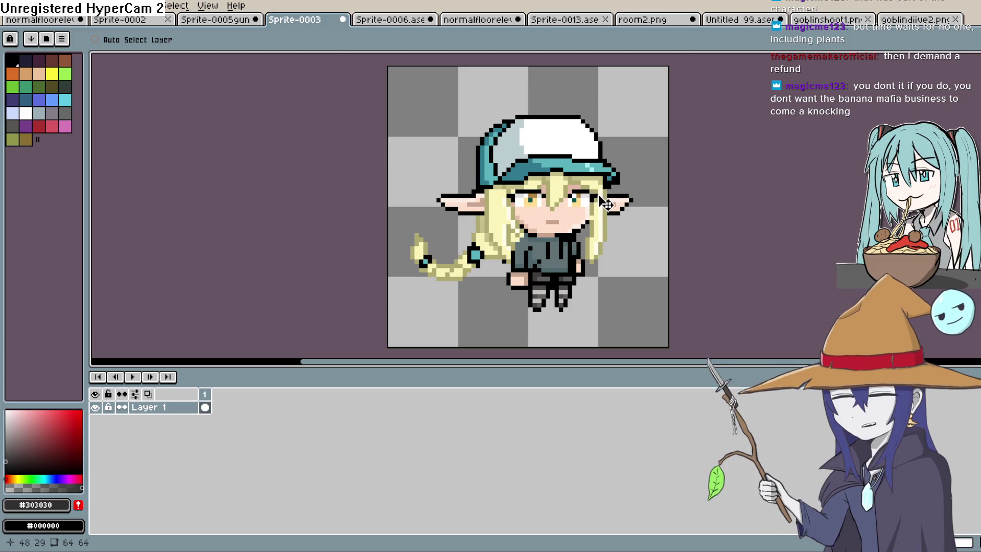
{"action": "scroll", "coordinate": [605, 200], "scroll_direction": "up", "scroll_amount": 1}
{"action": "scroll", "coordinate": [605, 200], "scroll_direction": "up", "scroll_amount": 2}
{"action": "scroll", "coordinate": [613, 203], "scroll_direction": "down", "scroll_amount": 3}
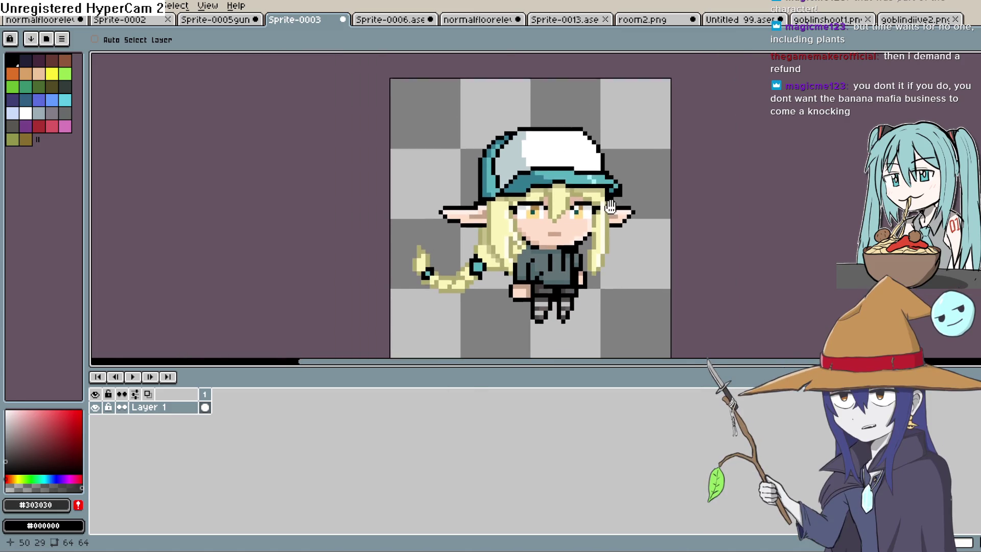
{"action": "scroll", "coordinate": [617, 197], "scroll_direction": "down", "scroll_amount": 1}
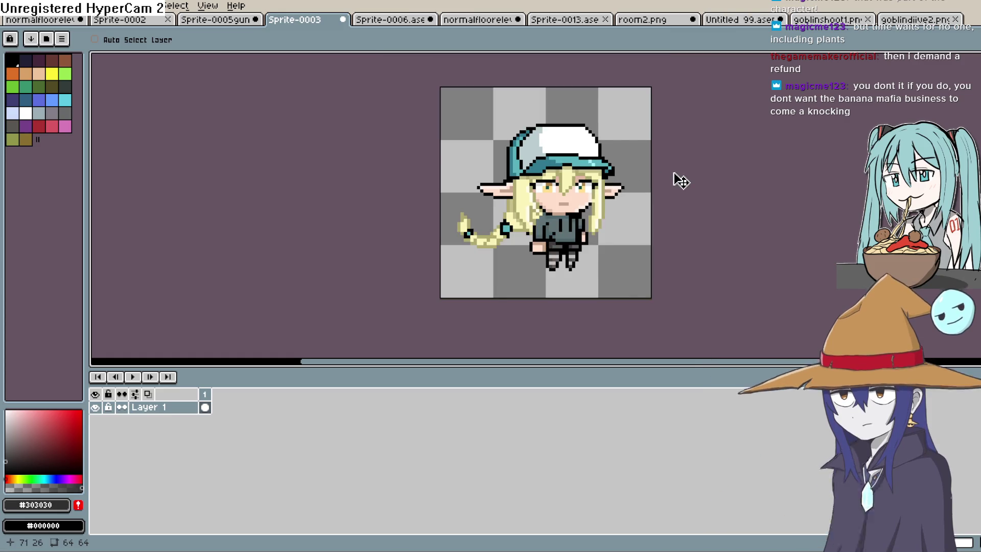
{"action": "left_click", "coordinate": [485, 20]}
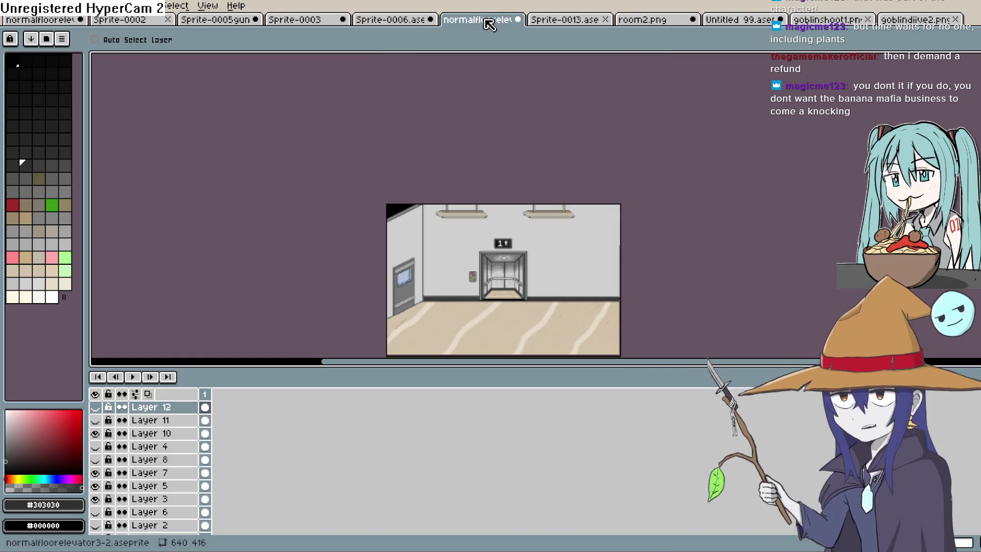
{"action": "left_click", "coordinate": [901, 19]}
{"action": "left_click", "coordinate": [844, 20]}
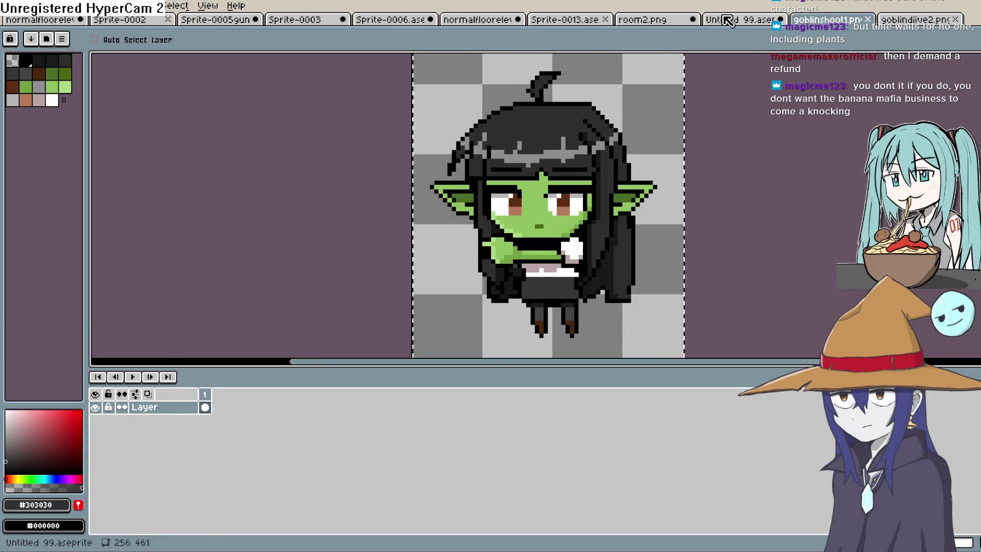
{"action": "left_click", "coordinate": [724, 19]}
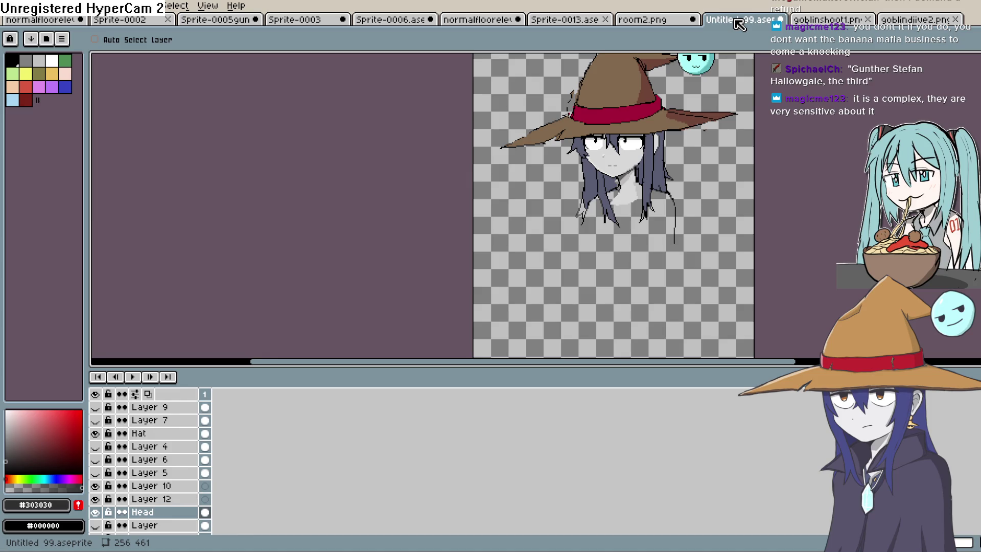
{"action": "left_click", "coordinate": [644, 23]}
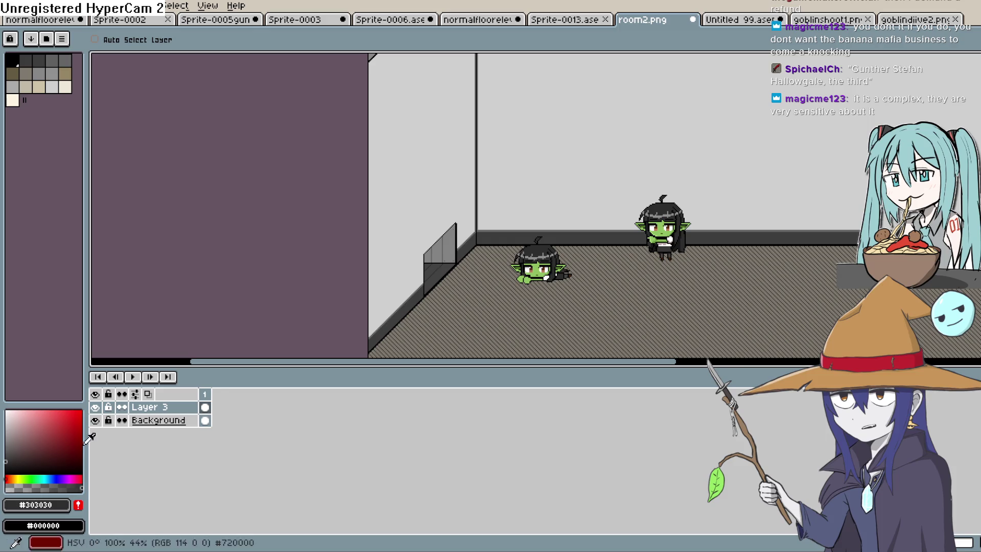
{"action": "left_click", "coordinate": [95, 421]}
{"action": "left_click", "coordinate": [95, 421]}
{"action": "left_click", "coordinate": [96, 408]}
{"action": "left_click", "coordinate": [95, 407]}
{"action": "left_click", "coordinate": [96, 407]}
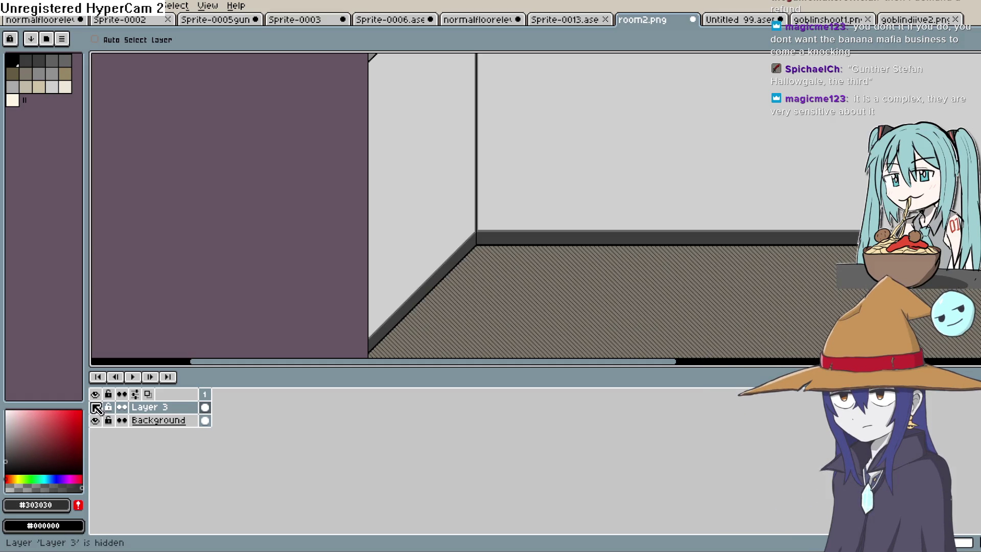
{"action": "left_click_drag", "start_coordinate": [359, 271], "coordinate": [371, 297]}
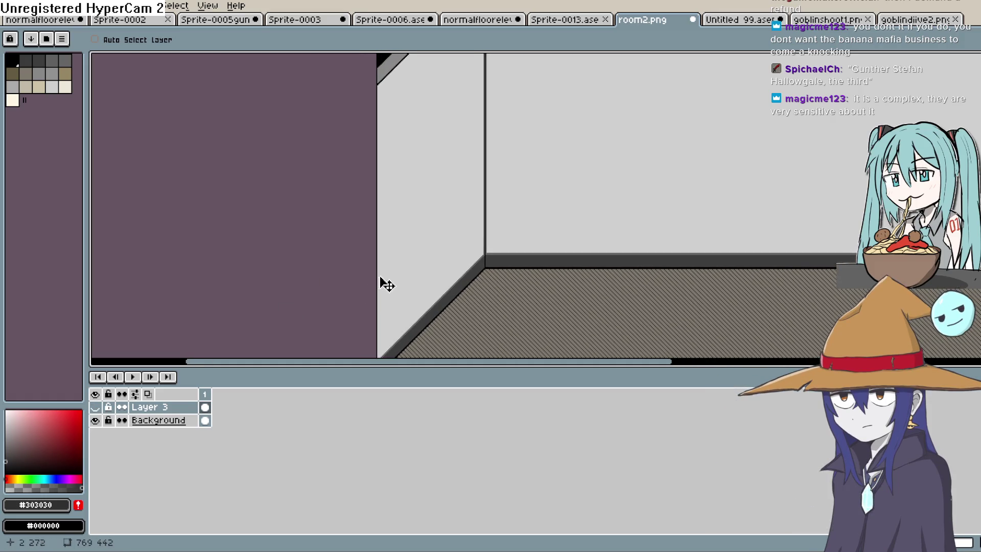
{"action": "scroll", "coordinate": [823, 229], "scroll_direction": "down", "scroll_amount": 2}
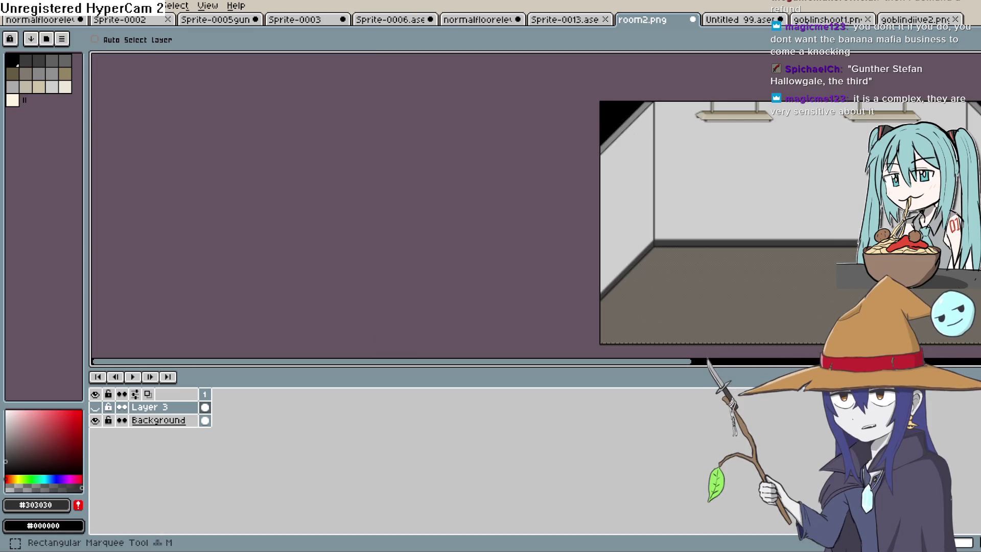
{"action": "left_click", "coordinate": [973, 58]}
{"action": "scroll", "coordinate": [591, 269], "scroll_direction": "up", "scroll_amount": 2}
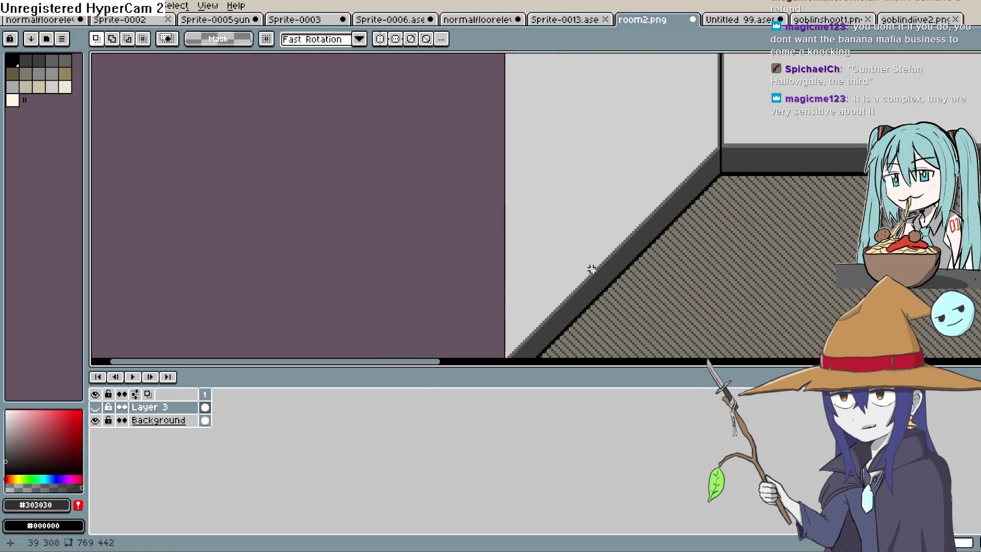
{"action": "mouse_move", "coordinate": [582, 292]}
{"action": "left_mouse_down"}
{"action": "mouse_move", "coordinate": [484, 186]}
{"action": "mouse_move", "coordinate": [466, 185]}
{"action": "left_mouse_up"}
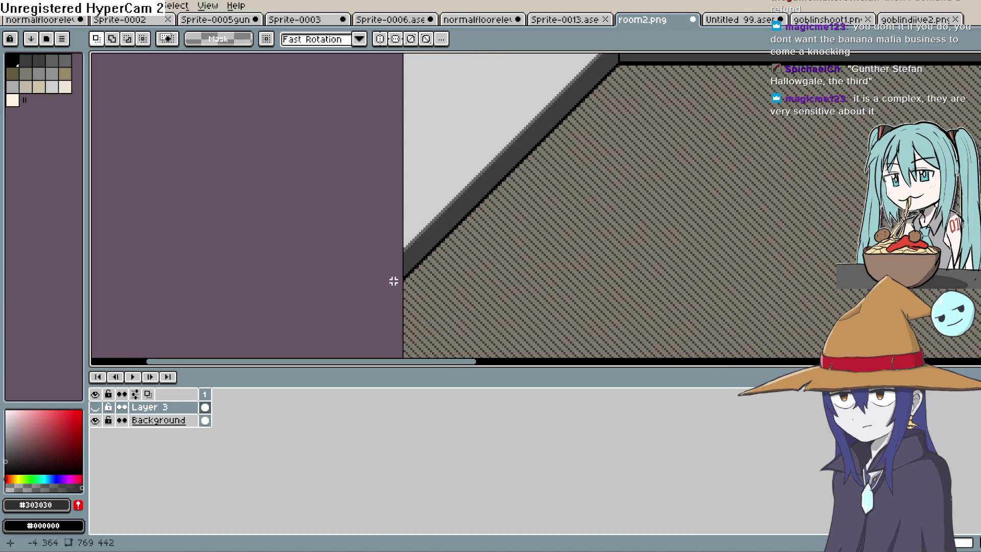
{"action": "mouse_move", "coordinate": [542, 150]}
{"action": "left_mouse_down"}
{"action": "mouse_move", "coordinate": [628, 62]}
{"action": "mouse_move", "coordinate": [646, 64]}
{"action": "mouse_move", "coordinate": [619, 97]}
{"action": "mouse_move", "coordinate": [620, 61]}
{"action": "mouse_move", "coordinate": [460, 153]}
{"action": "mouse_move", "coordinate": [308, 175]}
{"action": "mouse_move", "coordinate": [304, 204]}
{"action": "left_mouse_up"}
{"action": "scroll", "coordinate": [582, 173], "scroll_direction": "left", "scroll_amount": 5}
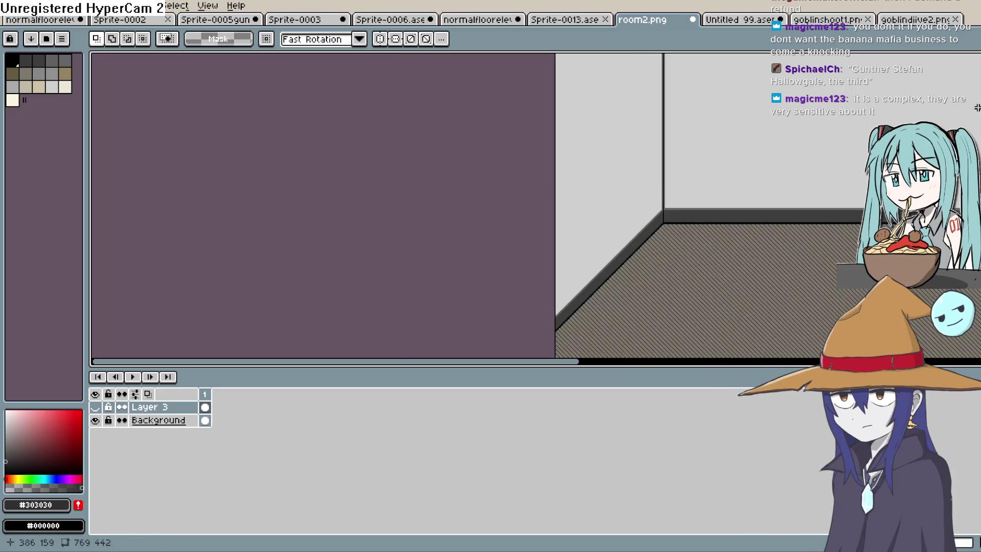
{"action": "scroll", "coordinate": [582, 173], "scroll_direction": "right", "scroll_amount": 4}
{"action": "key", "text": "g"}
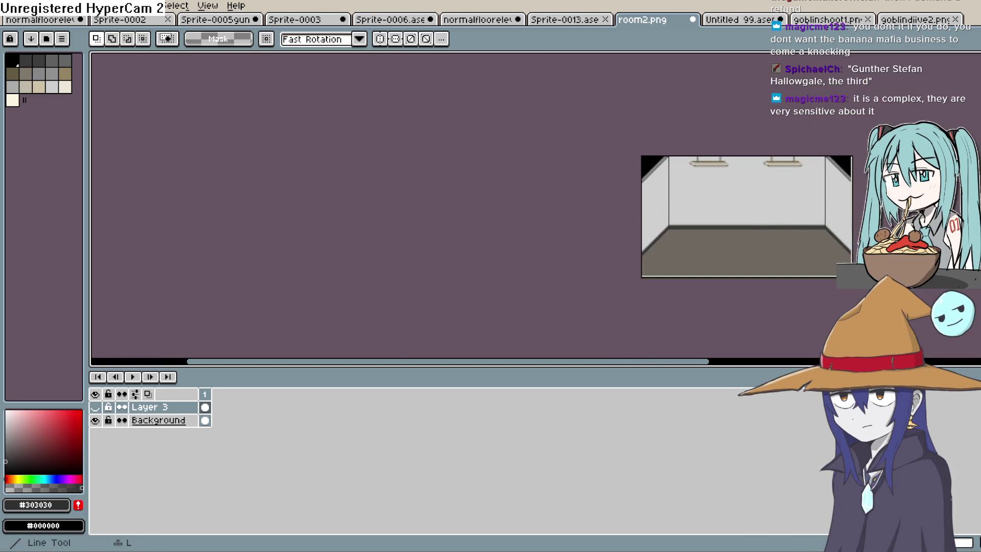
{"action": "key", "text": "u"}
{"action": "scroll", "coordinate": [648, 203], "scroll_direction": "up", "scroll_amount": 2}
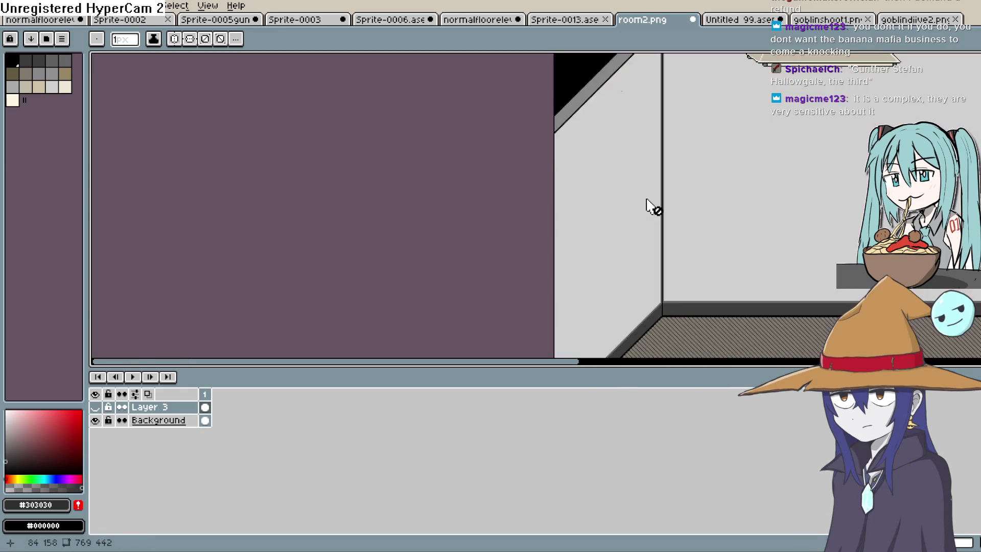
{"action": "scroll", "coordinate": [649, 203], "scroll_direction": "down", "scroll_amount": 1}
{"action": "scroll", "coordinate": [648, 204], "scroll_direction": "up", "scroll_amount": 1}
{"action": "scroll", "coordinate": [641, 176], "scroll_direction": "down", "scroll_amount": 1}
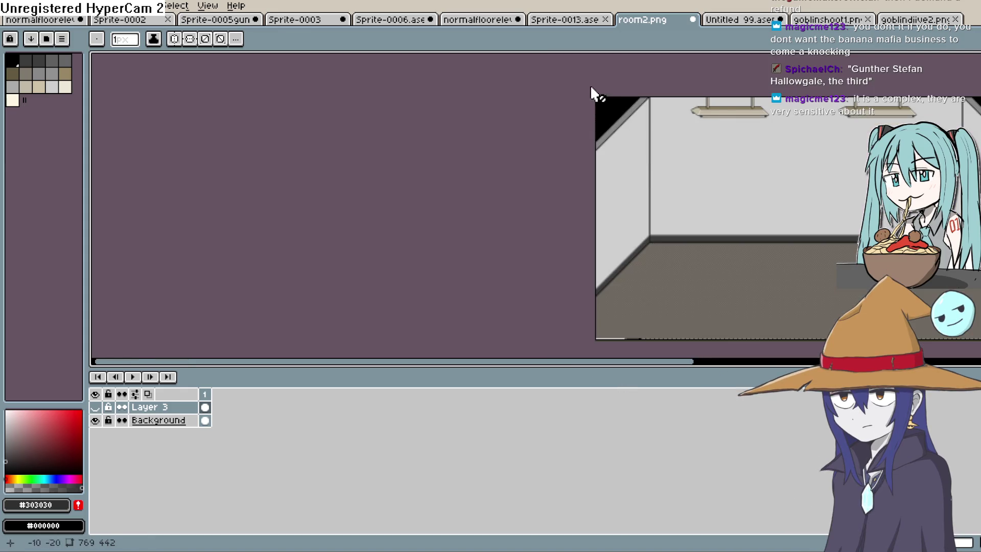
{"action": "left_click", "coordinate": [169, 420]}
{"action": "mouse_move", "coordinate": [581, 91]}
{"action": "left_mouse_down"}
{"action": "mouse_move", "coordinate": [648, 236]}
{"action": "mouse_move", "coordinate": [651, 338]}
{"action": "left_mouse_up"}
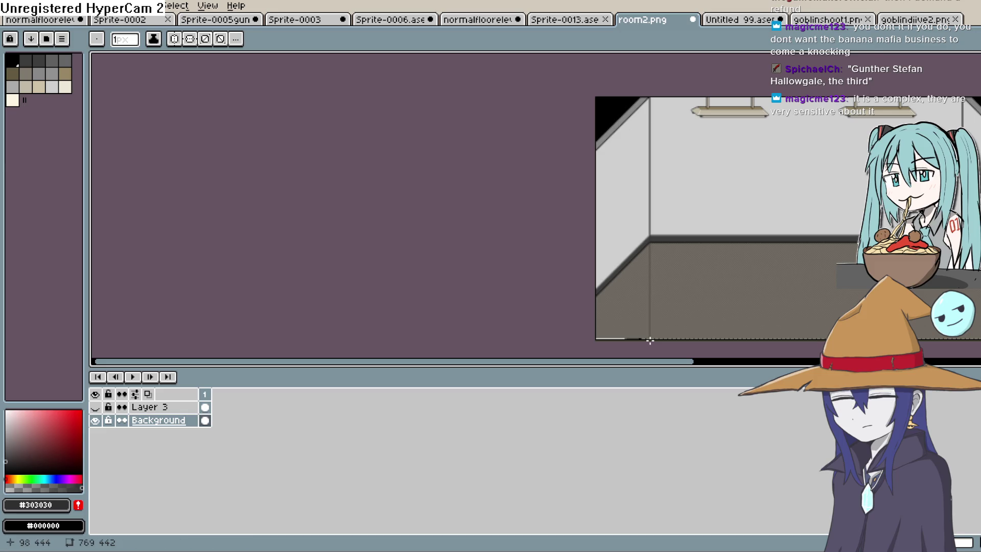
{"action": "scroll", "coordinate": [672, 213], "scroll_direction": "up", "scroll_amount": 2}
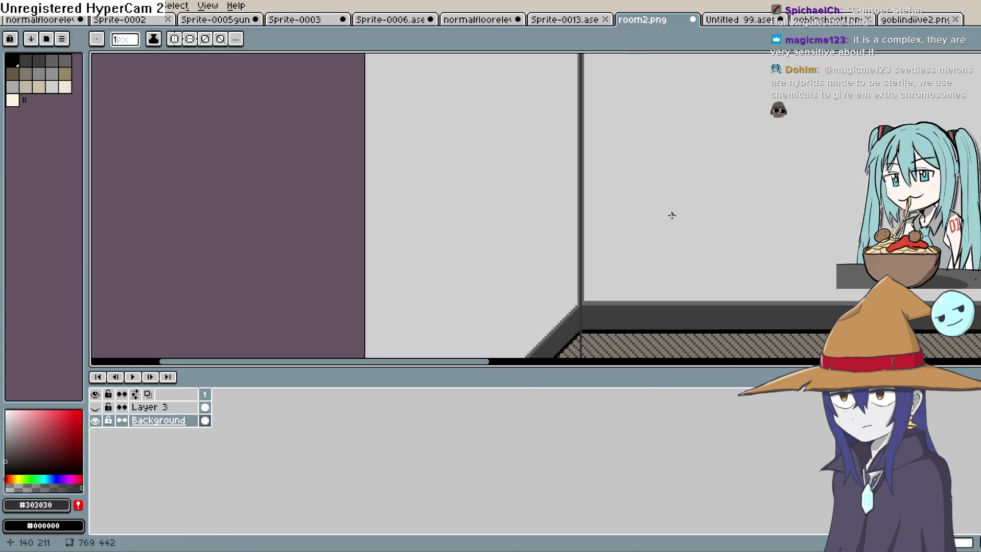
{"action": "left_click_drag", "start_coordinate": [670, 219], "coordinate": [715, 238]}
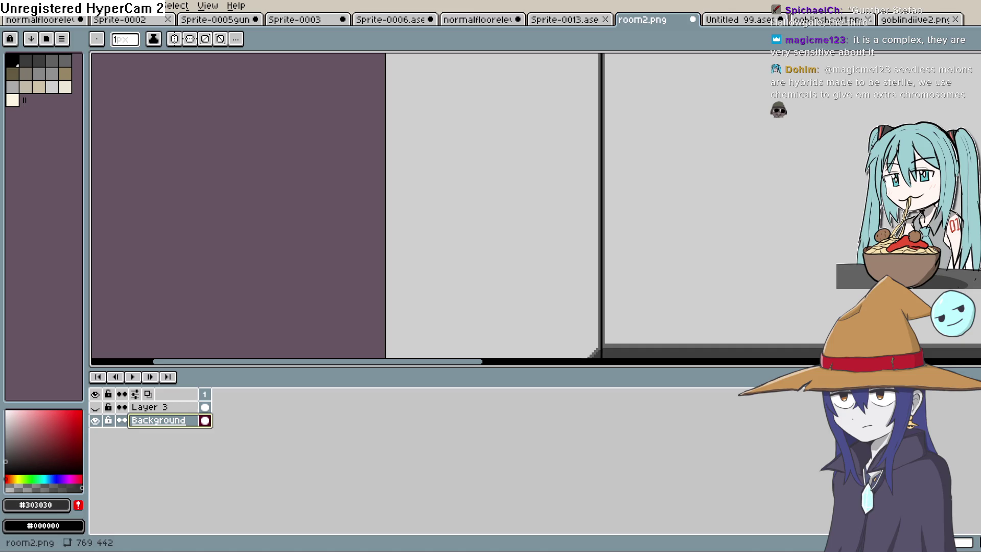
{"action": "key", "text": "w"}
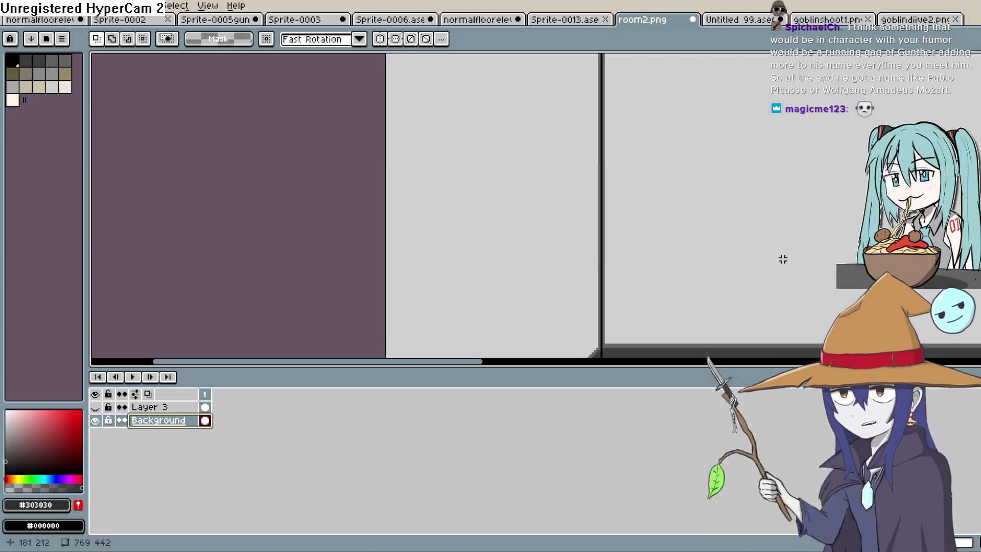
- Marquee-select the 98×442 px full-height left wall strip and copy it
{"action": "scroll", "coordinate": [783, 259], "scroll_direction": "down", "scroll_amount": 4}
{"action": "key", "text": "m"}
{"action": "key", "text": "shift+q"}
{"action": "key", "text": "m"}
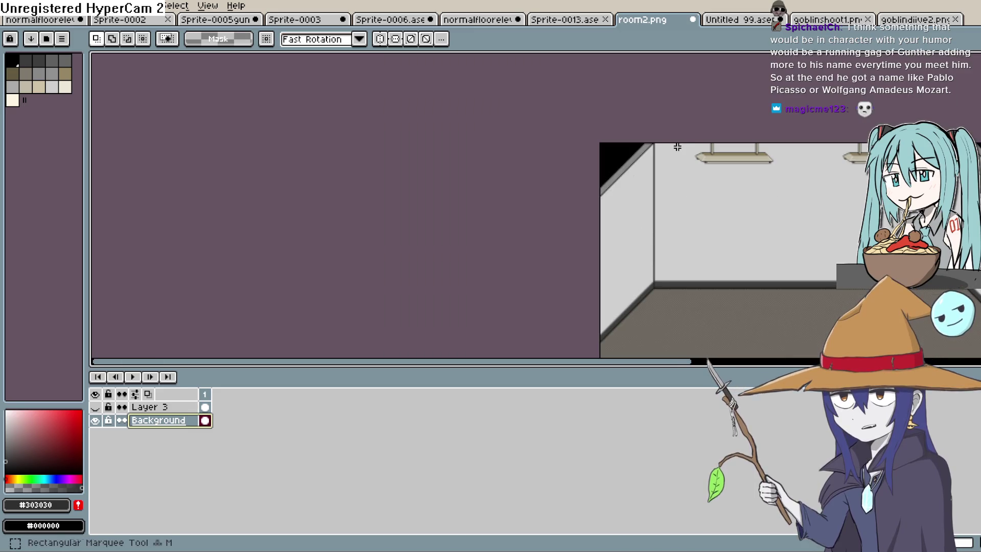
{"action": "scroll", "coordinate": [697, 149], "scroll_direction": "up", "scroll_amount": 2}
{"action": "mouse_move", "coordinate": [522, 119]}
{"action": "left_mouse_down"}
{"action": "mouse_move", "coordinate": [503, 202]}
{"action": "mouse_move", "coordinate": [372, 355]}
{"action": "mouse_move", "coordinate": [301, 341]}
{"action": "mouse_move", "coordinate": [310, 341]}
{"action": "left_mouse_up"}
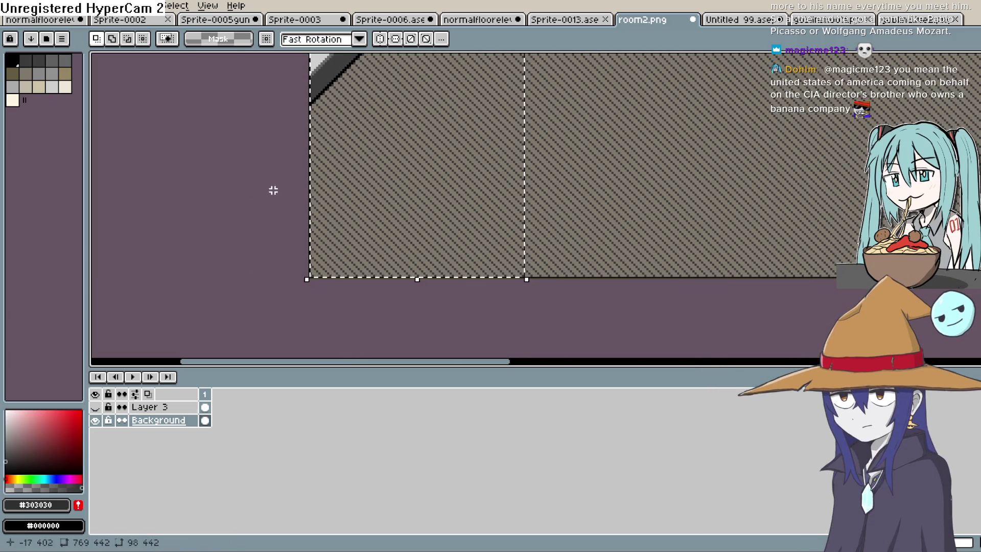
{"action": "scroll", "coordinate": [235, 186], "scroll_direction": "down", "scroll_amount": 3}
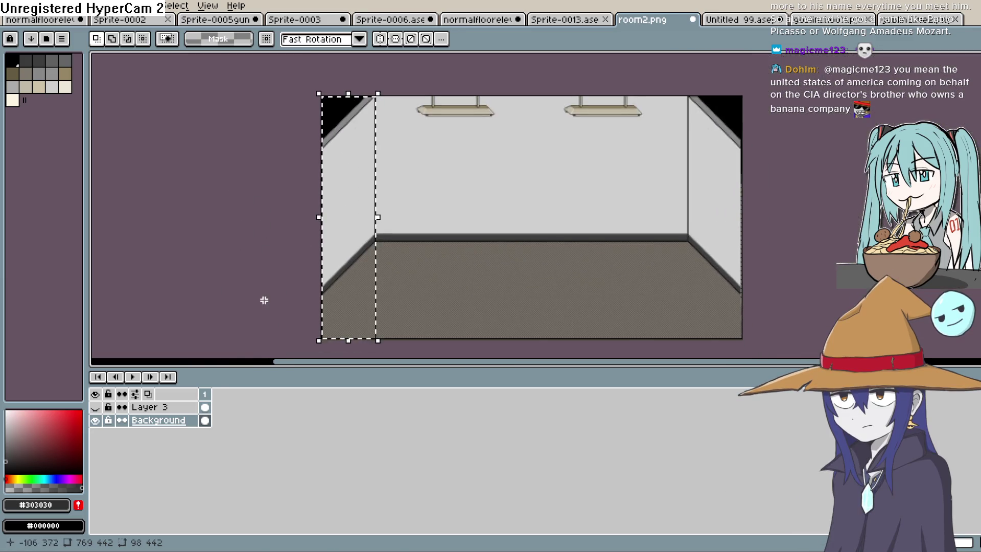
{"action": "key", "text": "ctrl+t"}
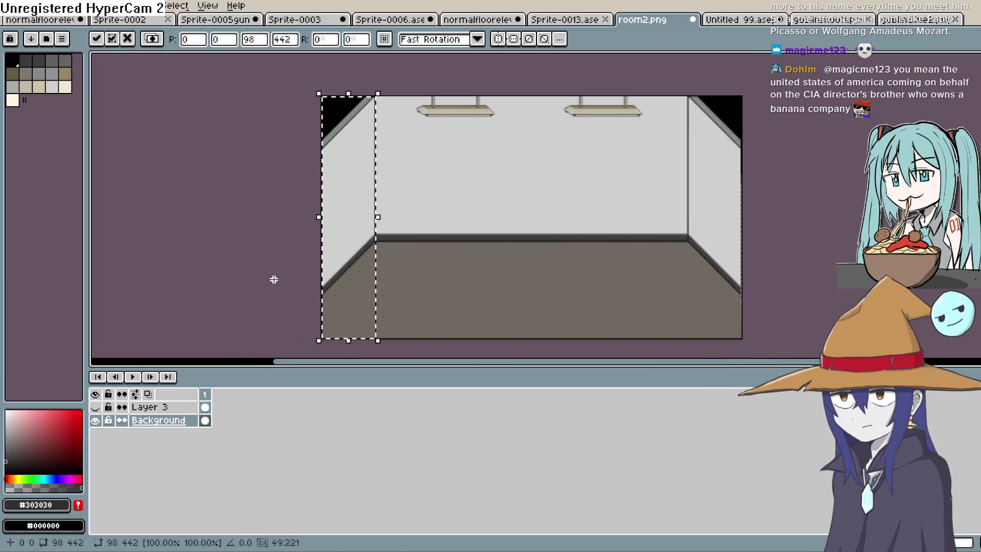
- Paste the wall strip onto a new Layer 4, hide Background and show Layer 3
{"action": "key", "text": "Return"}
{"action": "key", "text": "shift+n"}
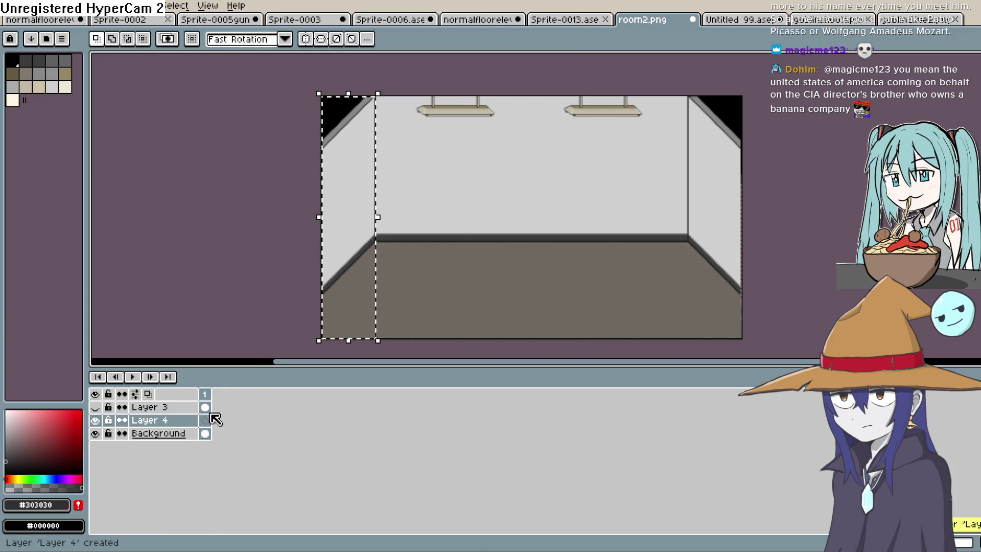
{"action": "key", "text": "ctrl+v"}
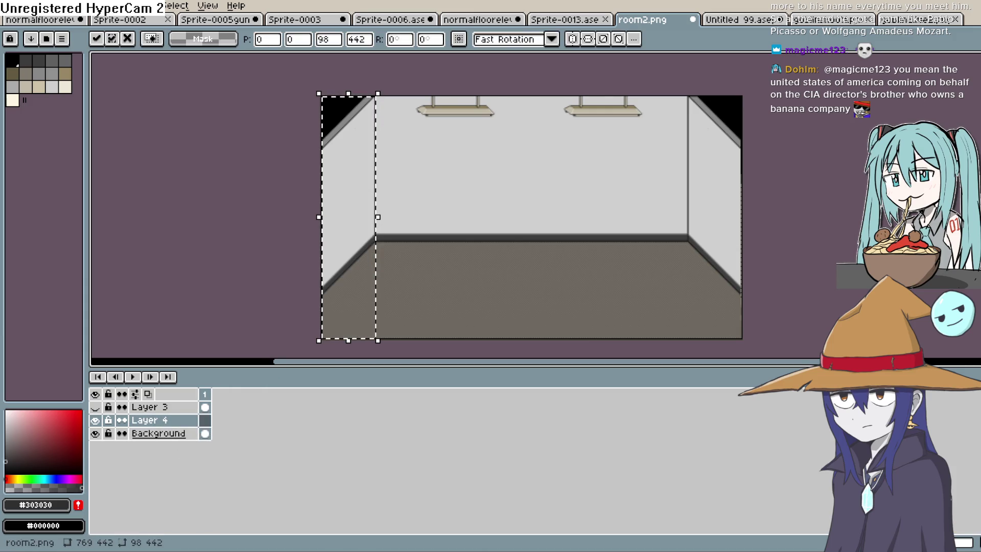
{"action": "left_click", "coordinate": [197, 433]}
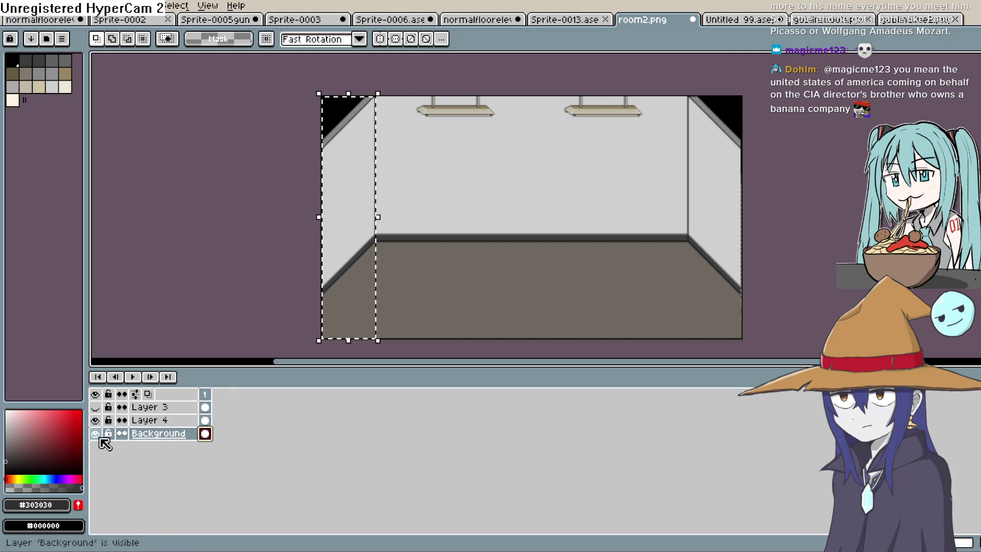
{"action": "left_click", "coordinate": [95, 433]}
{"action": "left_click", "coordinate": [95, 406]}
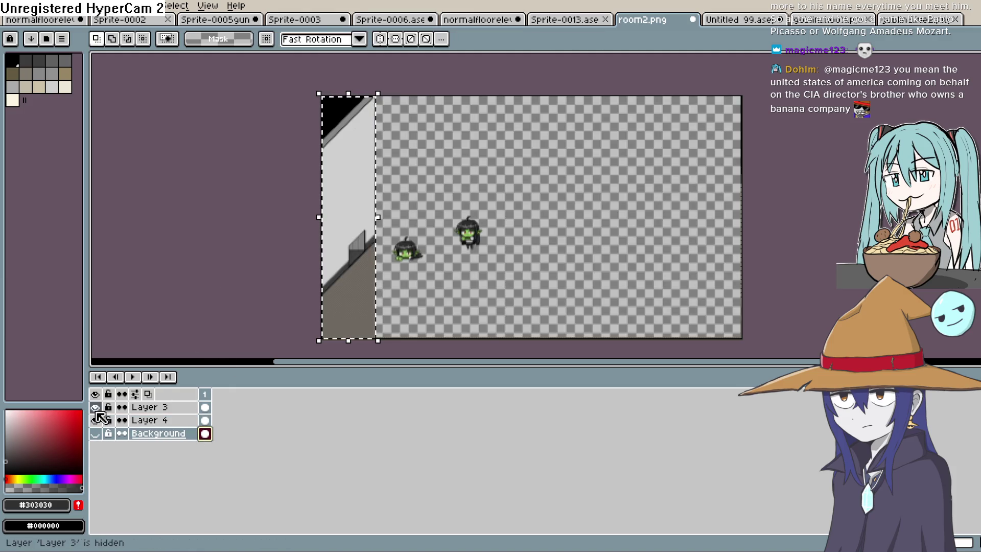
- Make Layer 4 active, deselect, and paint a white highlight along the glass panel's edge
{"action": "scroll", "coordinate": [346, 249], "scroll_direction": "up", "scroll_amount": 3}
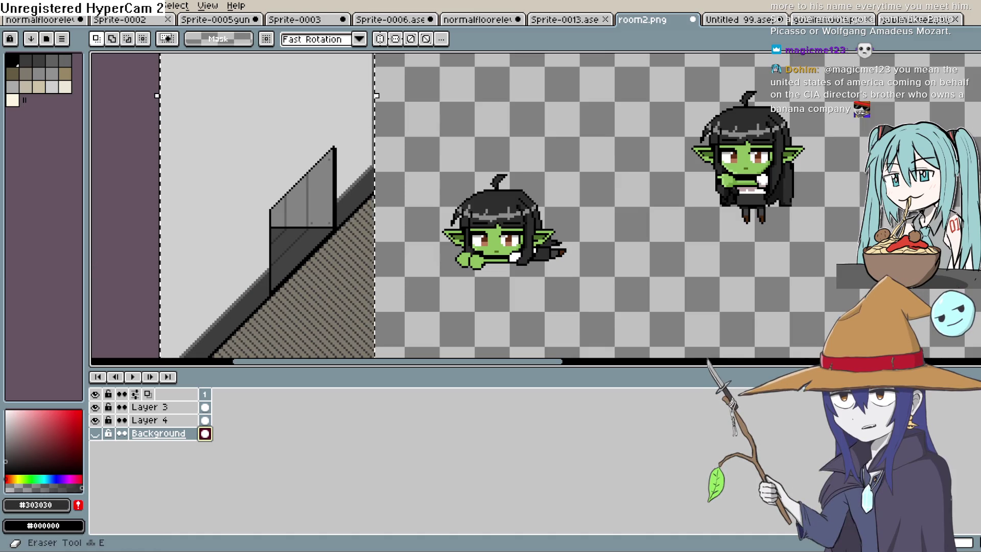
{"action": "key", "text": "m"}
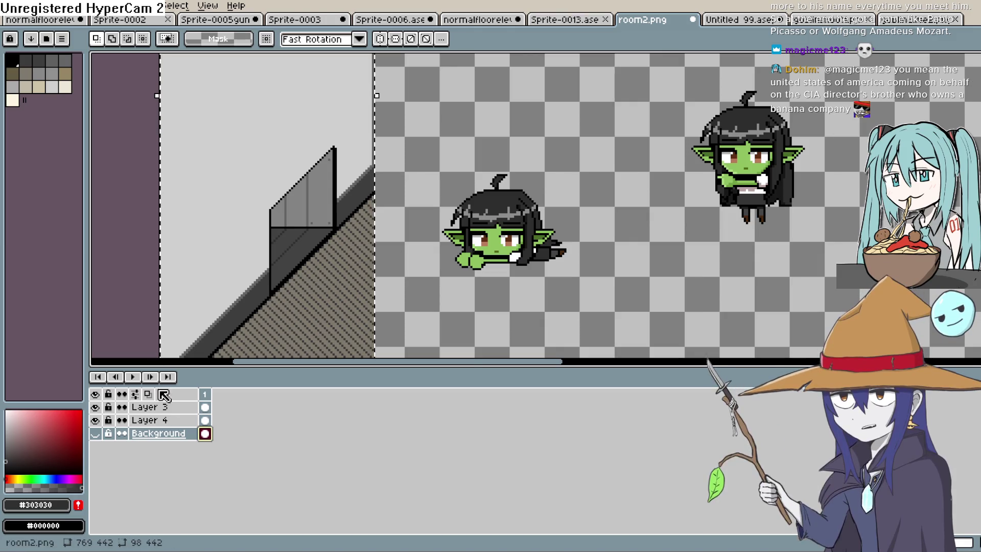
{"action": "left_click", "coordinate": [161, 420]}
{"action": "left_click", "coordinate": [96, 421]}
{"action": "left_click", "coordinate": [95, 420]}
{"action": "key", "text": "ctrl+d"}
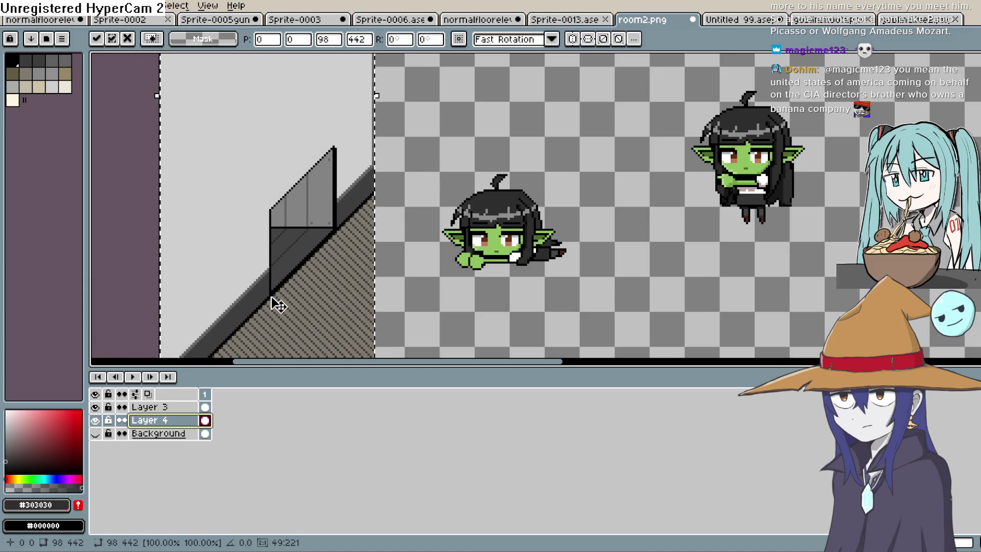
{"action": "mouse_move", "coordinate": [270, 296]}
{"action": "left_mouse_down"}
{"action": "mouse_move", "coordinate": [269, 209]}
{"action": "mouse_move", "coordinate": [339, 142]}
{"action": "mouse_move", "coordinate": [335, 231]}
{"action": "mouse_move", "coordinate": [274, 288]}
{"action": "left_mouse_up"}
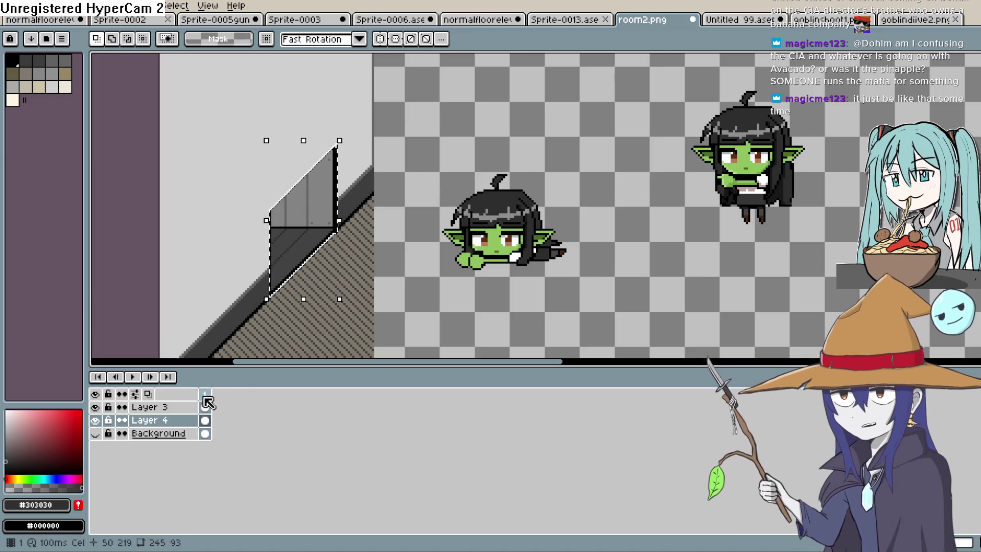
- Cut the glass panel out of Layer 4's wall copy, hiding Layer 3 to check the gap
{"action": "left_click", "coordinate": [95, 407]}
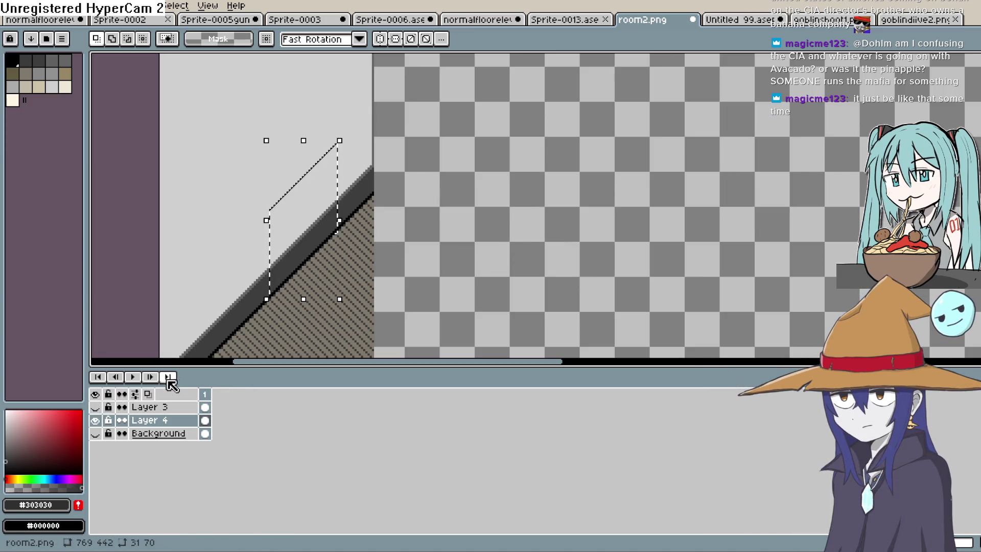
{"action": "key", "text": "ctrl+d"}
{"action": "left_click", "coordinate": [95, 407]}
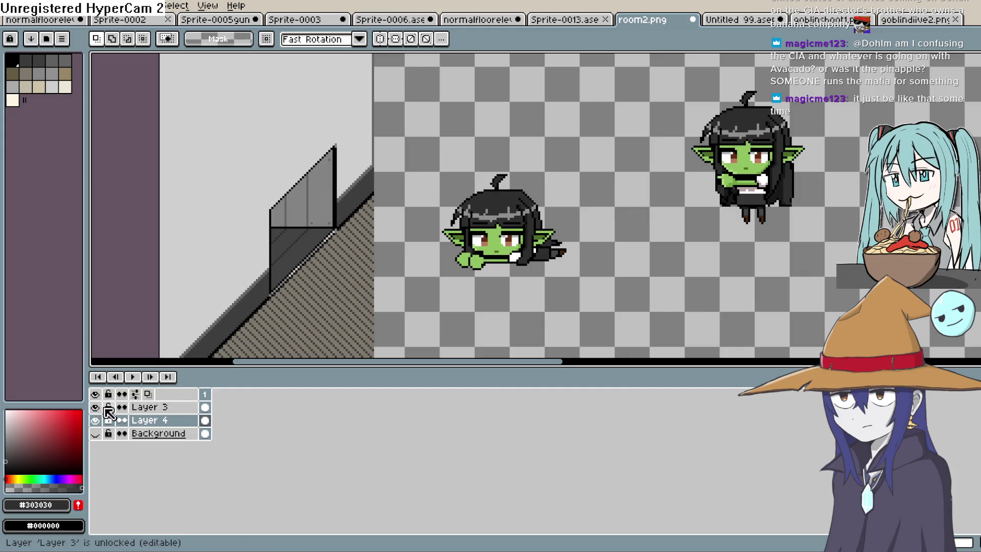
{"action": "scroll", "coordinate": [240, 287], "scroll_direction": "up", "scroll_amount": 2}
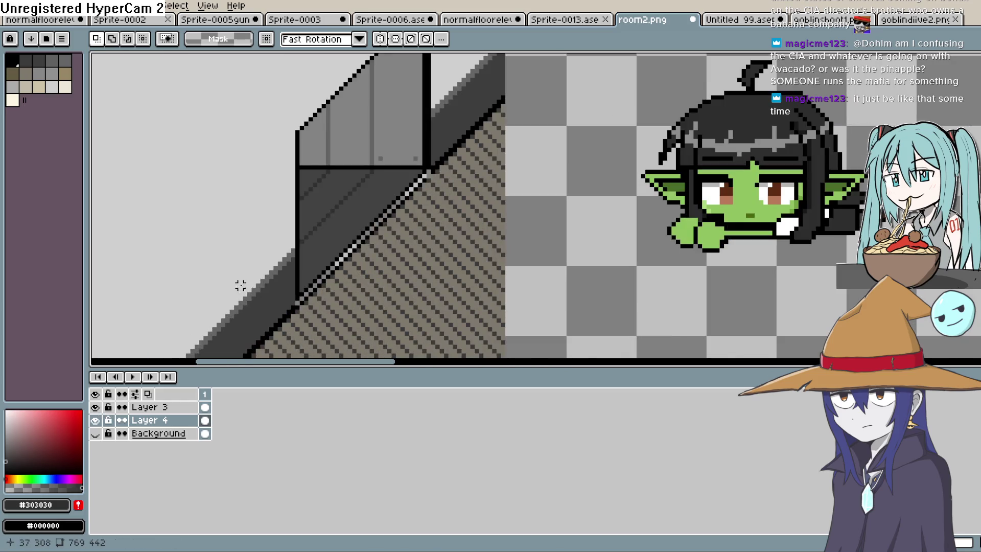
{"action": "left_click", "coordinate": [95, 407]}
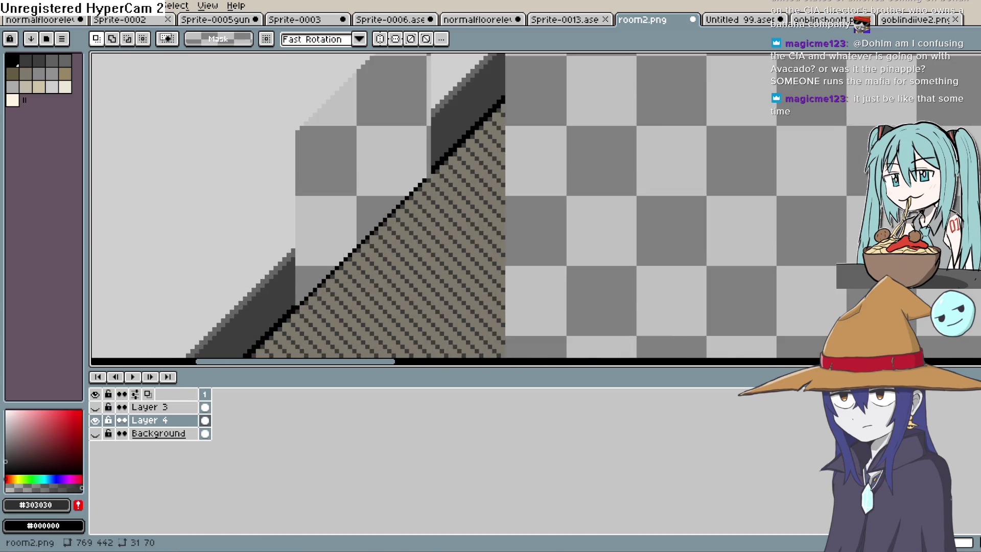
{"action": "key", "text": "b"}
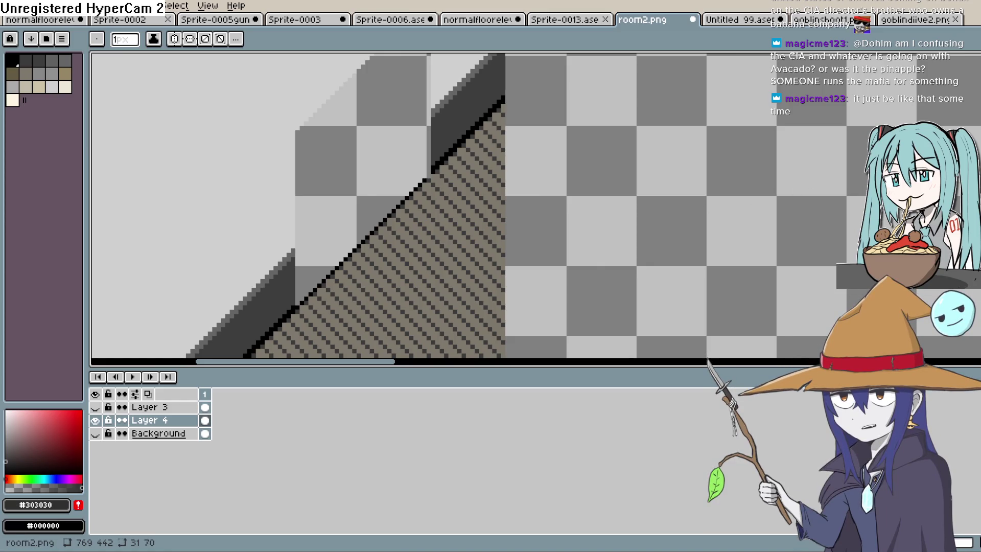
- Draw a line along the floor's diagonal edge and toggle Layer 3 to compare the wall
{"action": "scroll", "coordinate": [316, 281], "scroll_direction": "up", "scroll_amount": 1}
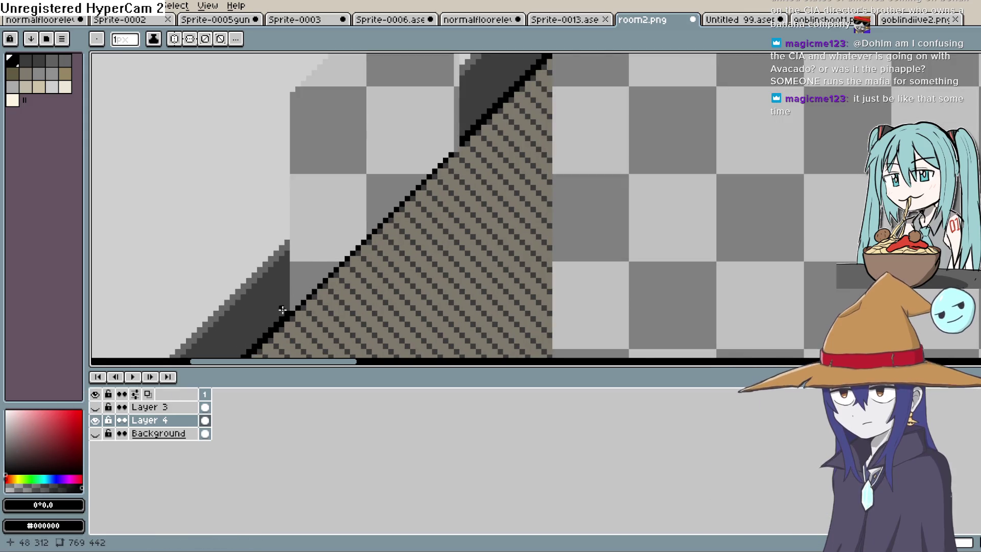
{"action": "left_click_drag", "start_coordinate": [288, 309], "coordinate": [451, 152]}
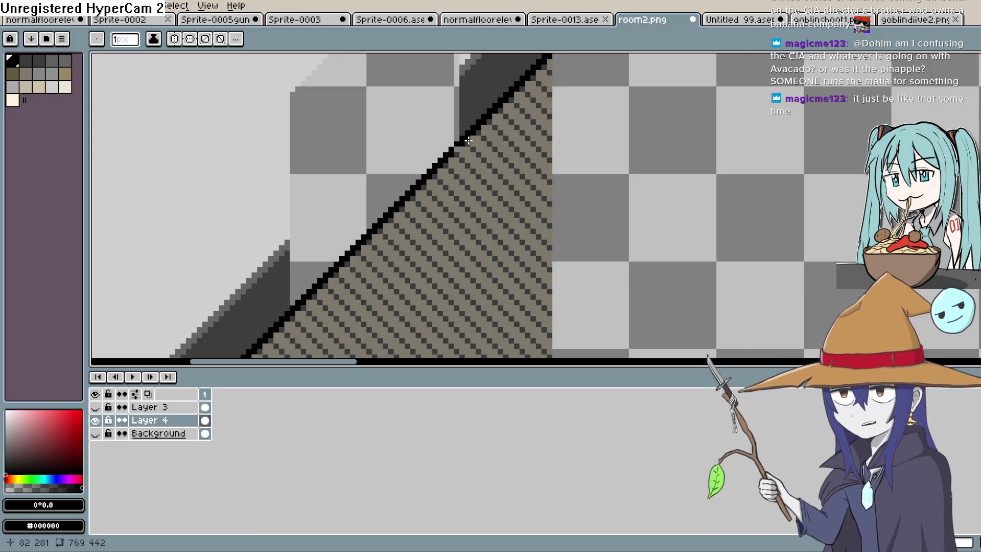
{"action": "scroll", "coordinate": [472, 144], "scroll_direction": "up", "scroll_amount": 1}
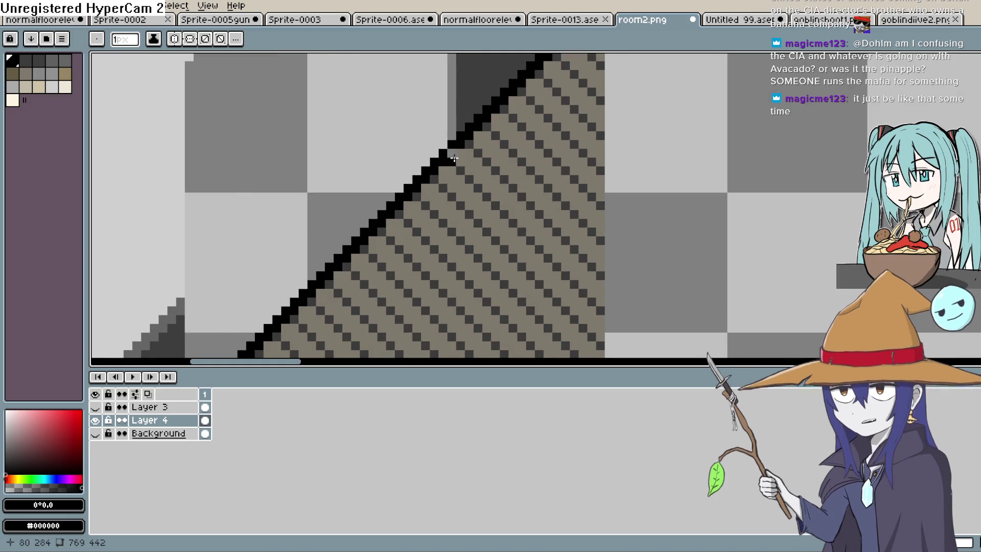
{"action": "scroll", "coordinate": [496, 161], "scroll_direction": "down", "scroll_amount": 2}
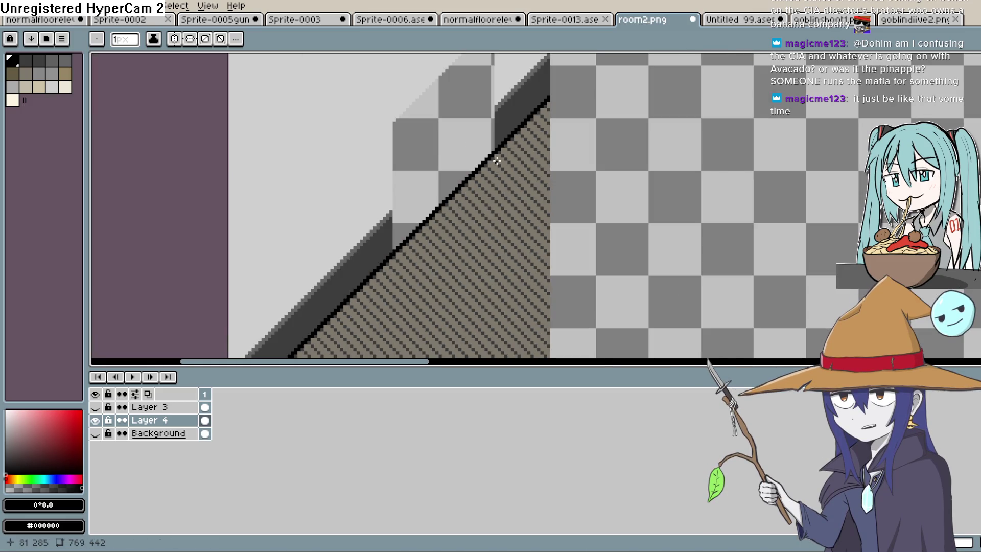
{"action": "left_click", "coordinate": [97, 407]}
{"action": "left_click", "coordinate": [99, 407]}
{"action": "left_click", "coordinate": [99, 407]}
{"action": "left_click", "coordinate": [99, 407]}
{"action": "left_click", "coordinate": [99, 407]}
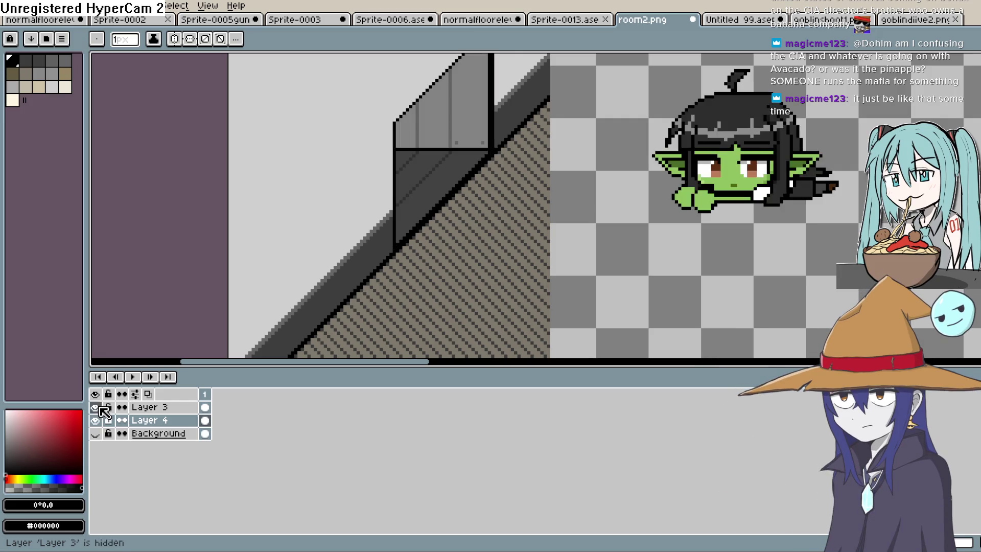
{"action": "scroll", "coordinate": [529, 337], "scroll_direction": "down", "scroll_amount": 3}
{"action": "scroll", "coordinate": [595, 307], "scroll_direction": "up", "scroll_amount": 1}
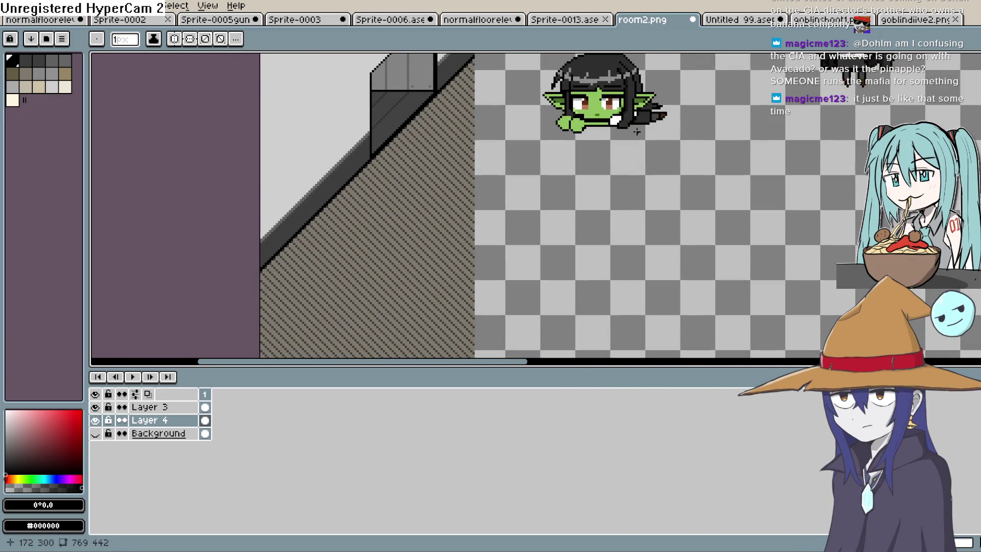
- With the Polygonal Lasso, place the first point at the top of the stair edge
{"action": "left_click", "coordinate": [974, 59]}
{"action": "left_click_drag", "start_coordinate": [501, 96], "coordinate": [615, 136]}
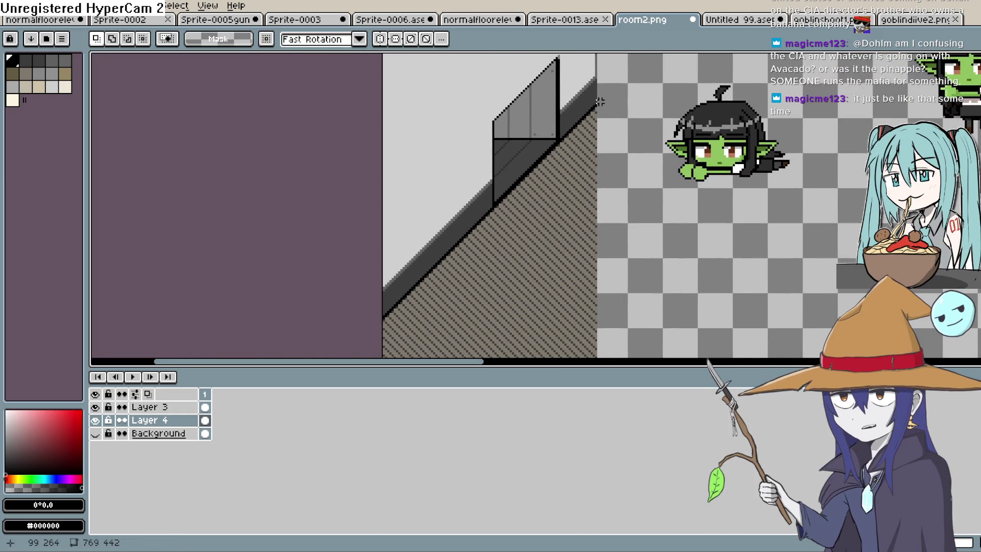
{"action": "left_click", "coordinate": [602, 102]}
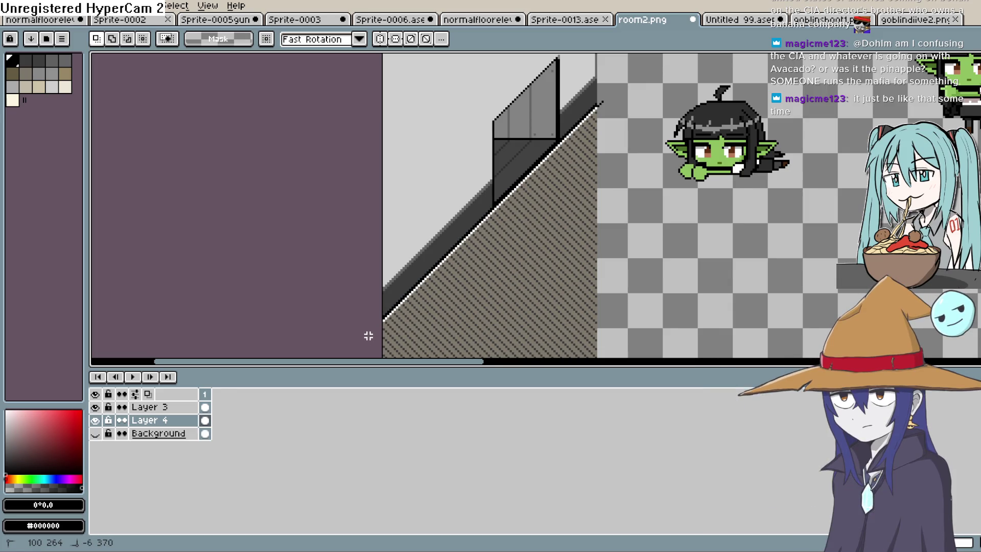
- Close the lasso around the hatched floor triangle and delete it
{"action": "scroll", "coordinate": [368, 335], "scroll_direction": "down", "scroll_amount": 5}
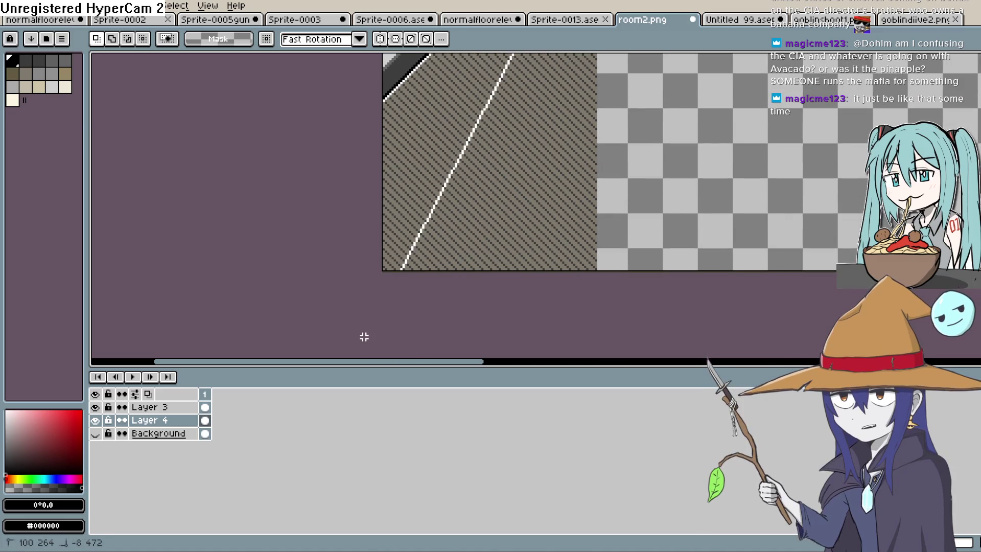
{"action": "double_click", "coordinate": [609, 332]}
{"action": "scroll", "coordinate": [663, 296], "scroll_direction": "up", "scroll_amount": 5}
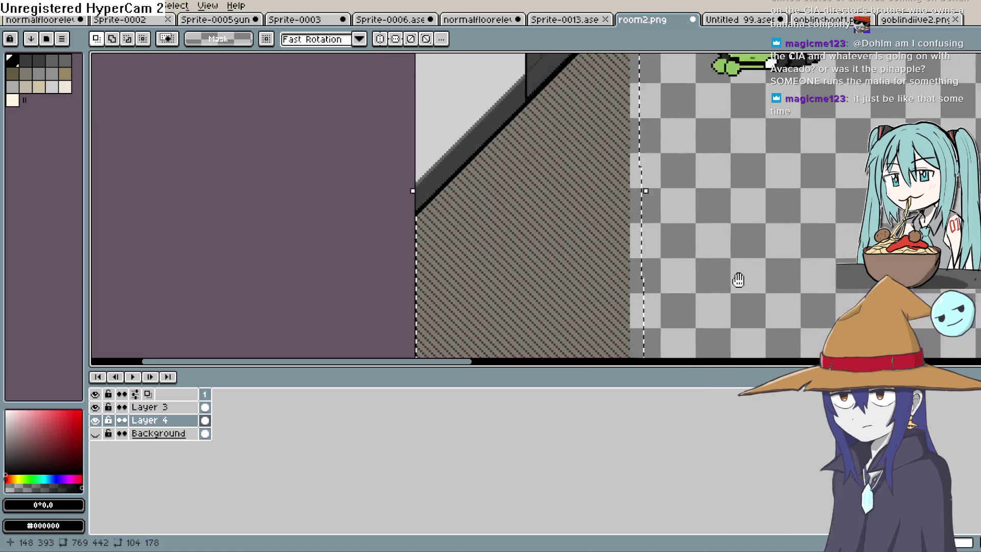
{"action": "scroll", "coordinate": [712, 187], "scroll_direction": "up", "scroll_amount": 1}
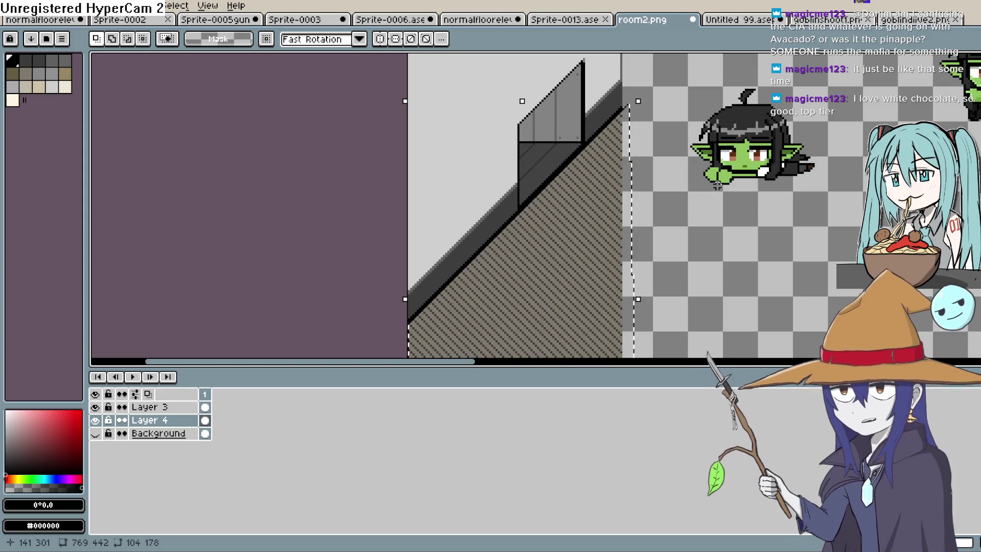
{"action": "left_click_drag", "start_coordinate": [702, 169], "coordinate": [685, 203]}
{"action": "key", "text": "Delete"}
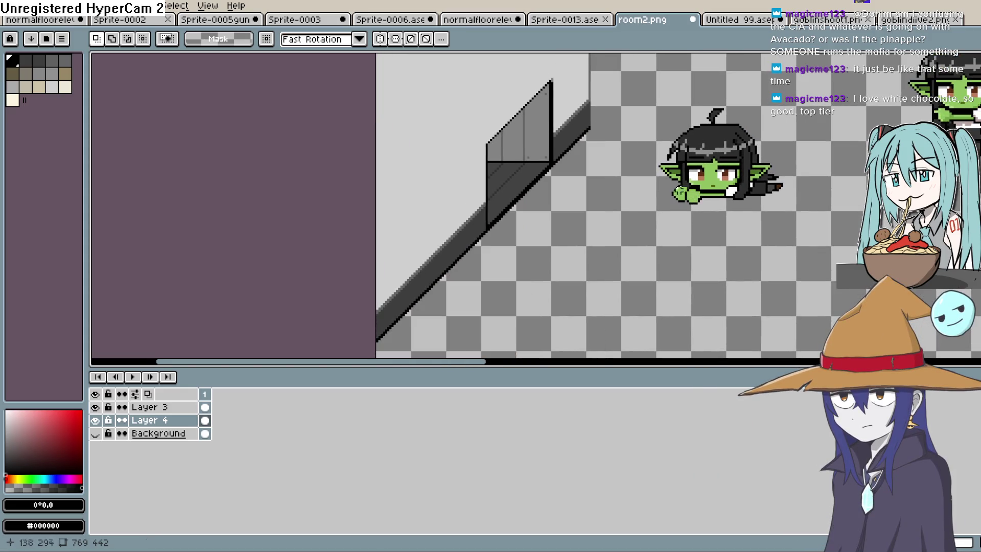
- Toggle Layer 4's visibility to check the wall strip and goblins on transparency
{"action": "scroll", "coordinate": [643, 127], "scroll_direction": "down", "scroll_amount": 1}
{"action": "mouse_move", "coordinate": [665, 207]}
{"action": "left_mouse_down"}
{"action": "mouse_move", "coordinate": [634, 145]}
{"action": "mouse_move", "coordinate": [605, 200]}
{"action": "mouse_move", "coordinate": [600, 243]}
{"action": "left_mouse_up"}
{"action": "scroll", "coordinate": [602, 240], "scroll_direction": "down", "scroll_amount": 1}
{"action": "scroll", "coordinate": [609, 225], "scroll_direction": "up", "scroll_amount": 1}
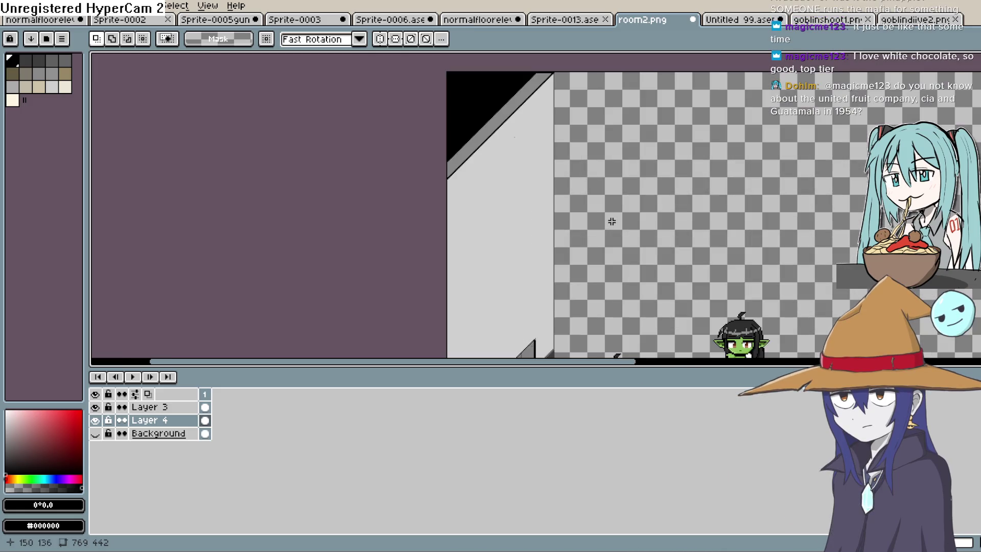
{"action": "scroll", "coordinate": [644, 122], "scroll_direction": "down", "scroll_amount": 1}
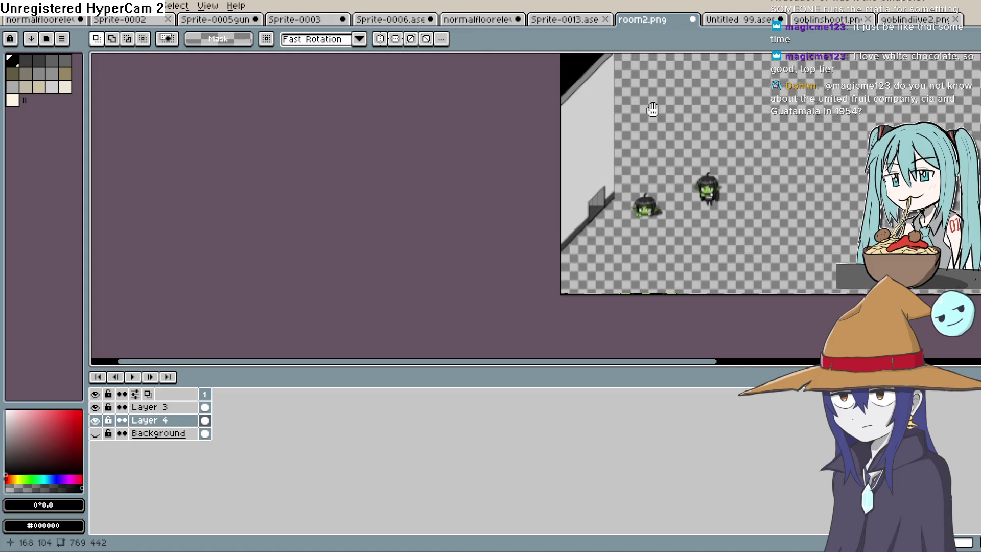
{"action": "left_click_drag", "start_coordinate": [652, 106], "coordinate": [597, 159]}
{"action": "scroll", "coordinate": [601, 144], "scroll_direction": "up", "scroll_amount": 1}
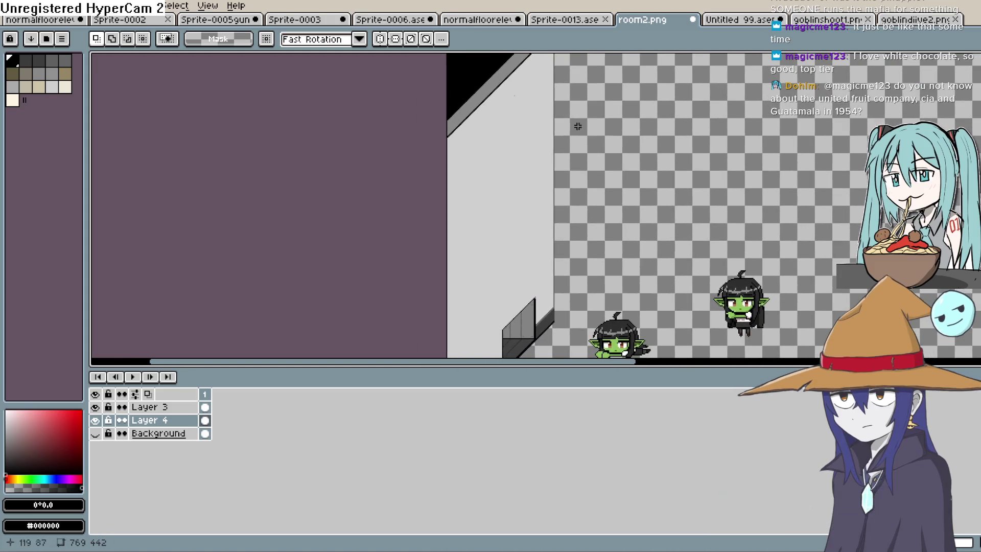
{"action": "scroll", "coordinate": [377, 215], "scroll_direction": "down", "scroll_amount": 1}
{"action": "scroll", "coordinate": [380, 218], "scroll_direction": "down", "scroll_amount": 1}
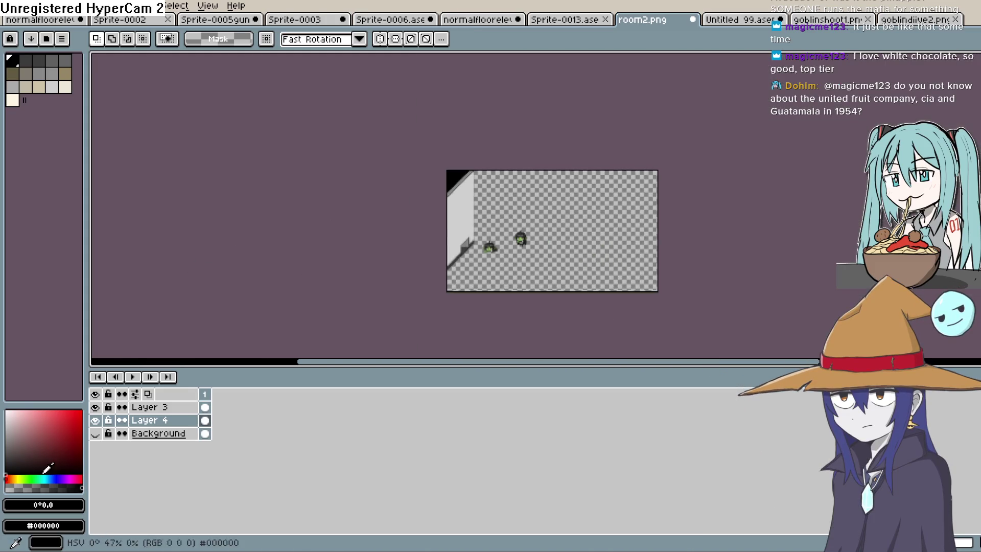
{"action": "left_click", "coordinate": [102, 420]}
{"action": "left_click", "coordinate": [102, 421]}
{"action": "scroll", "coordinate": [425, 269], "scroll_direction": "up", "scroll_amount": 1}
{"action": "scroll", "coordinate": [498, 212], "scroll_direction": "up", "scroll_amount": 2}
{"action": "scroll", "coordinate": [498, 211], "scroll_direction": "up", "scroll_amount": 1}
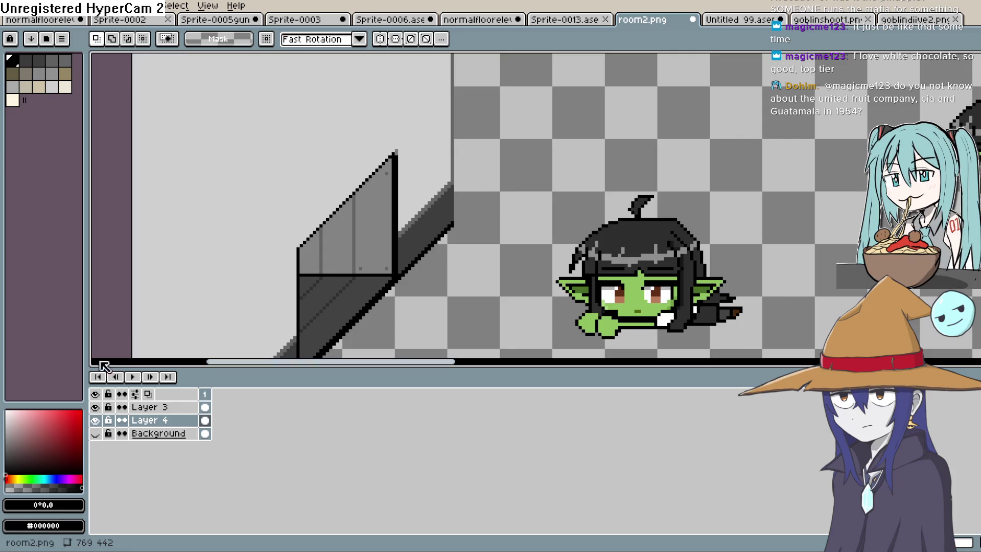
- Make every layer visible again, including Background
{"action": "left_click", "coordinate": [96, 394]}
{"action": "left_click", "coordinate": [96, 394]}
{"action": "left_click", "coordinate": [96, 394]}
- Outline the slanted glass panel with polygonal lasso points along its edges
{"action": "left_click_drag", "start_coordinate": [375, 280], "coordinate": [477, 205]}
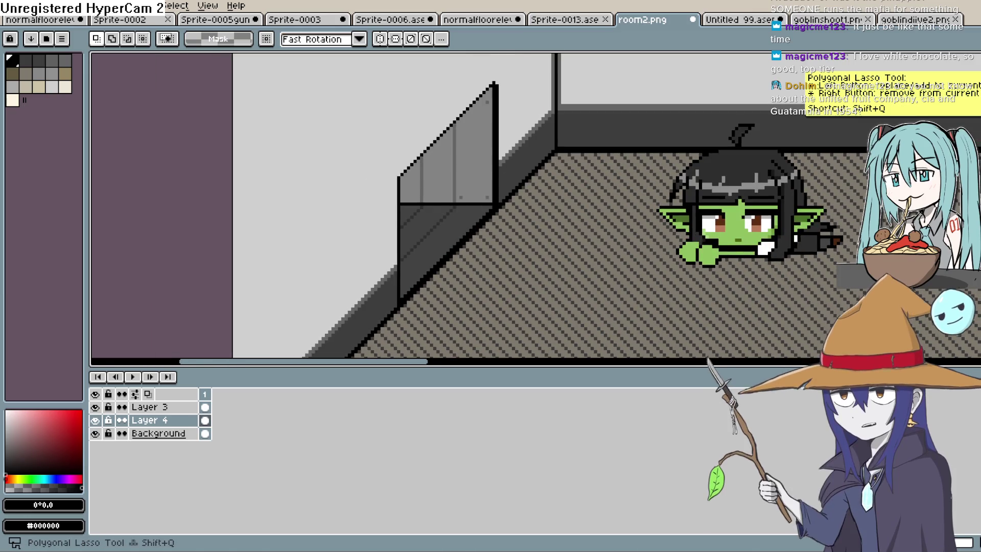
{"action": "left_click", "coordinate": [494, 85]}
{"action": "left_click", "coordinate": [494, 206]}
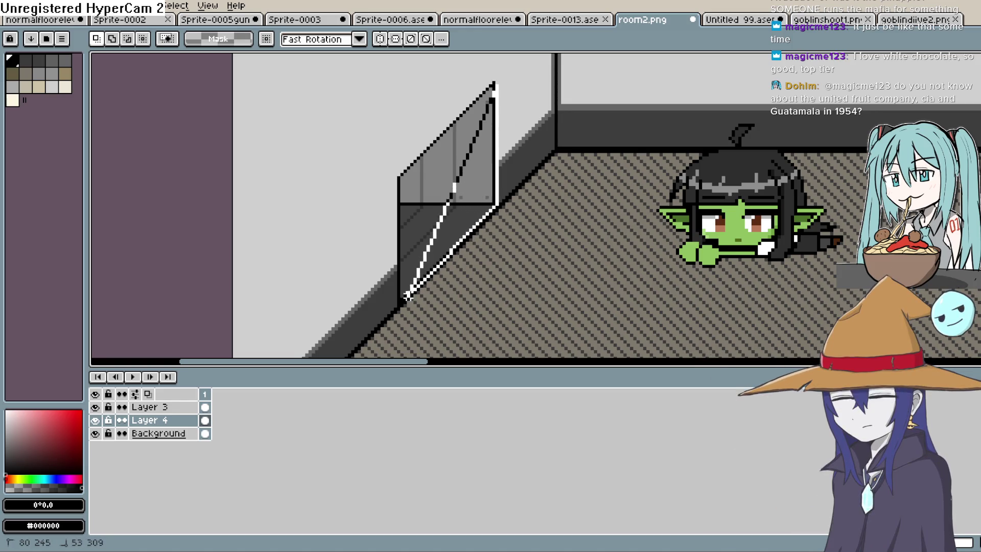
{"action": "left_click", "coordinate": [401, 301]}
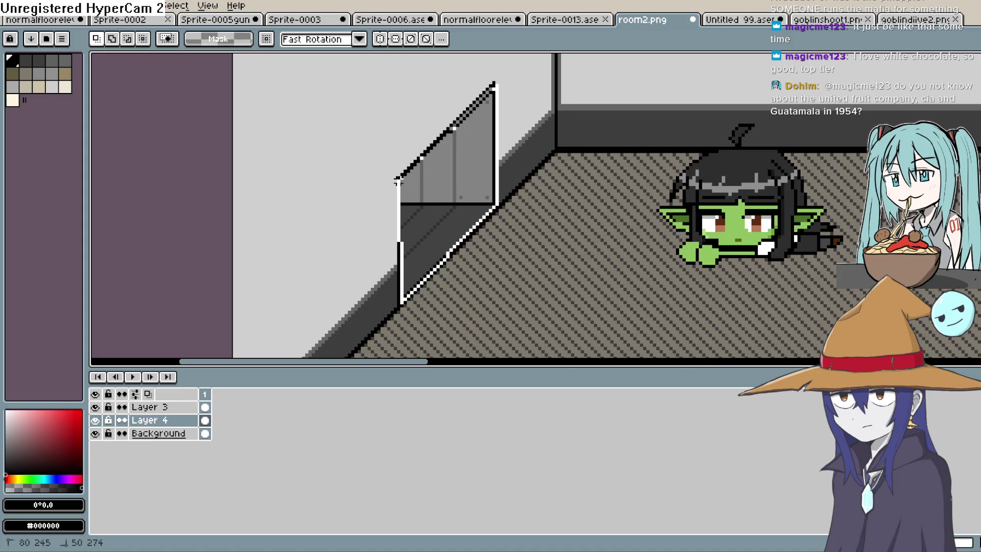
{"action": "left_click", "coordinate": [400, 179]}
{"action": "scroll", "coordinate": [510, 120], "scroll_direction": "up", "scroll_amount": 1}
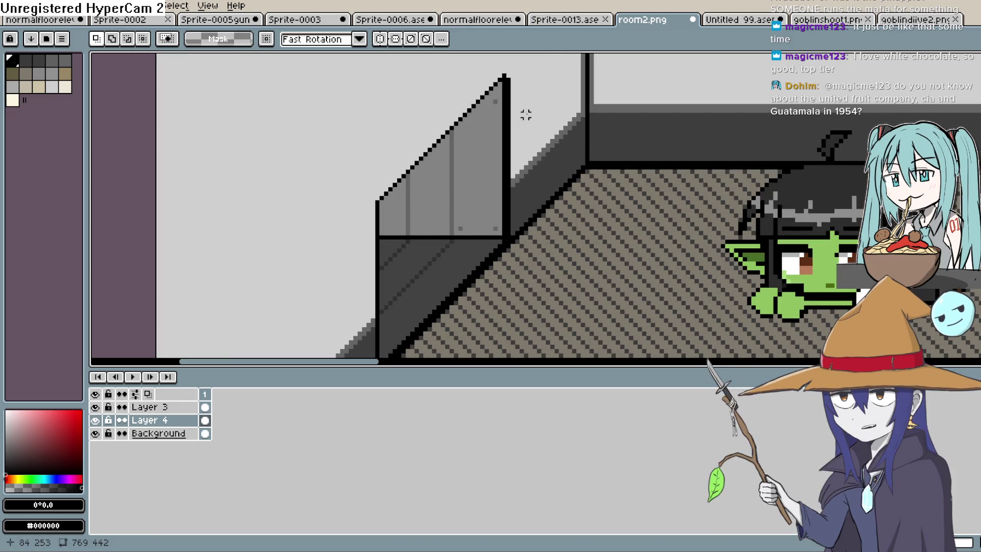
{"action": "mouse_move", "coordinate": [504, 77]}
{"action": "left_mouse_down"}
{"action": "mouse_move", "coordinate": [376, 205]}
{"action": "mouse_move", "coordinate": [386, 198]}
{"action": "left_mouse_up"}
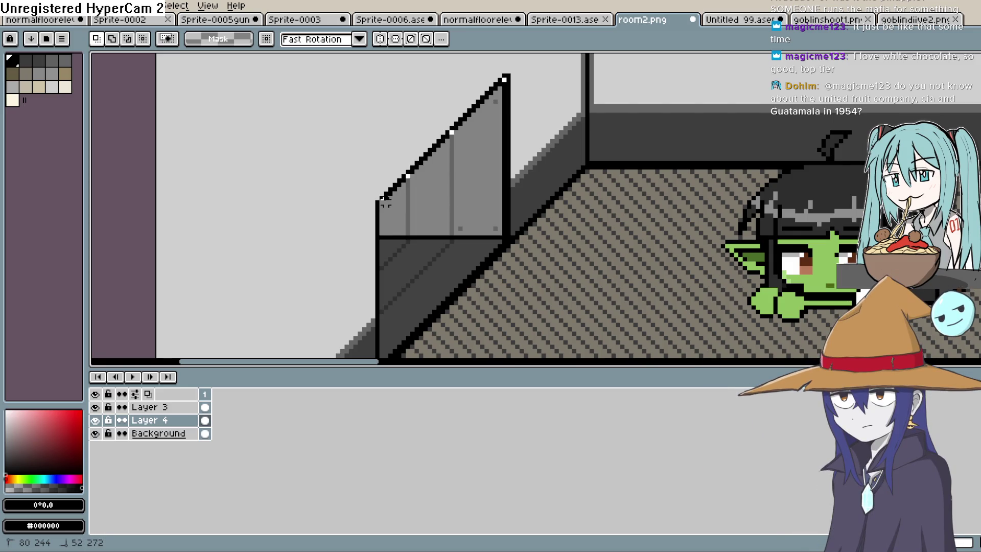
{"action": "mouse_move", "coordinate": [381, 203]}
{"action": "left_mouse_down"}
{"action": "mouse_move", "coordinate": [383, 350]}
{"action": "mouse_move", "coordinate": [381, 325]}
{"action": "mouse_move", "coordinate": [509, 201]}
{"action": "left_mouse_up"}
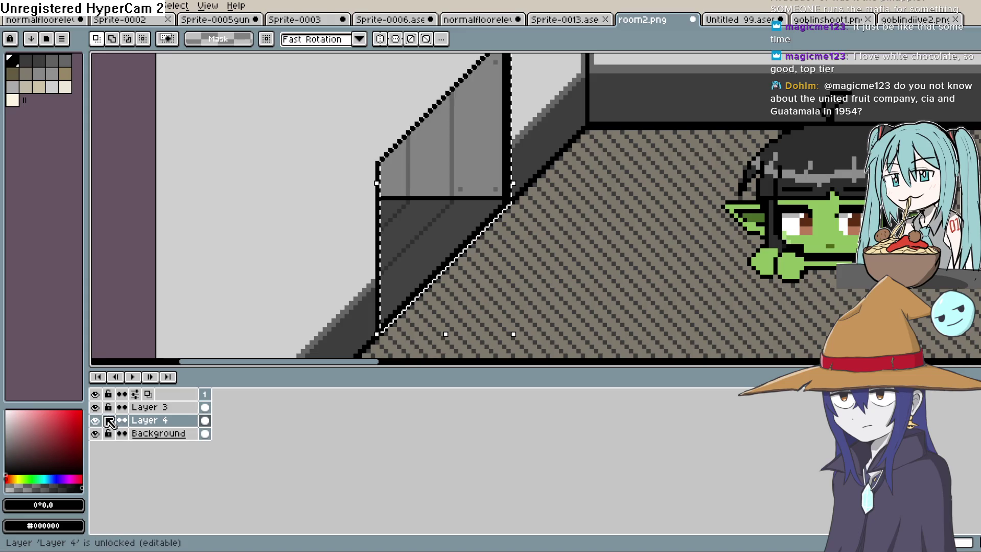
- Deselect the glass panel with Ctrl+D
{"action": "key", "text": "ctrl+d"}
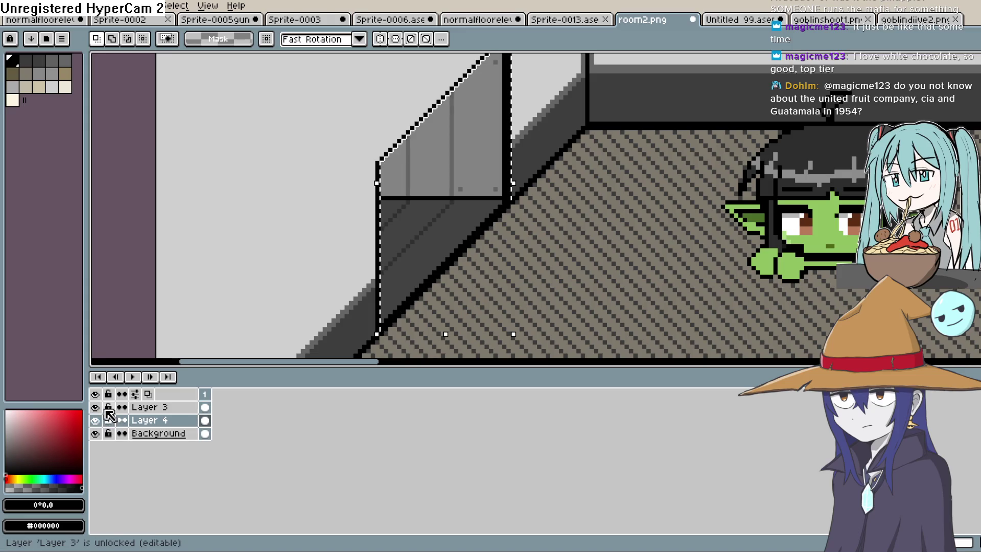
{"action": "key", "text": "ctrl+d"}
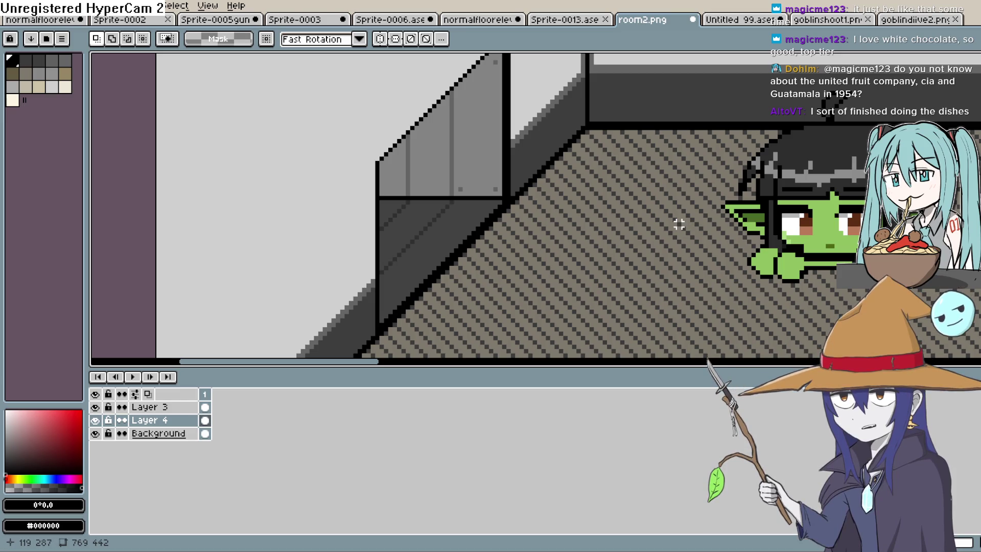
{"action": "scroll", "coordinate": [679, 224], "scroll_direction": "down", "scroll_amount": 4}
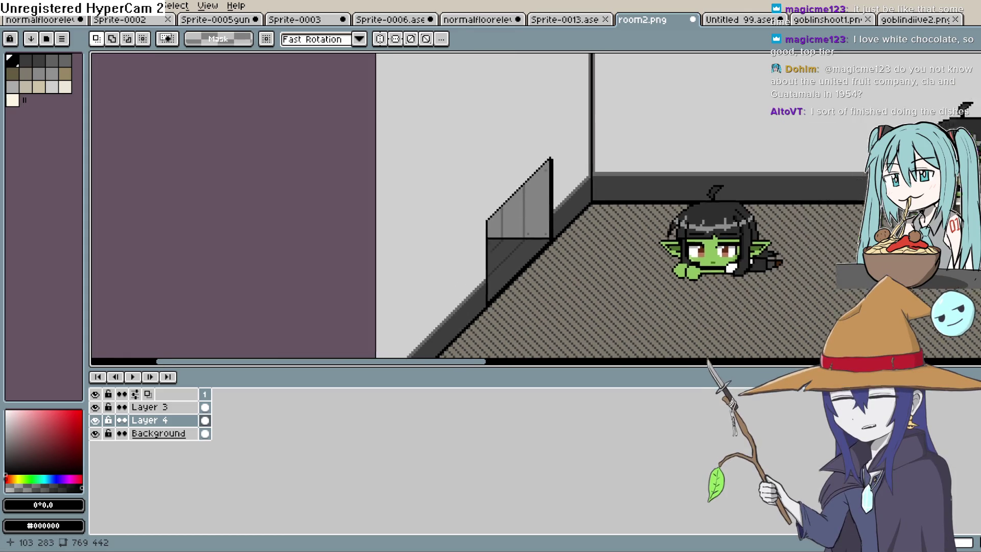
{"action": "scroll", "coordinate": [580, 272], "scroll_direction": "down", "scroll_amount": 2}
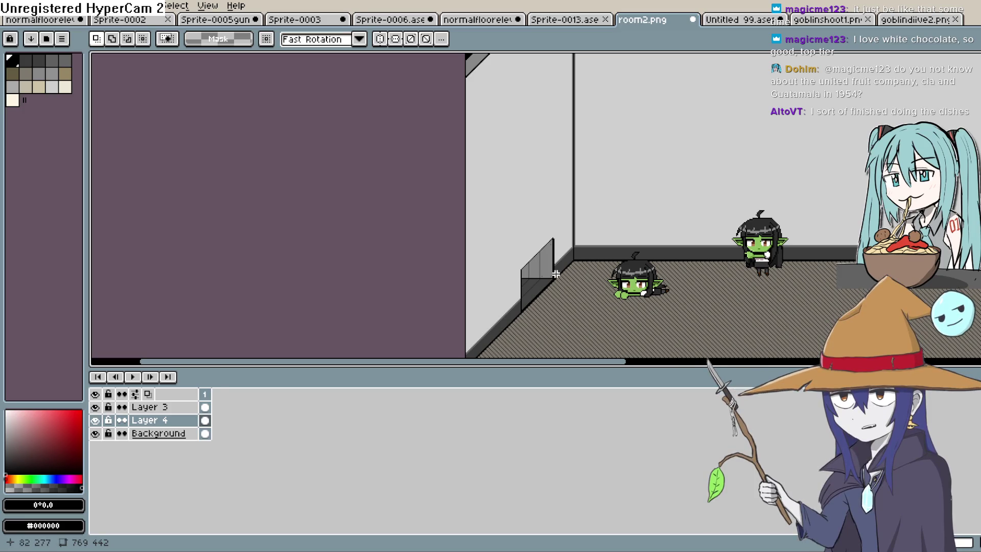
{"action": "scroll", "coordinate": [556, 275], "scroll_direction": "up", "scroll_amount": 4}
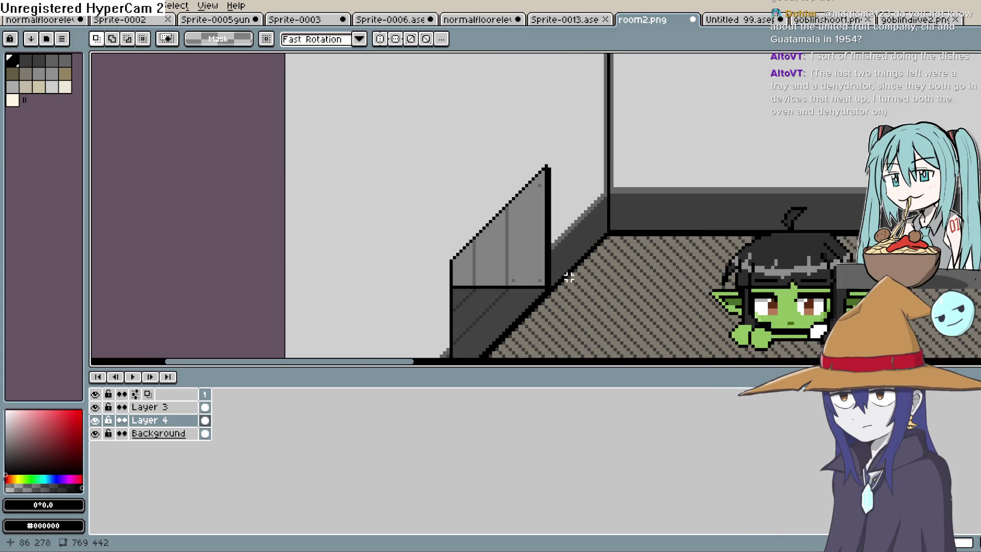
{"action": "scroll", "coordinate": [569, 276], "scroll_direction": "down", "scroll_amount": 1}
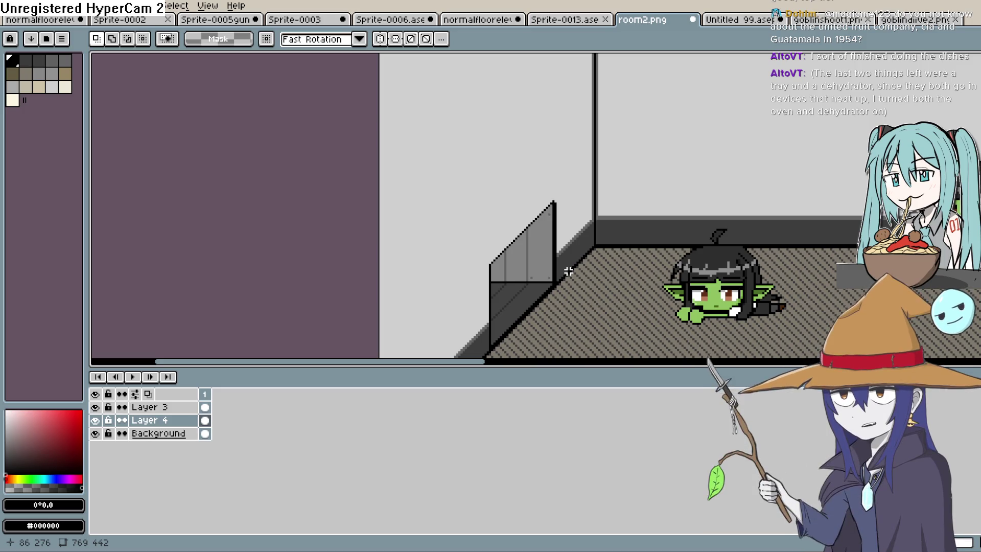
{"action": "scroll", "coordinate": [568, 271], "scroll_direction": "down", "scroll_amount": 5}
{"action": "scroll", "coordinate": [573, 283], "scroll_direction": "up", "scroll_amount": 3}
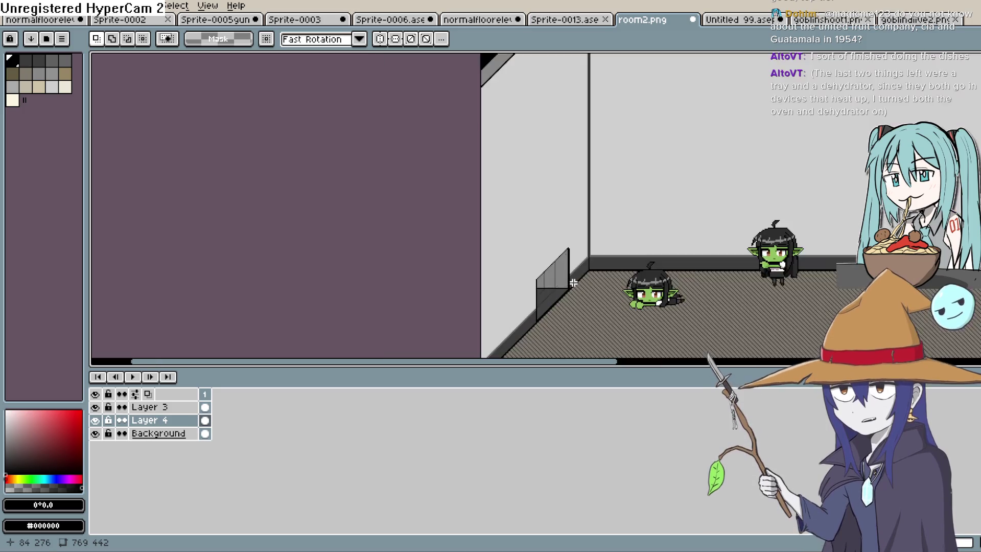
{"action": "scroll", "coordinate": [573, 282], "scroll_direction": "up", "scroll_amount": 2}
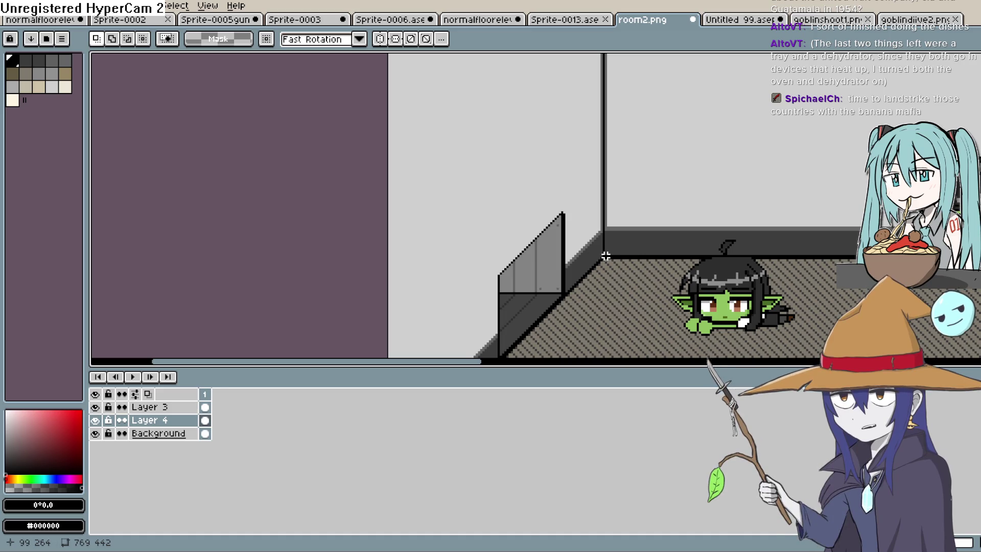
{"action": "mouse_move", "coordinate": [605, 255]}
{"action": "left_mouse_down"}
{"action": "mouse_move", "coordinate": [633, 245]}
{"action": "mouse_move", "coordinate": [635, 234]}
{"action": "mouse_move", "coordinate": [640, 258]}
{"action": "mouse_move", "coordinate": [646, 246]}
{"action": "mouse_move", "coordinate": [618, 244]}
{"action": "left_mouse_up"}
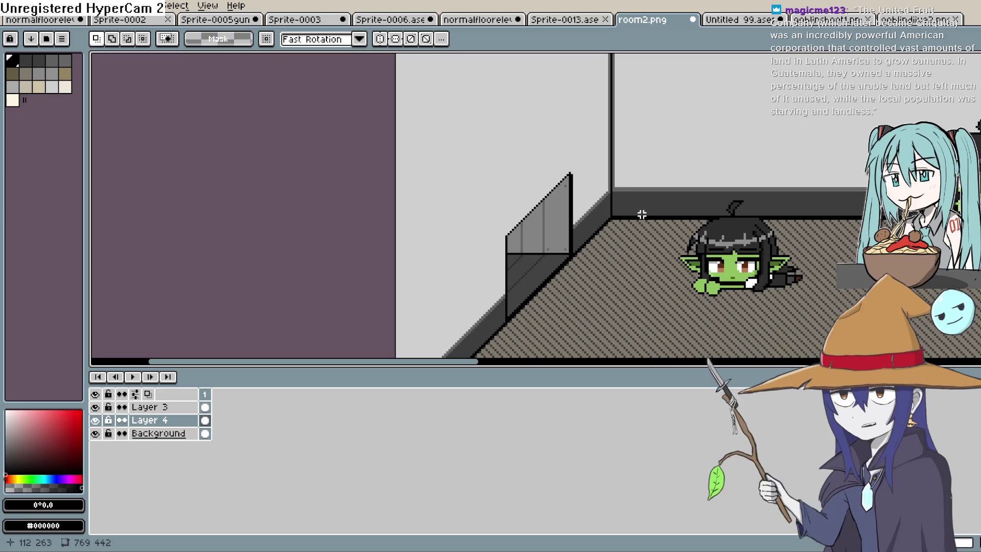
{"action": "left_click", "coordinate": [95, 434]}
{"action": "left_click", "coordinate": [95, 434]}
{"action": "left_click", "coordinate": [97, 407]}
{"action": "left_click", "coordinate": [97, 407]}
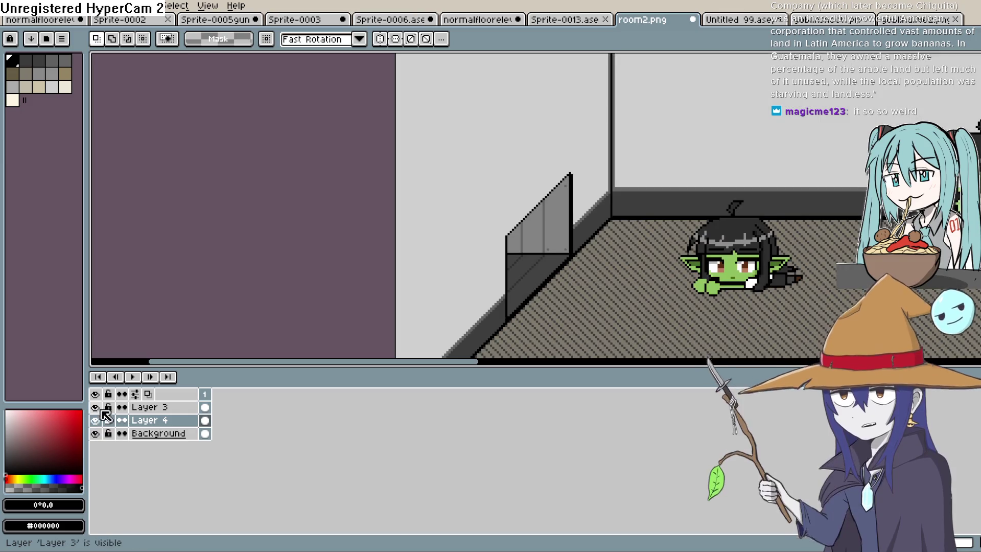
{"action": "left_click", "coordinate": [97, 420]}
{"action": "left_click", "coordinate": [97, 407]}
{"action": "left_click", "coordinate": [97, 407]}
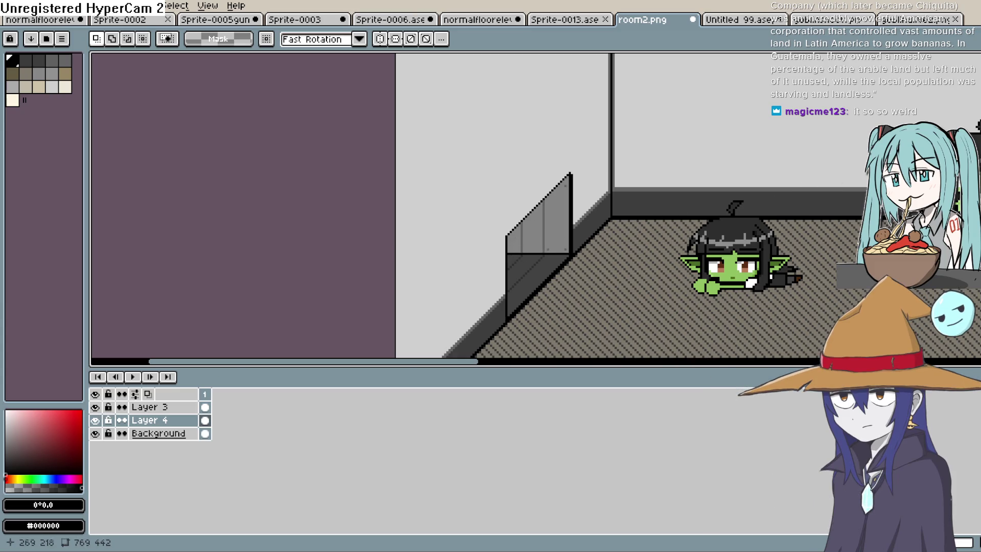
{"action": "scroll", "coordinate": [545, 230], "scroll_direction": "up", "scroll_amount": 1}
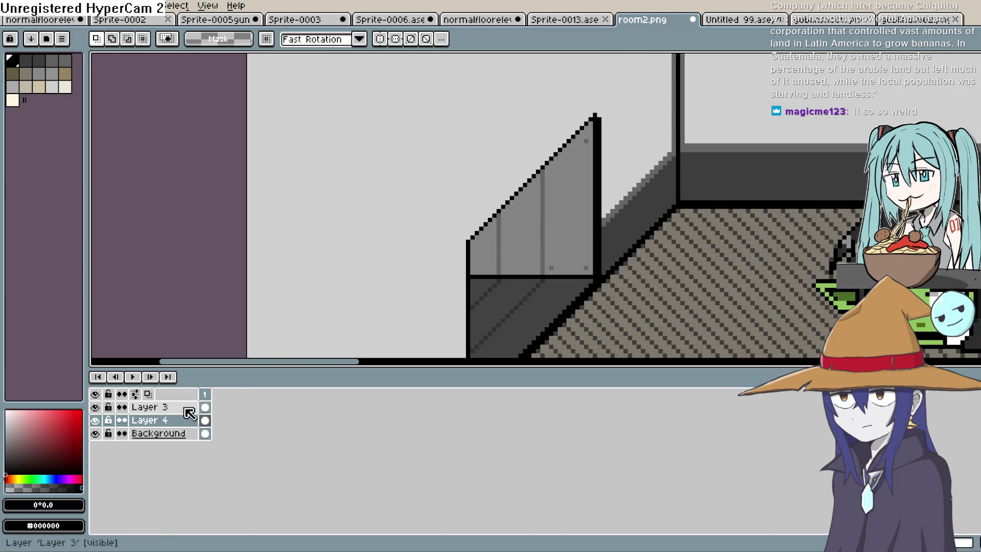
{"action": "left_click", "coordinate": [173, 407]}
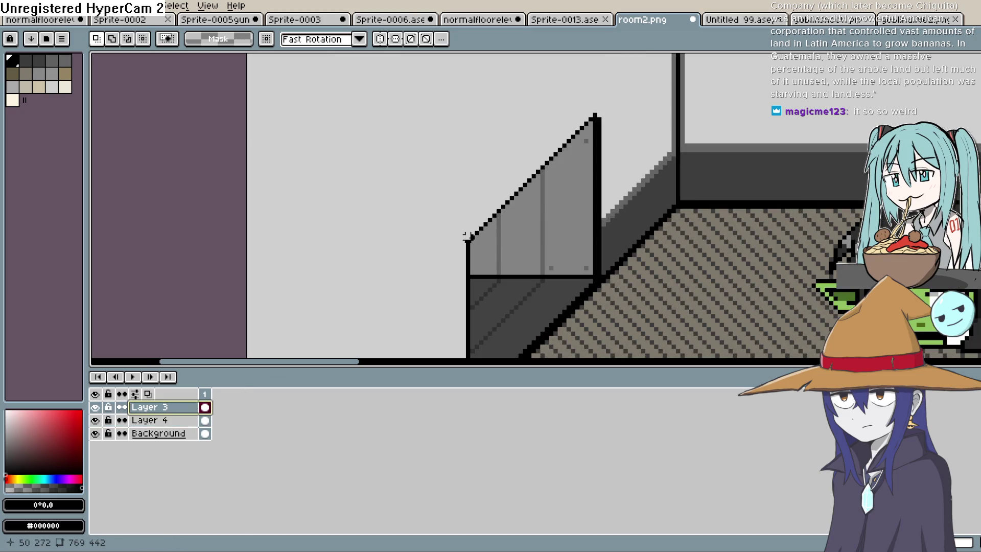
{"action": "left_click_drag", "start_coordinate": [474, 233], "coordinate": [564, 145]}
{"action": "mouse_move", "coordinate": [597, 116]}
{"action": "left_mouse_down"}
{"action": "mouse_move", "coordinate": [594, 283]}
{"action": "mouse_move", "coordinate": [521, 343]}
{"action": "mouse_move", "coordinate": [443, 325]}
{"action": "mouse_move", "coordinate": [468, 317]}
{"action": "left_mouse_up"}
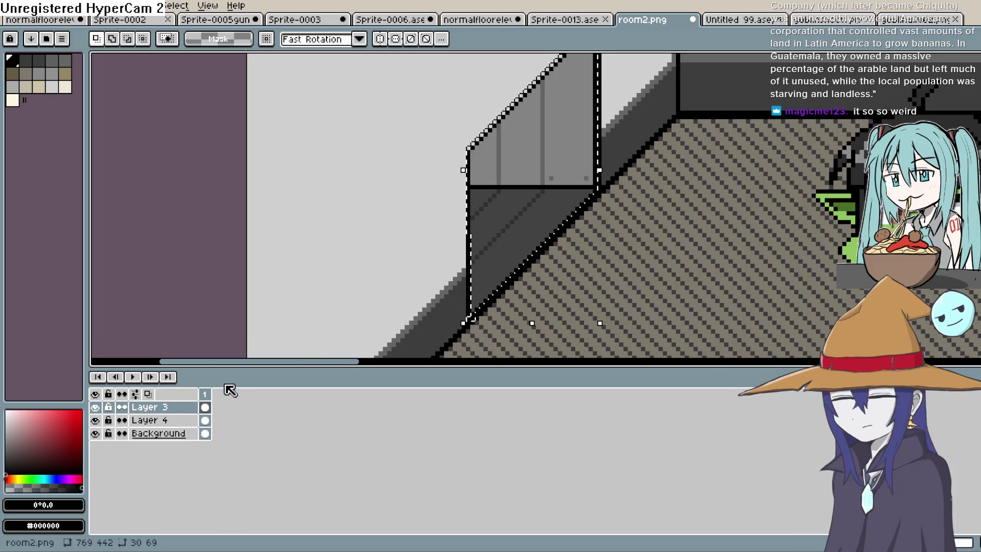
{"action": "left_click", "coordinate": [96, 407]}
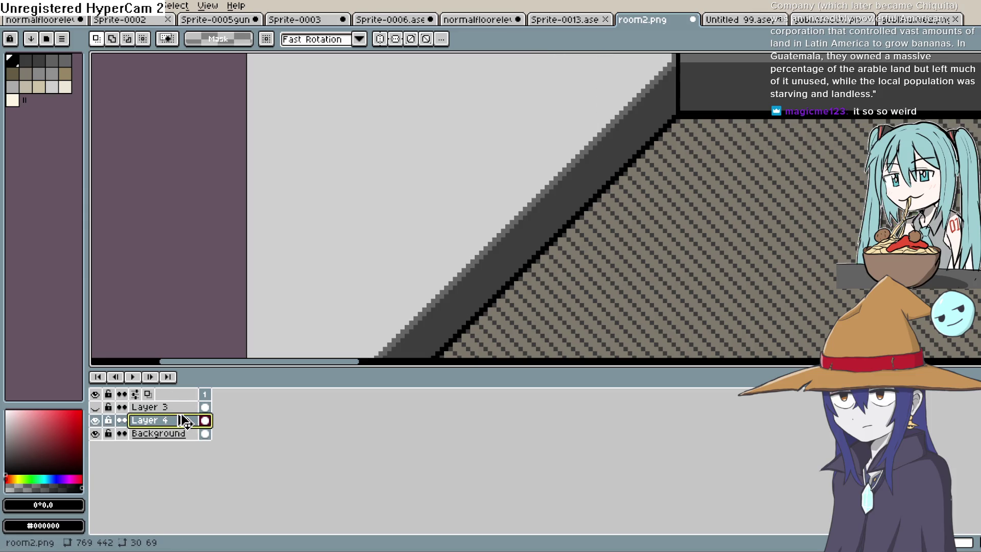
{"action": "left_click", "coordinate": [203, 420], "text": "ctrl"}
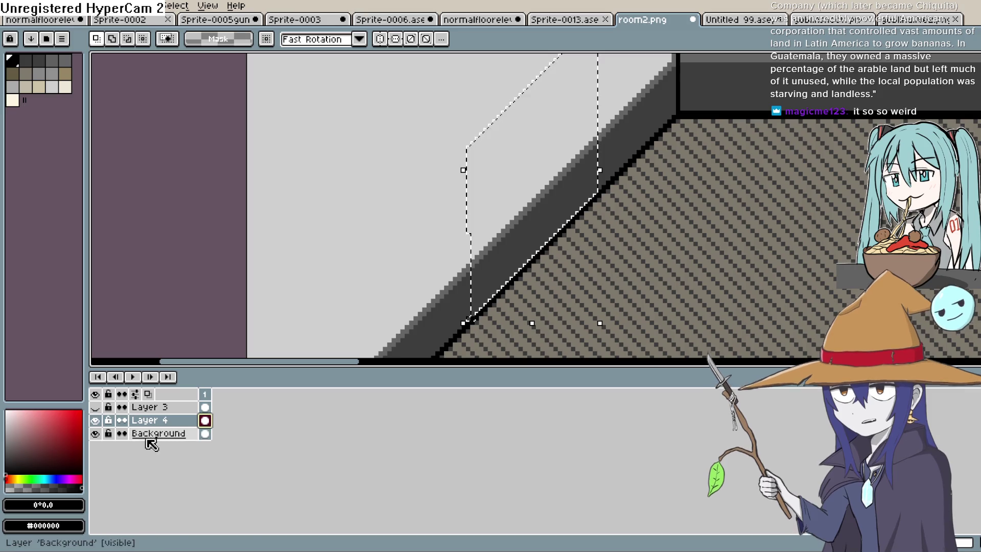
- Hide the Background layer and toggle Layer 3 to inspect the wall content
{"action": "left_click", "coordinate": [95, 433]}
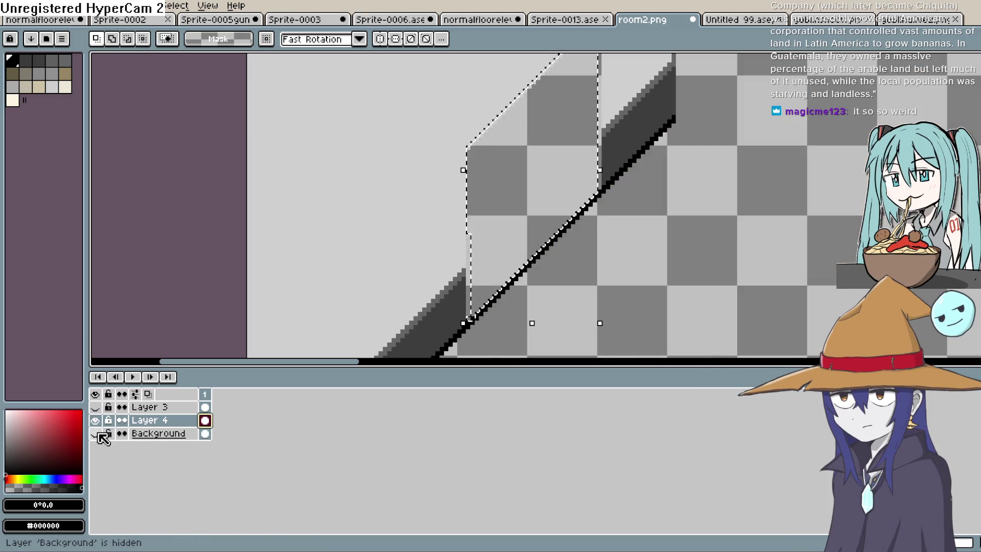
{"action": "left_click", "coordinate": [96, 407]}
{"action": "left_click", "coordinate": [96, 406]}
{"action": "left_click", "coordinate": [96, 406]}
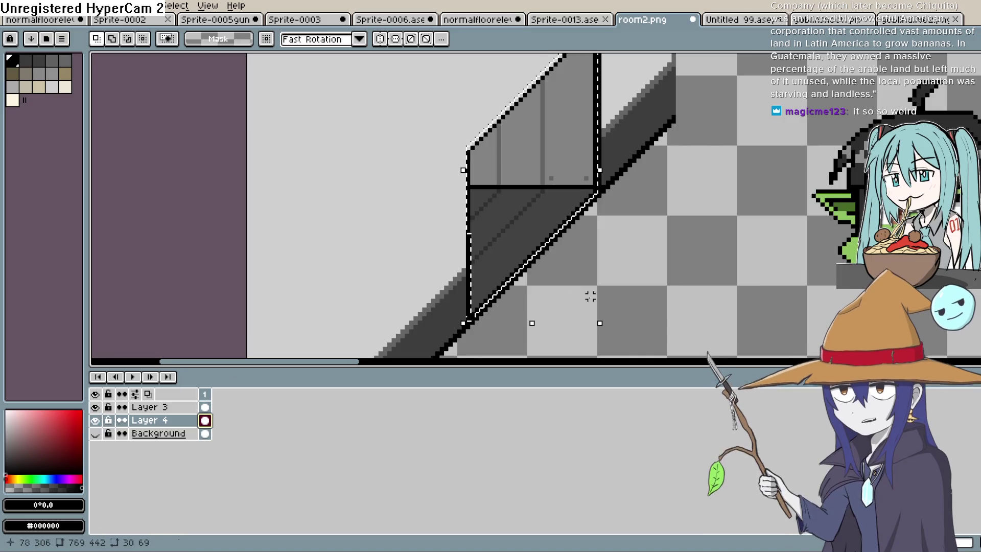
{"action": "scroll", "coordinate": [581, 301], "scroll_direction": "down", "scroll_amount": 3}
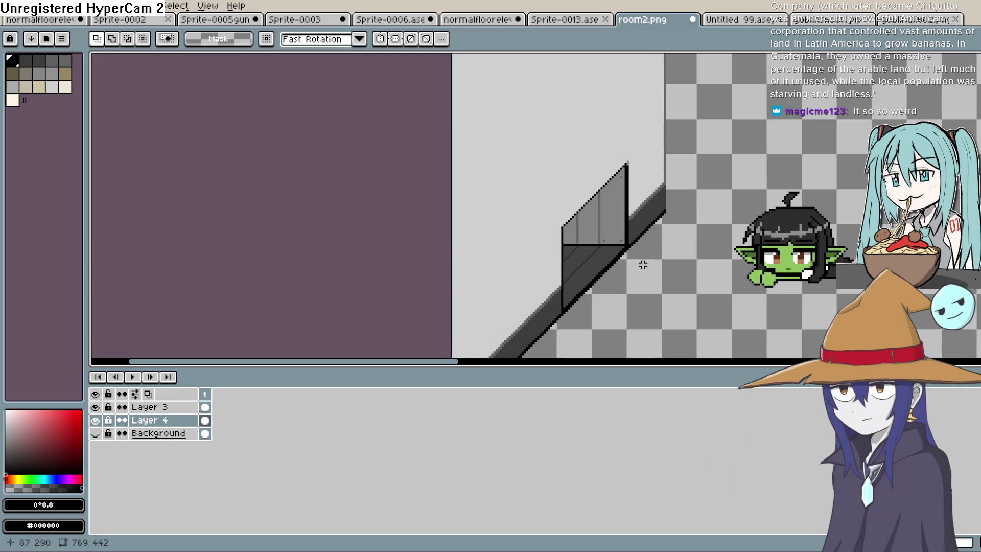
{"action": "scroll", "coordinate": [643, 264], "scroll_direction": "right", "scroll_amount": 3}
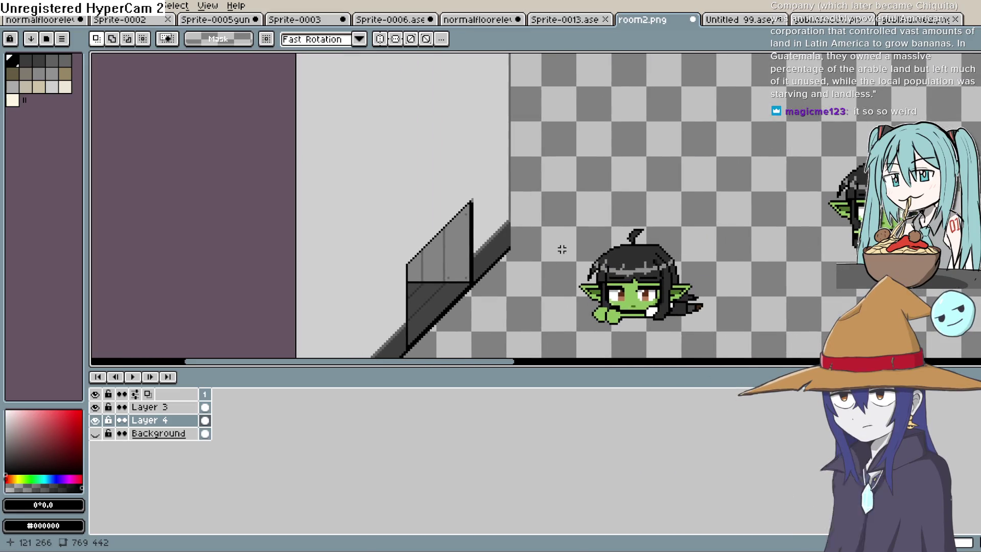
{"action": "scroll", "coordinate": [561, 249], "scroll_direction": "down", "scroll_amount": 2}
- Select both goblins, remove them from Layer 3 and paste them onto new Layer 5
{"action": "mouse_move", "coordinate": [561, 153]}
{"action": "left_mouse_down"}
{"action": "mouse_move", "coordinate": [664, 273]}
{"action": "mouse_move", "coordinate": [556, 295]}
{"action": "mouse_move", "coordinate": [558, 312]}
{"action": "mouse_move", "coordinate": [833, 316]}
{"action": "mouse_move", "coordinate": [841, 201]}
{"action": "mouse_move", "coordinate": [833, 167]}
{"action": "left_mouse_up"}
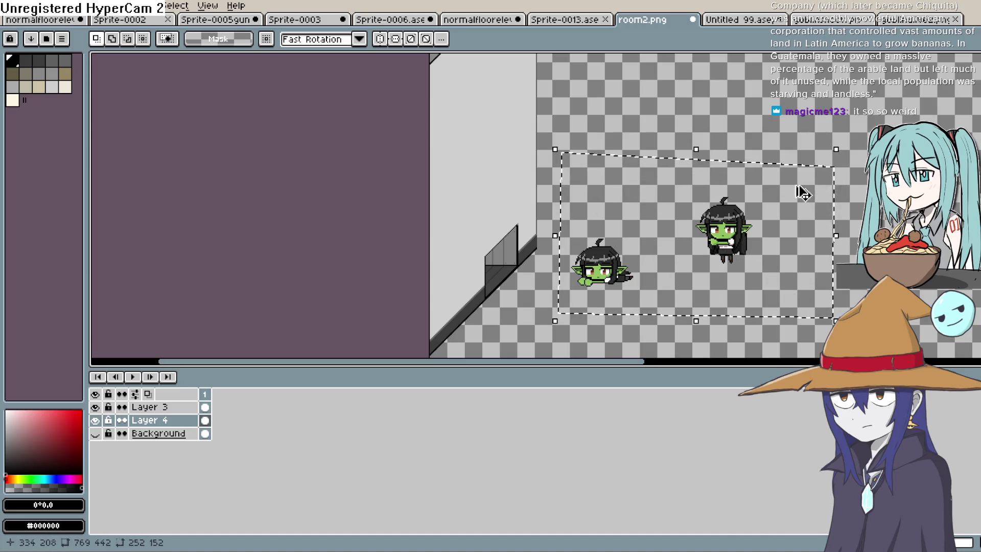
{"action": "left_click", "coordinate": [179, 411]}
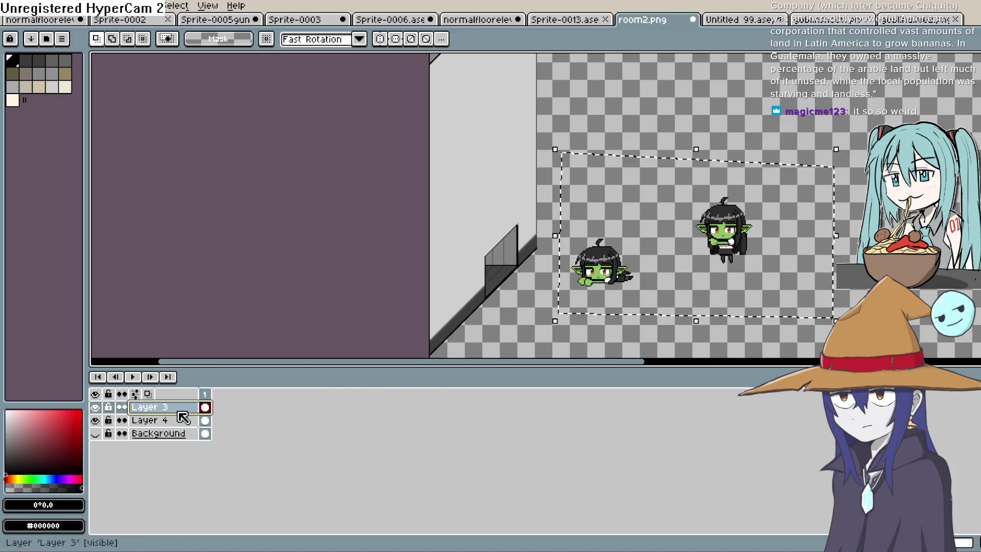
{"action": "key", "text": "Delete"}
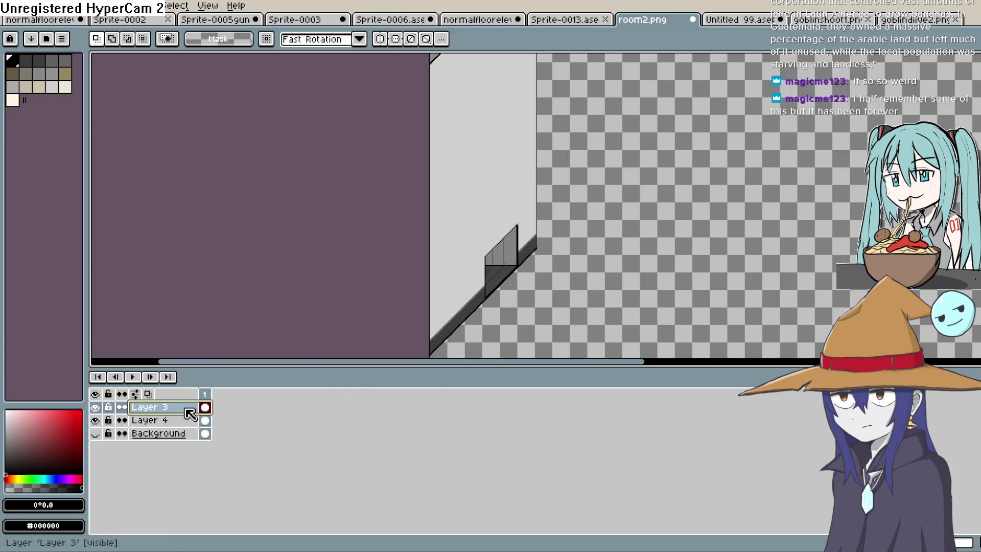
{"action": "key", "text": "shift+n"}
{"action": "key", "text": "ctrl+v"}
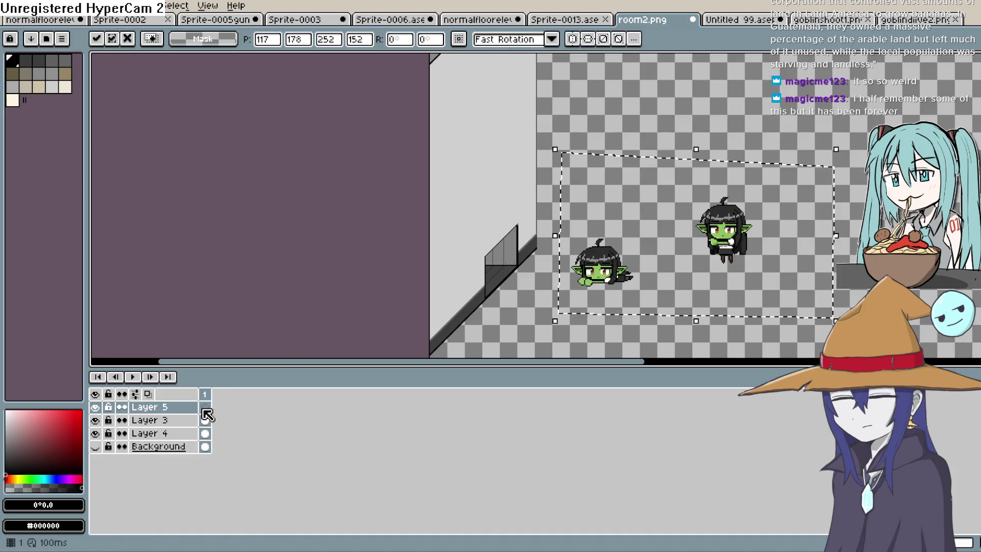
- Commit the pasted goblins, drop the selection, and hide Layer 5
{"action": "left_click", "coordinate": [95, 407]}
{"action": "left_click", "coordinate": [95, 407]}
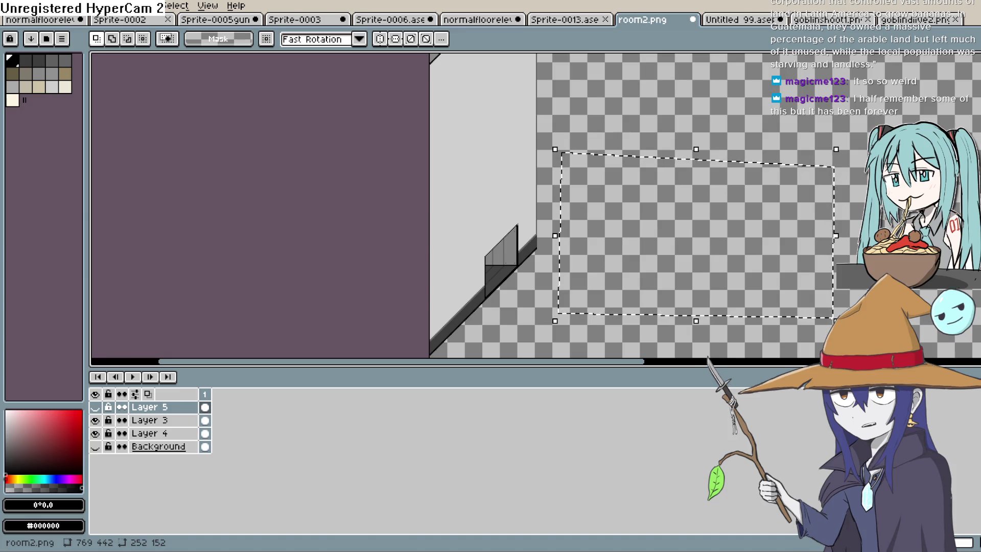
{"action": "left_click", "coordinate": [432, 302]}
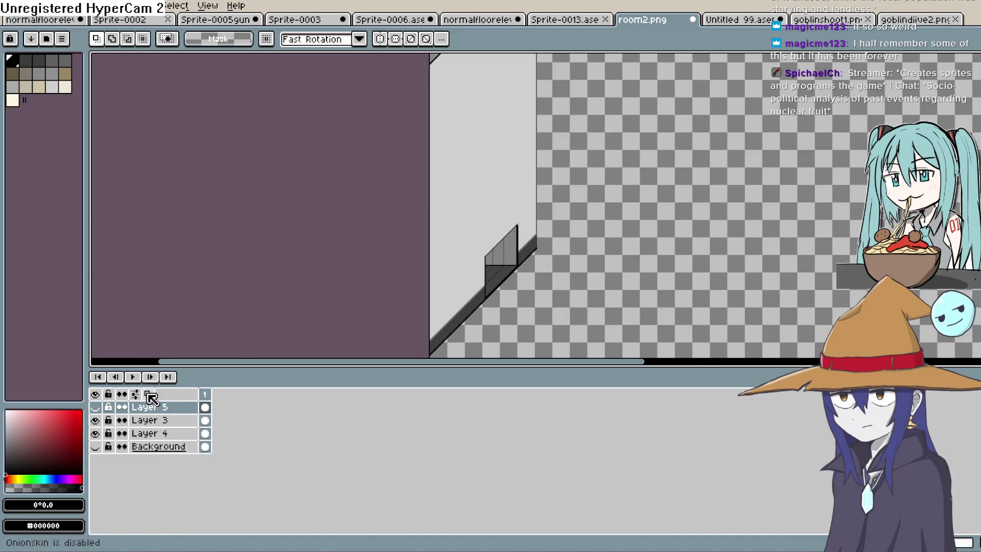
{"action": "left_click", "coordinate": [96, 407]}
{"action": "left_click", "coordinate": [96, 408]}
- Hide Layer 3's dark wall piece after comparing it, then make Layer 4 active
{"action": "left_click", "coordinate": [96, 420]}
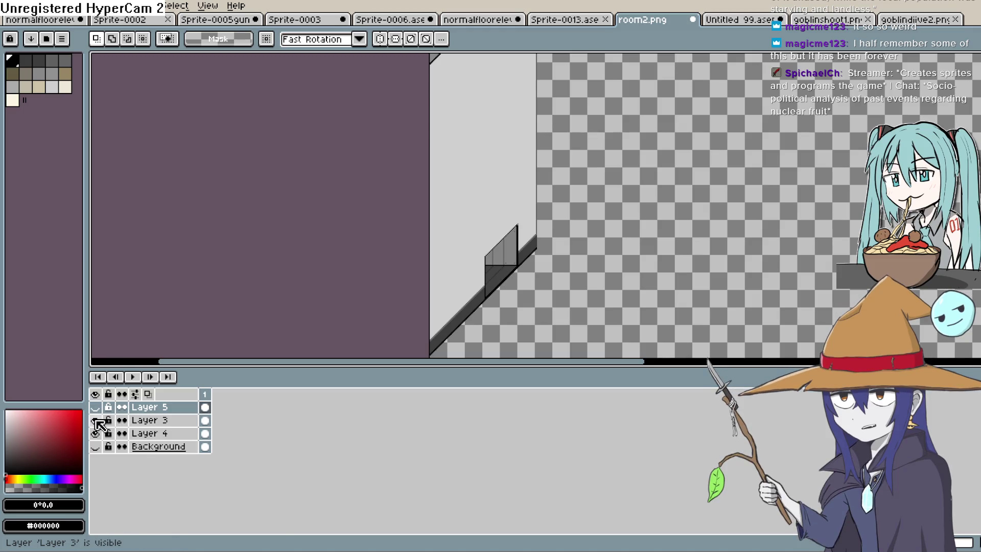
{"action": "left_click", "coordinate": [96, 421]}
{"action": "left_click", "coordinate": [96, 420]}
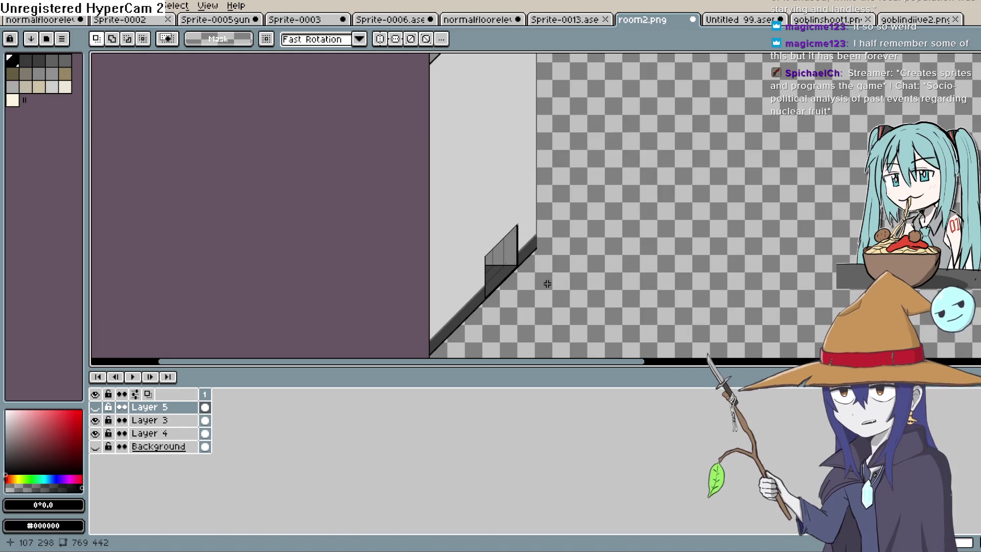
{"action": "scroll", "coordinate": [541, 285], "scroll_direction": "up", "scroll_amount": 2}
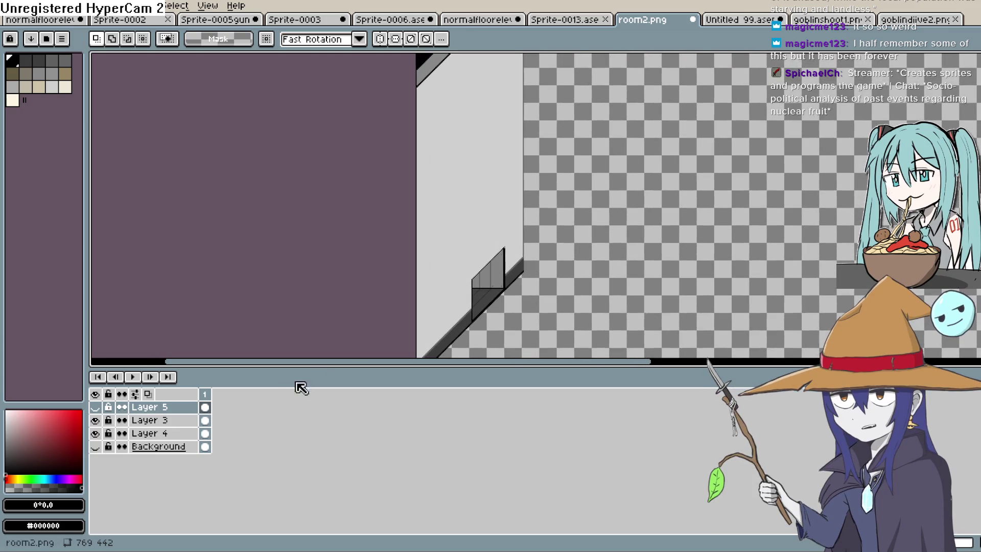
{"action": "left_click", "coordinate": [96, 420]}
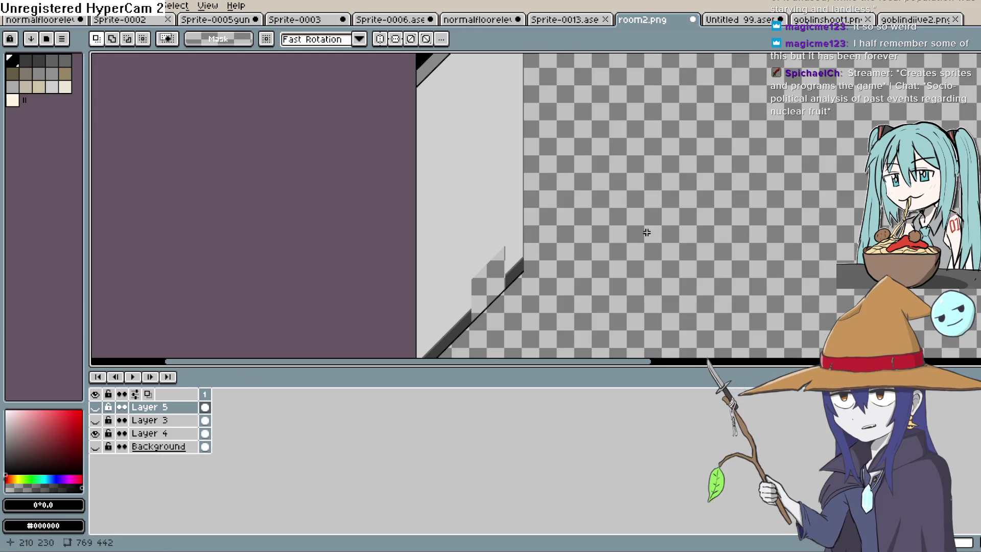
{"action": "scroll", "coordinate": [528, 209], "scroll_direction": "up", "scroll_amount": 1}
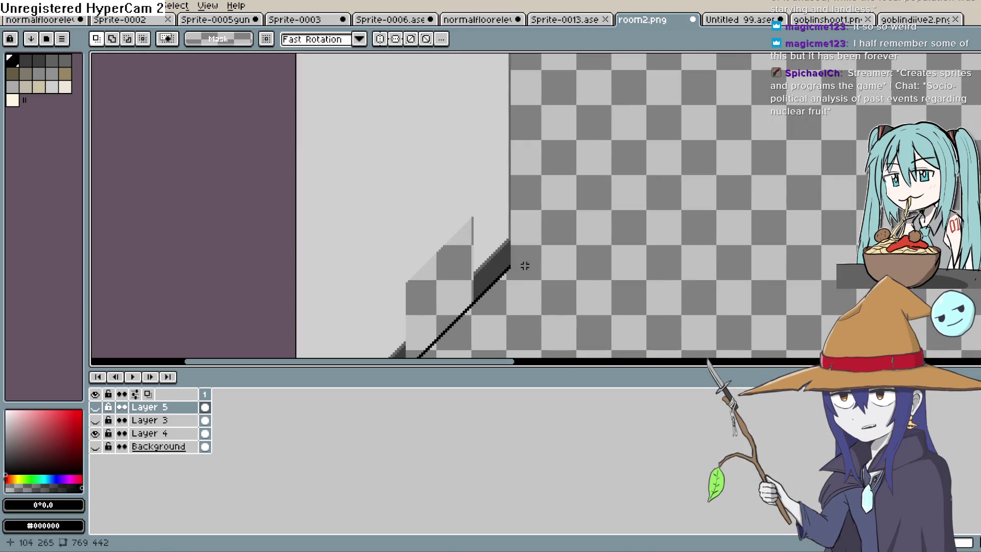
{"action": "scroll", "coordinate": [519, 253], "scroll_direction": "up", "scroll_amount": 2}
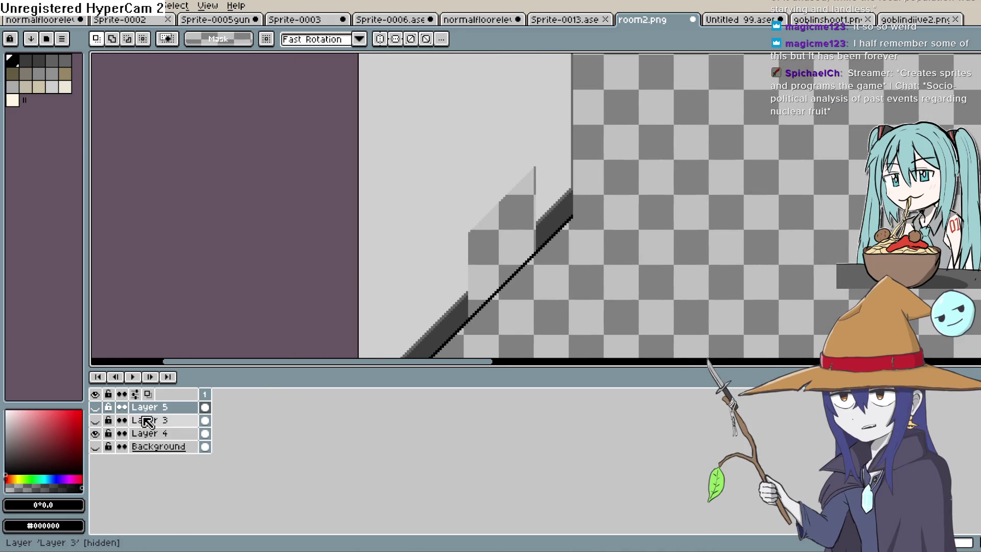
{"action": "left_click", "coordinate": [154, 433]}
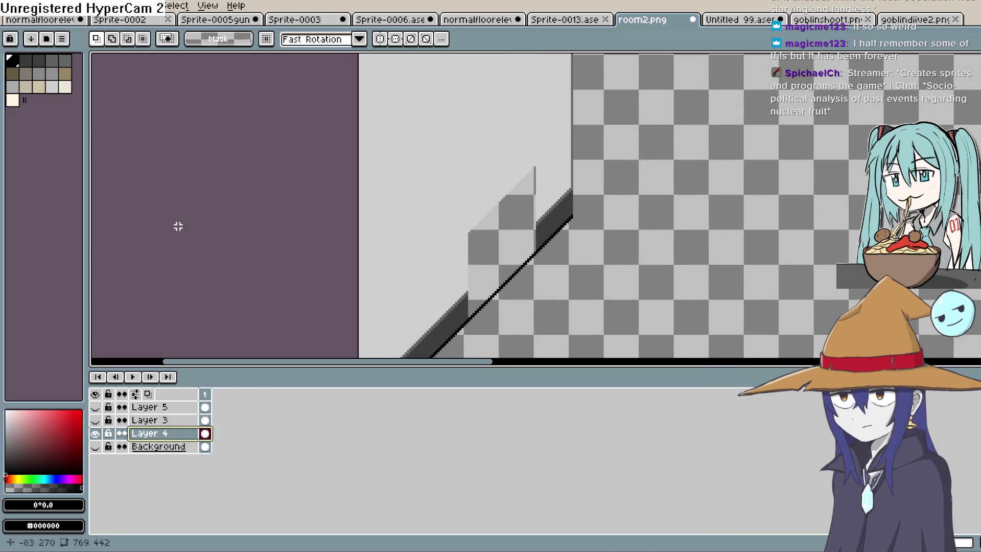
- Export the visible Layer 4 artwork as ventwall.png, accepting the PNG no-layers warning
{"action": "left_click", "coordinate": [12, 6]}
{"action": "mouse_move", "coordinate": [60, 117]}
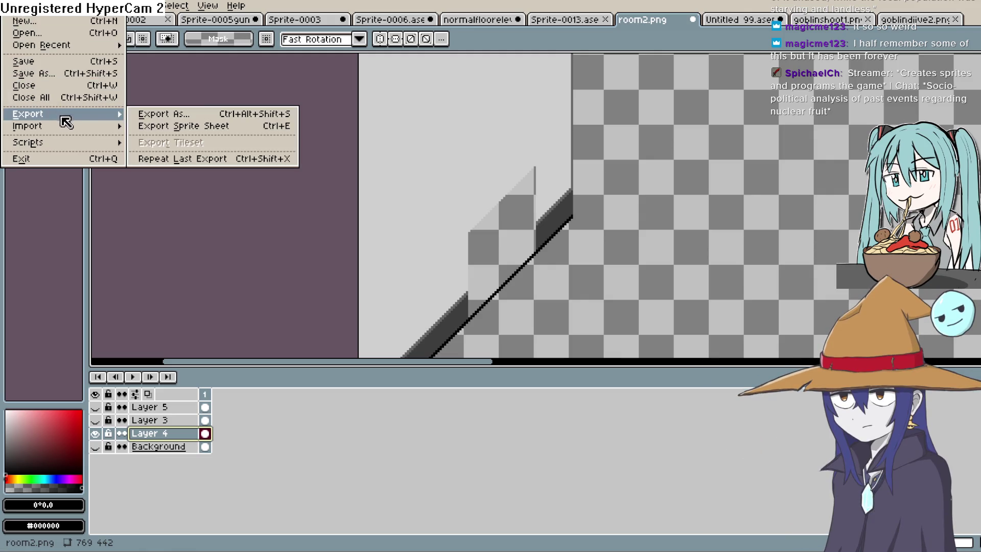
{"action": "left_click", "coordinate": [159, 114]}
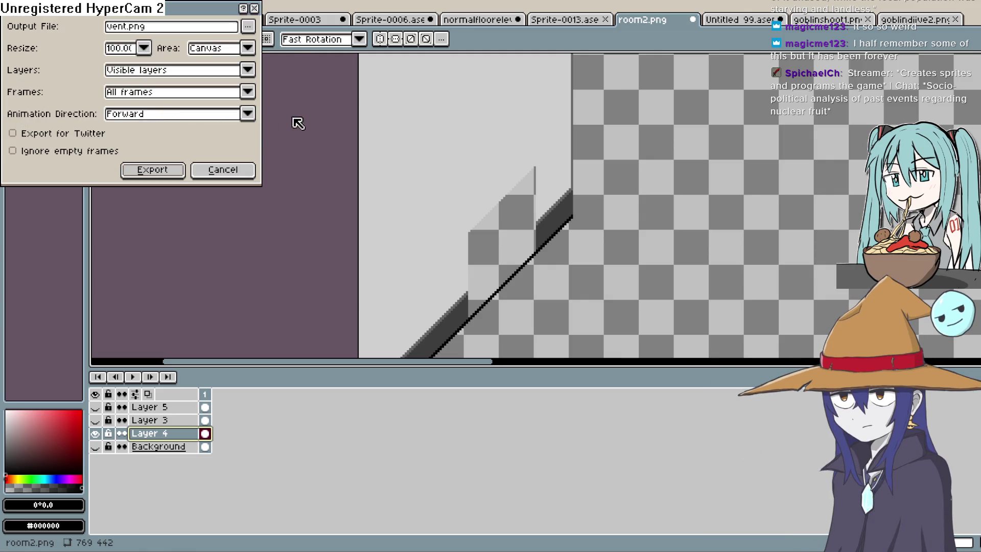
{"action": "left_click", "coordinate": [248, 26]}
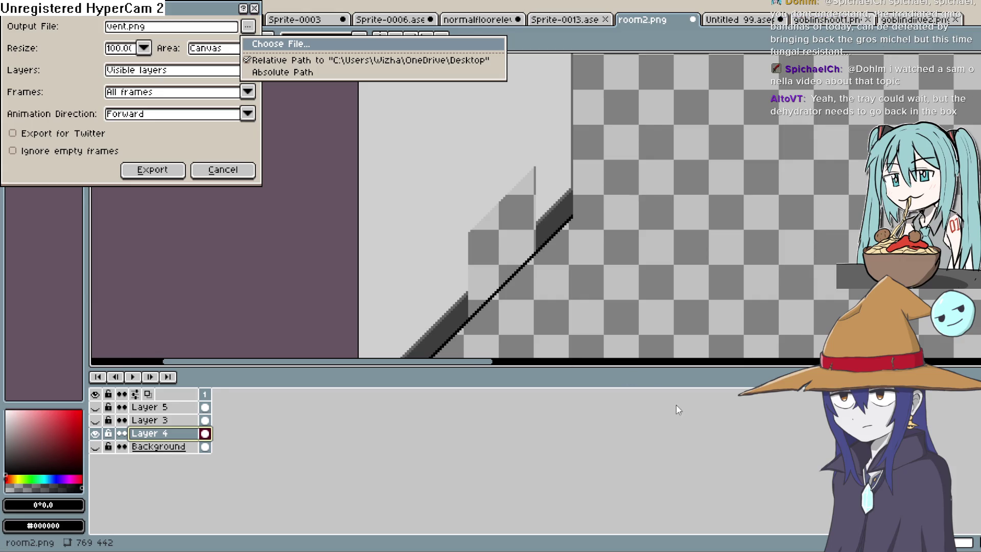
{"action": "key", "text": "Return"}
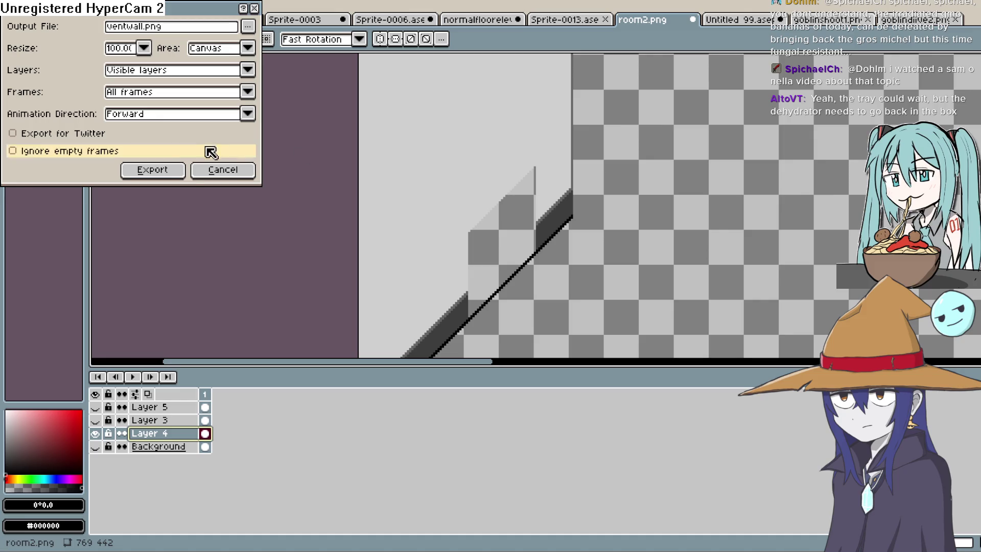
{"action": "left_click", "coordinate": [174, 172]}
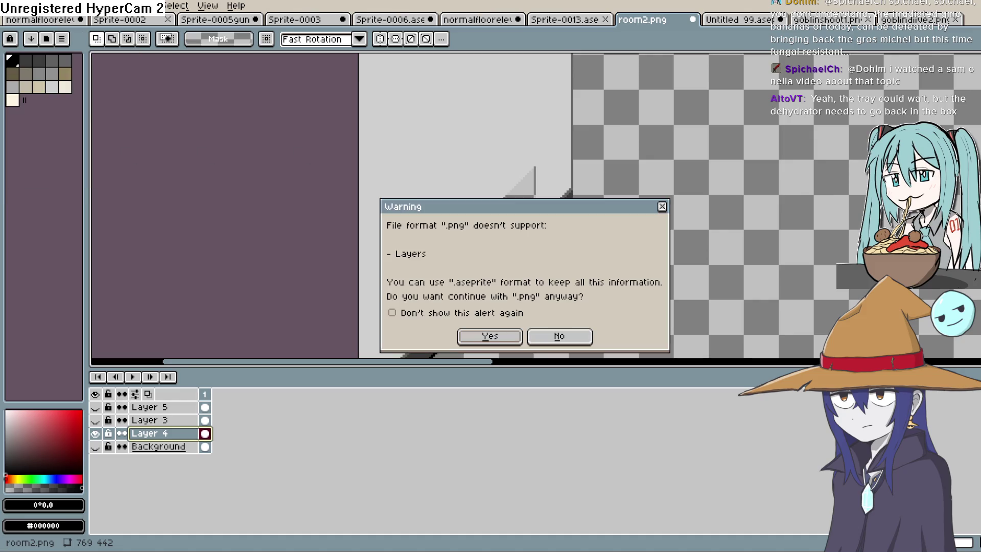
{"action": "left_click", "coordinate": [495, 333]}
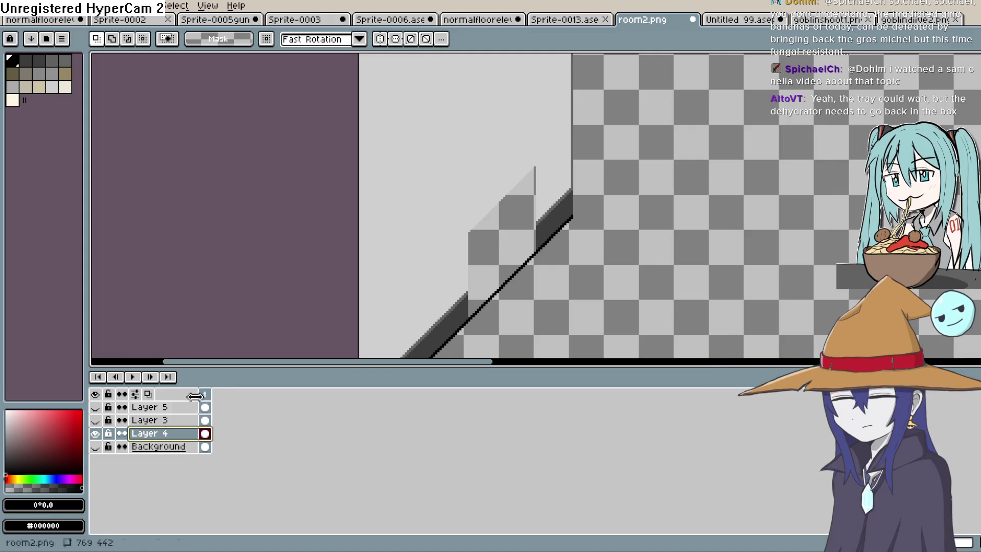
- Show only Layer 3, export its glass panel as vent2.png, then return to room2.png
{"action": "left_click", "coordinate": [95, 433]}
{"action": "left_click", "coordinate": [96, 420]}
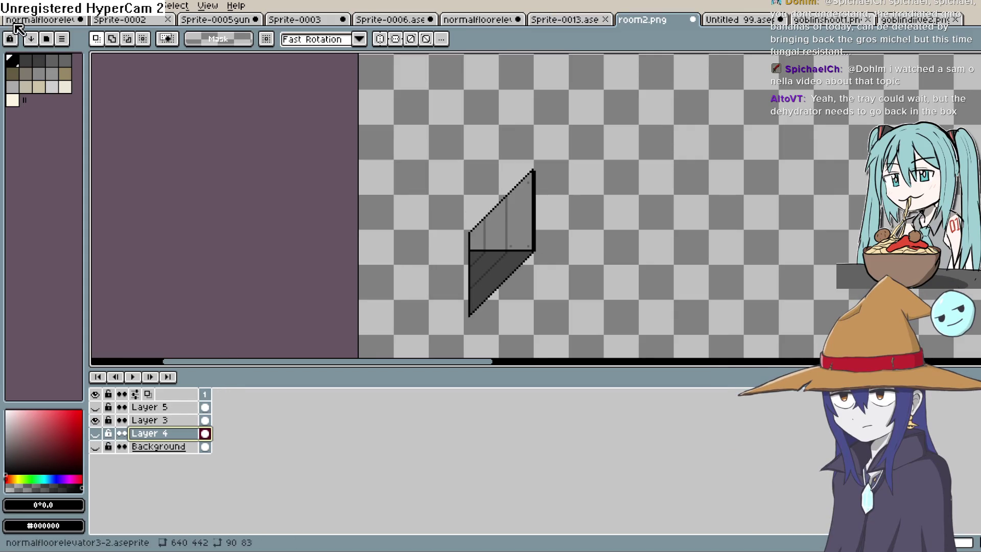
{"action": "left_click", "coordinate": [13, 6]}
{"action": "mouse_move", "coordinate": [72, 114]}
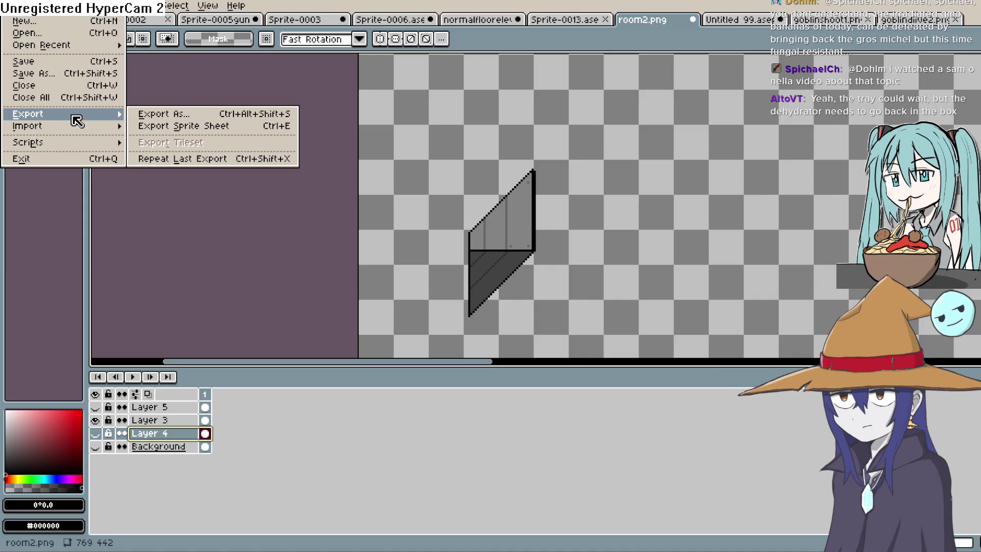
{"action": "left_click", "coordinate": [153, 113]}
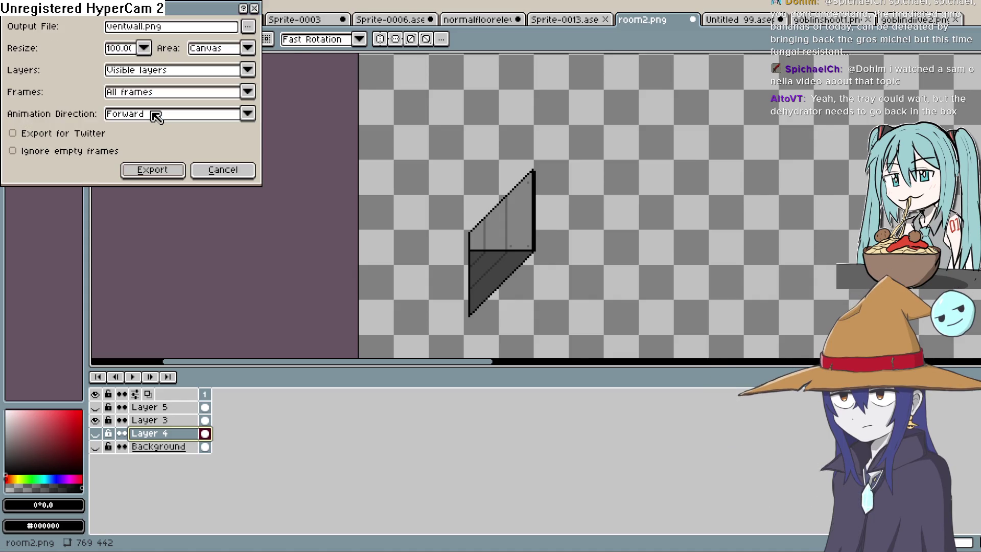
{"action": "left_click", "coordinate": [248, 26]}
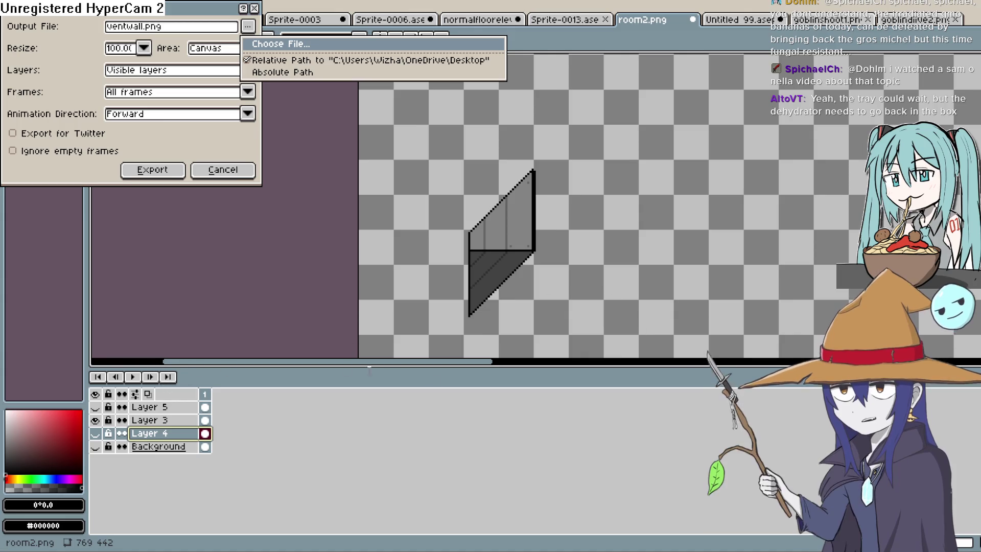
{"action": "key", "text": "Return"}
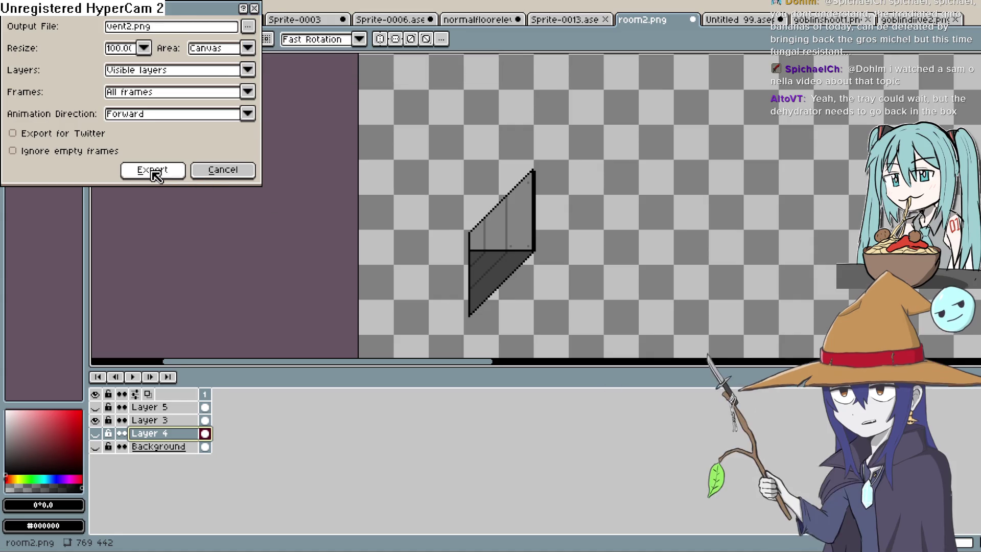
{"action": "left_click", "coordinate": [149, 169]}
{"action": "left_click", "coordinate": [508, 339]}
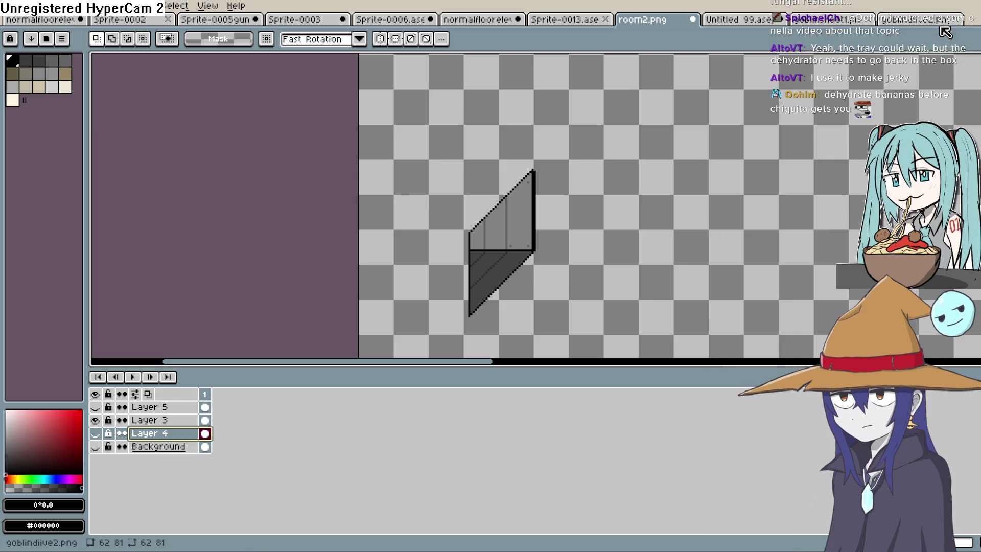
{"action": "left_click", "coordinate": [806, 21]}
{"action": "left_click", "coordinate": [625, 19]}
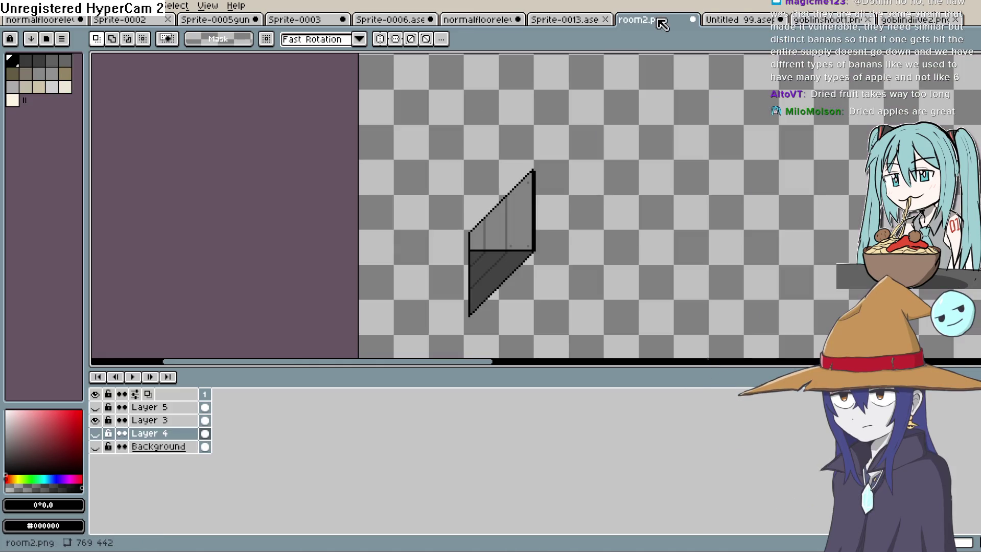
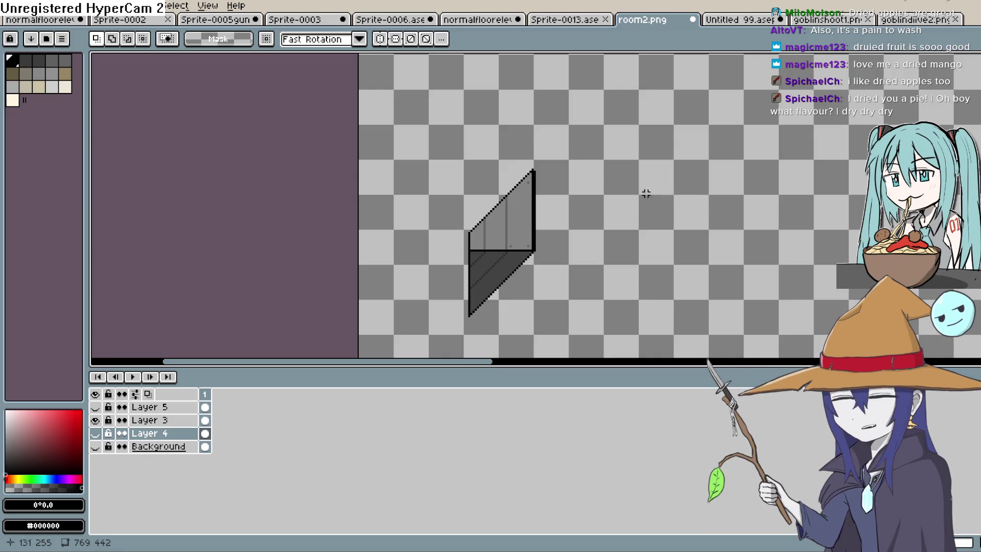
- In Aseprite's room2.png, compare the wall drawing with Layers 4 and 3 toggled, leaving Layer 4 hidden, then return to Construct 3
{"action": "scroll", "coordinate": [539, 171], "scroll_direction": "up", "scroll_amount": 1}
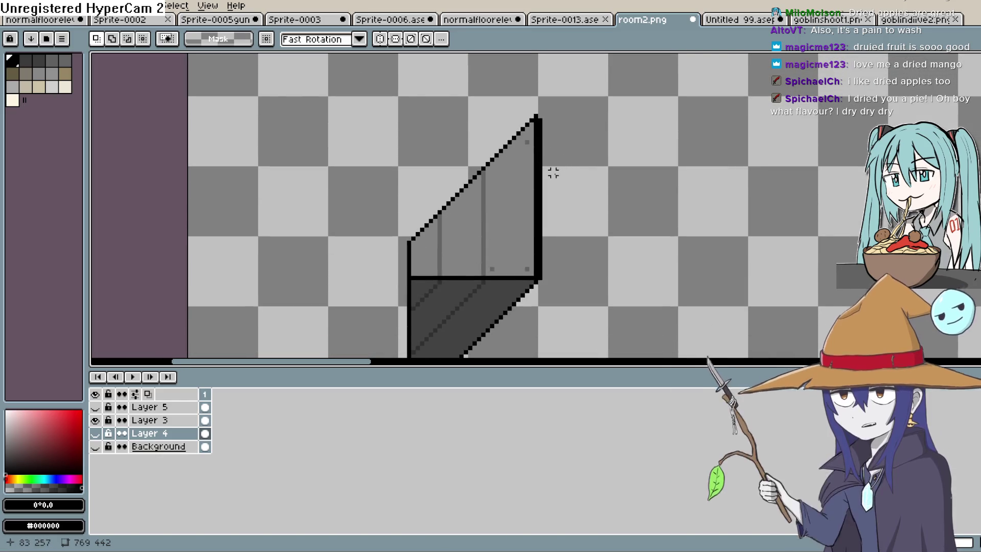
{"action": "scroll", "coordinate": [553, 169], "scroll_direction": "down", "scroll_amount": 1}
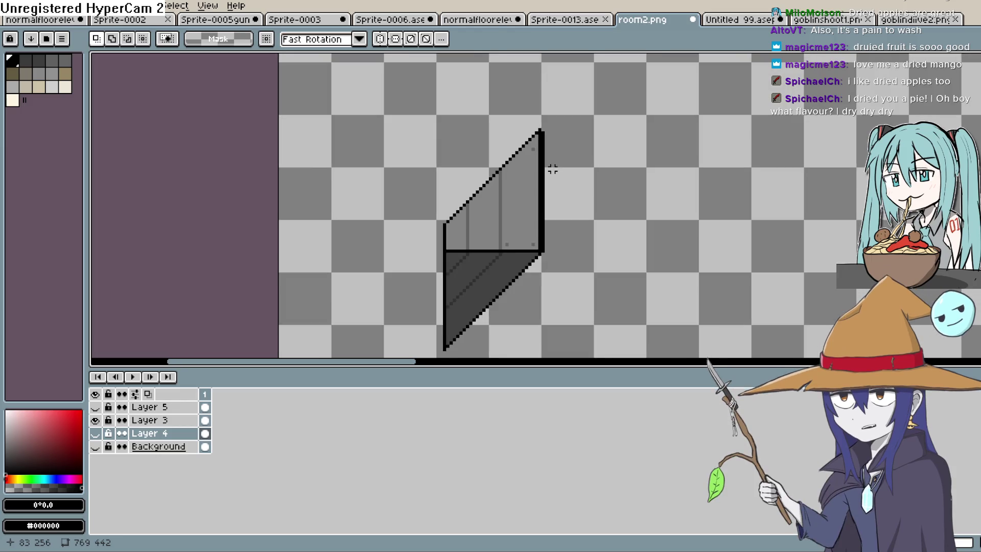
{"action": "left_click_drag", "start_coordinate": [555, 171], "coordinate": [564, 120]}
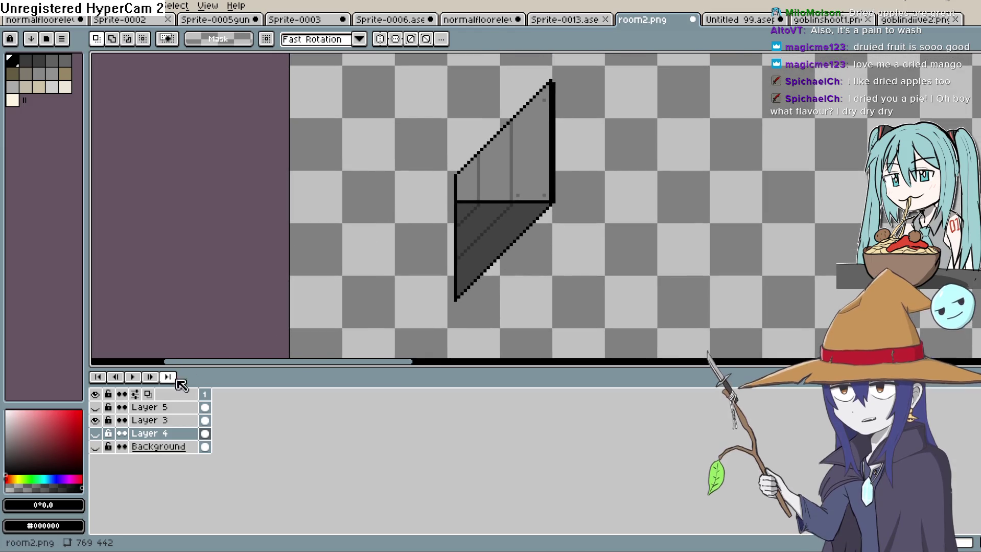
{"action": "left_click", "coordinate": [96, 433]}
{"action": "left_click", "coordinate": [95, 433]}
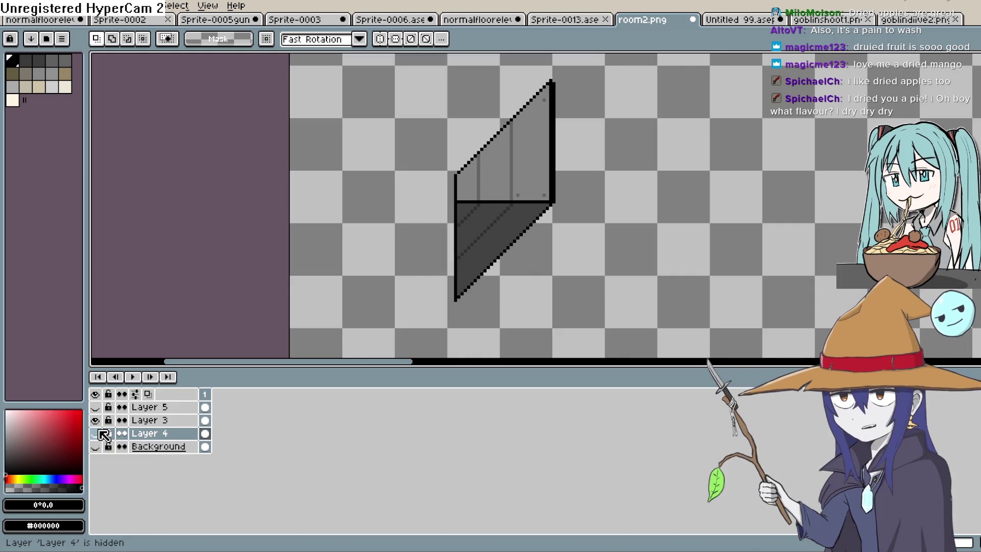
{"action": "left_click", "coordinate": [95, 420]}
{"action": "left_click", "coordinate": [96, 419]}
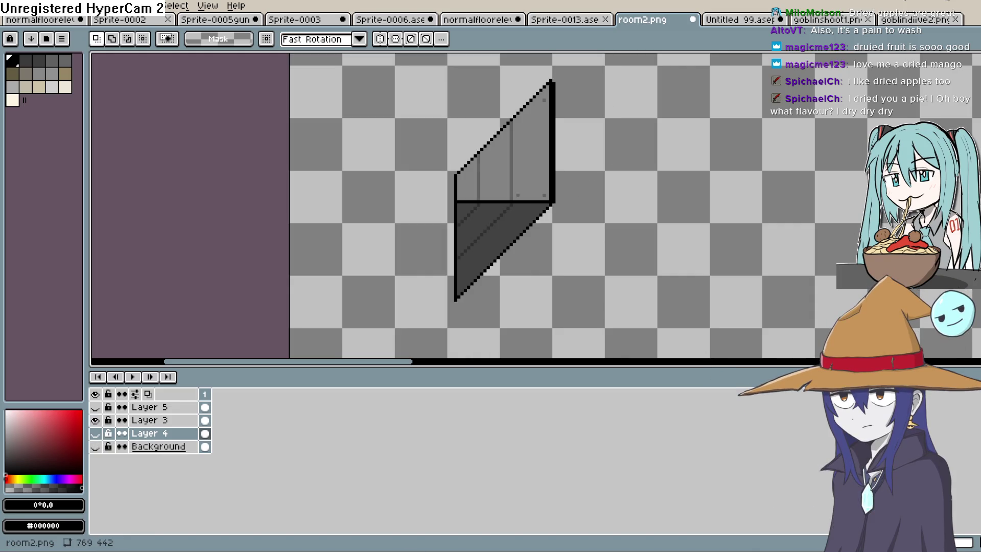
{"action": "key", "text": "alt+Tab"}
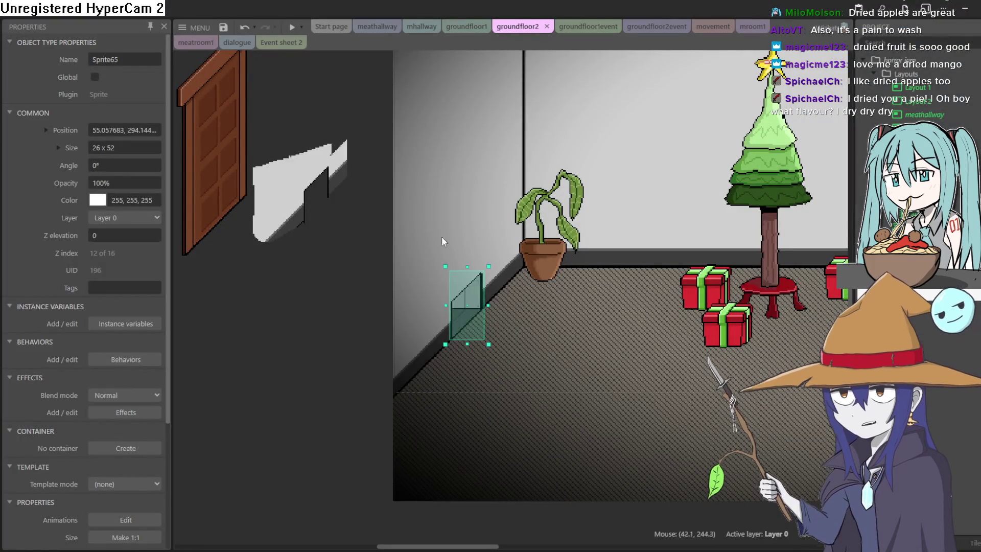
- Paste the copied room-sized wall art into the grey wall sprite's image
{"action": "double_click", "coordinate": [282, 273]}
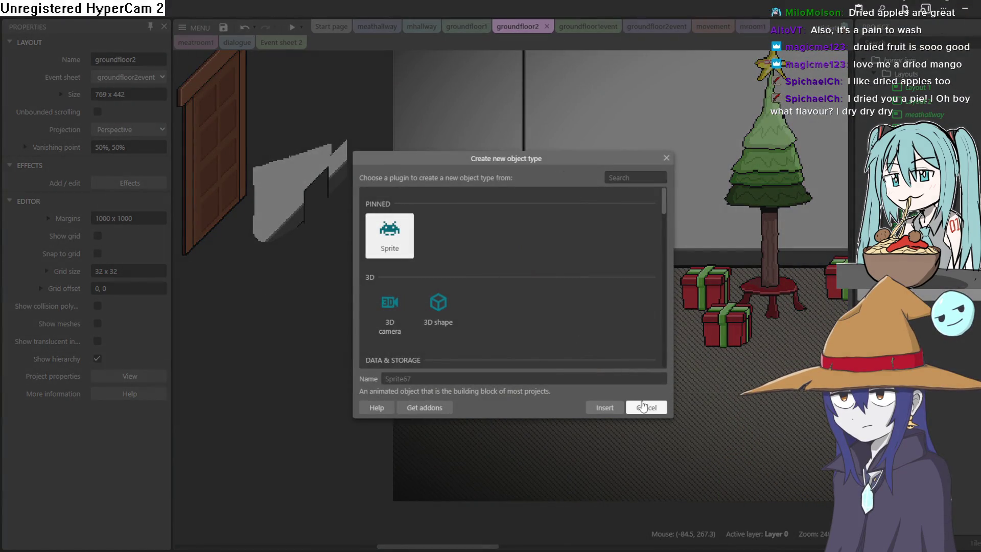
{"action": "left_click", "coordinate": [643, 406]}
{"action": "double_click", "coordinate": [297, 194]}
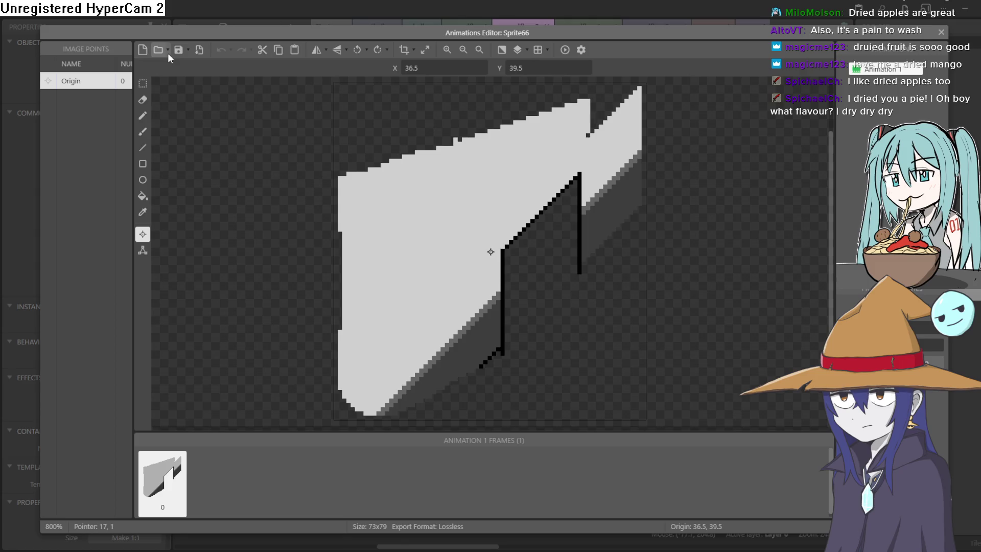
{"action": "key", "text": "ctrl+v"}
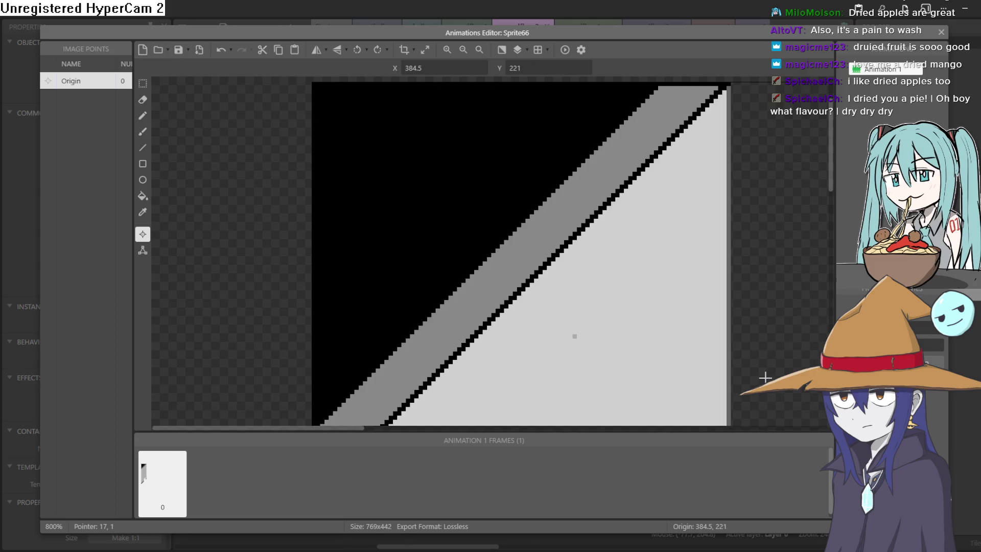
{"action": "left_click", "coordinate": [941, 32]}
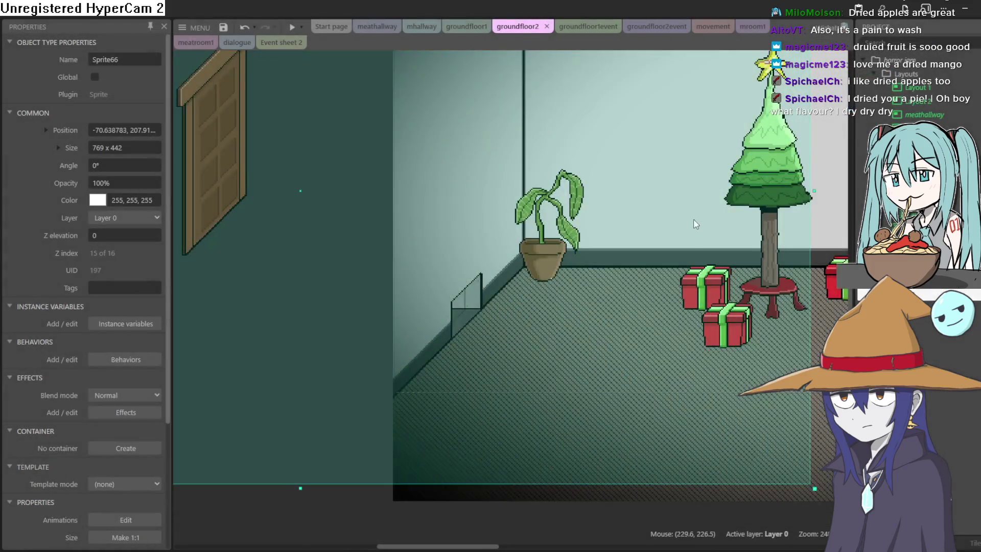
- Crop Sprite66's image down to a 100×366 wall strip
{"action": "scroll", "coordinate": [305, 297], "scroll_direction": "down", "scroll_amount": 3}
{"action": "scroll", "coordinate": [311, 291], "scroll_direction": "down", "scroll_amount": 2}
{"action": "scroll", "coordinate": [311, 291], "scroll_direction": "up", "scroll_amount": 2}
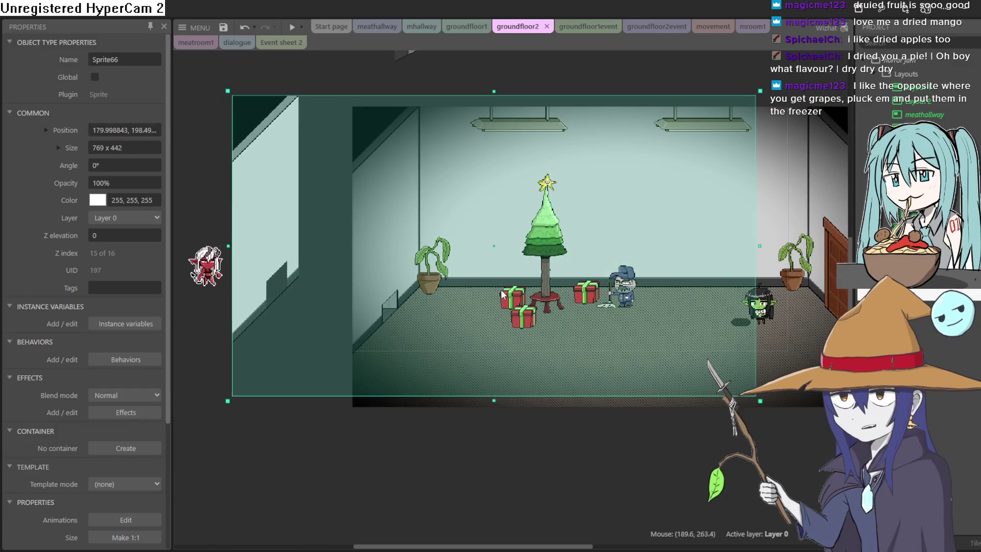
{"action": "double_click", "coordinate": [507, 105]}
{"action": "left_click", "coordinate": [408, 52]}
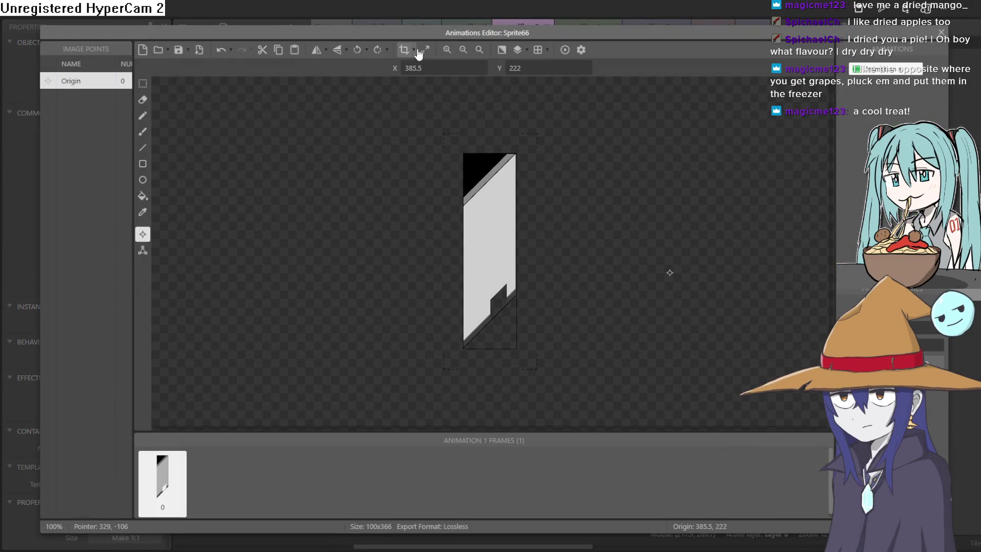
- Move the tall wall piece right and drag the small vent piece out of the room
{"action": "key", "text": "Escape"}
{"action": "mouse_move", "coordinate": [283, 252]}
{"action": "left_mouse_down"}
{"action": "mouse_move", "coordinate": [397, 264]}
{"action": "mouse_move", "coordinate": [310, 264]}
{"action": "left_mouse_up"}
{"action": "left_click", "coordinate": [393, 314]}
{"action": "mouse_move", "coordinate": [392, 314]}
{"action": "left_mouse_down"}
{"action": "mouse_move", "coordinate": [237, 407]}
{"action": "mouse_move", "coordinate": [192, 386]}
{"action": "left_mouse_up"}
- Crop the vent sprite Sprite65 to 33×70 and move Sprite66 to about X 294
{"action": "double_click", "coordinate": [193, 385]}
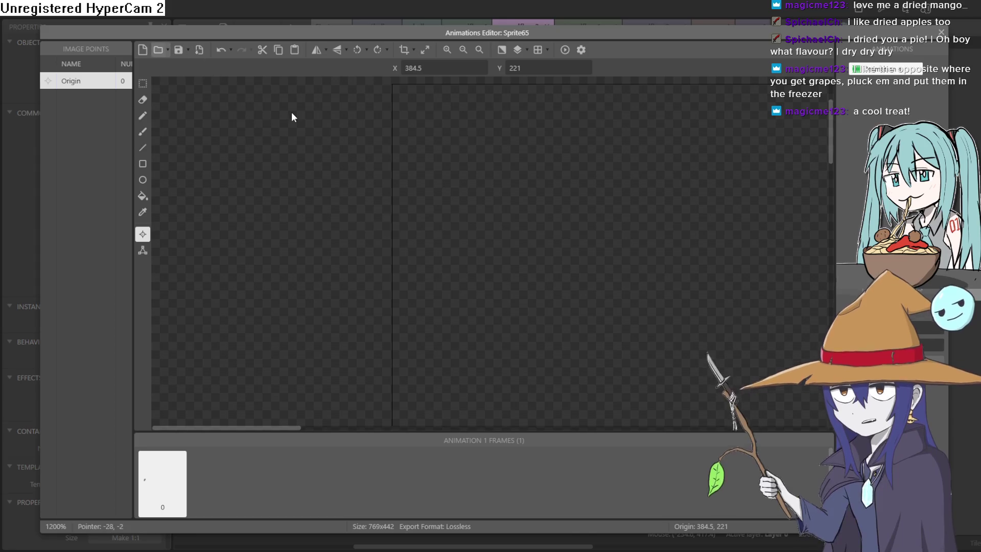
{"action": "left_click", "coordinate": [404, 50]}
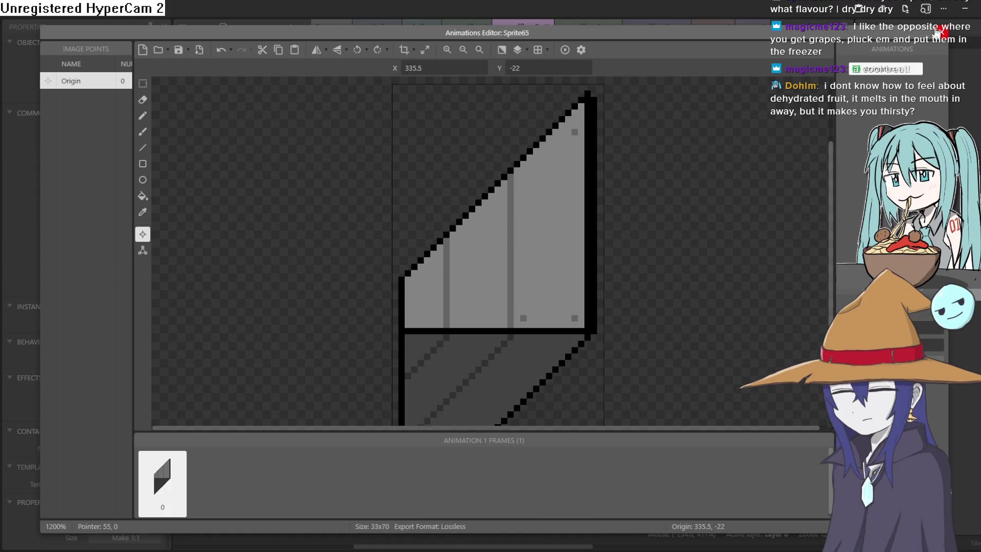
{"action": "left_click", "coordinate": [939, 32]}
{"action": "mouse_move", "coordinate": [368, 284]}
{"action": "left_mouse_down"}
{"action": "mouse_move", "coordinate": [387, 272]}
{"action": "mouse_move", "coordinate": [315, 280]}
{"action": "mouse_move", "coordinate": [326, 282]}
{"action": "left_mouse_up"}
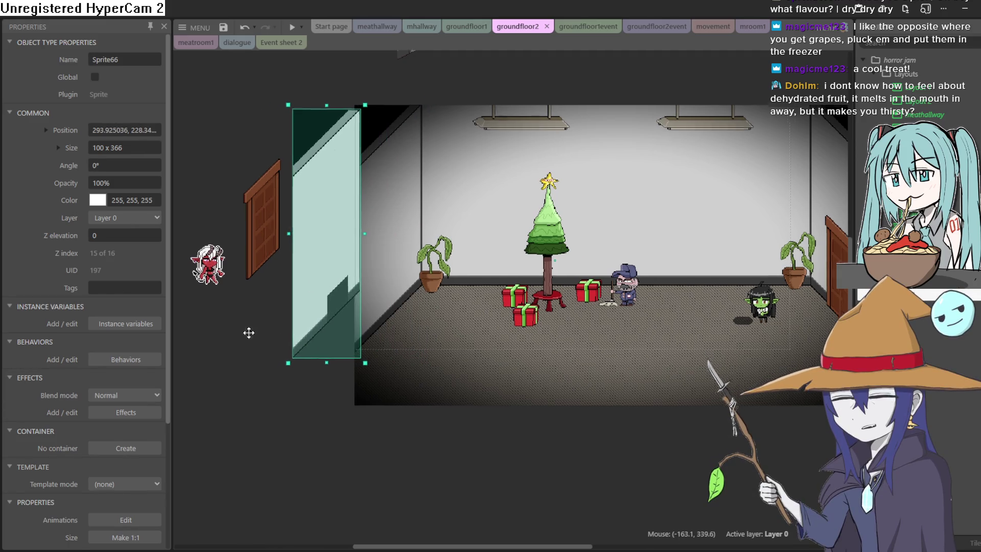
- Bring the vent beside the wall, shift the wall piece about 120 px right, and move the potted plant right
{"action": "scroll", "coordinate": [338, 331], "scroll_direction": "left", "scroll_amount": 5}
{"action": "left_click_drag", "start_coordinate": [263, 374], "coordinate": [649, 267]}
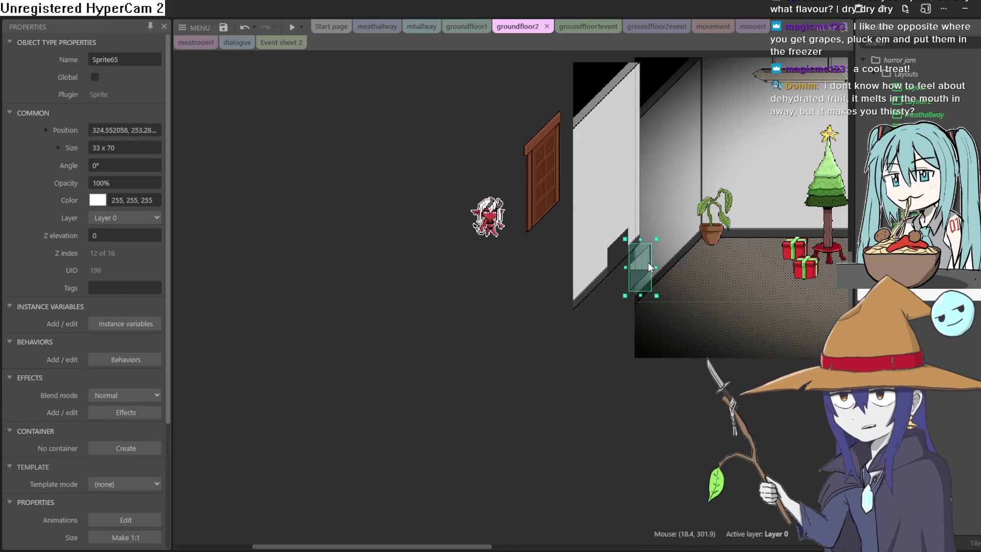
{"action": "mouse_move", "coordinate": [612, 216]}
{"action": "left_mouse_down"}
{"action": "mouse_move", "coordinate": [673, 214]}
{"action": "mouse_move", "coordinate": [759, 236]}
{"action": "left_mouse_up"}
{"action": "left_click_drag", "start_coordinate": [694, 219], "coordinate": [694, 221]}
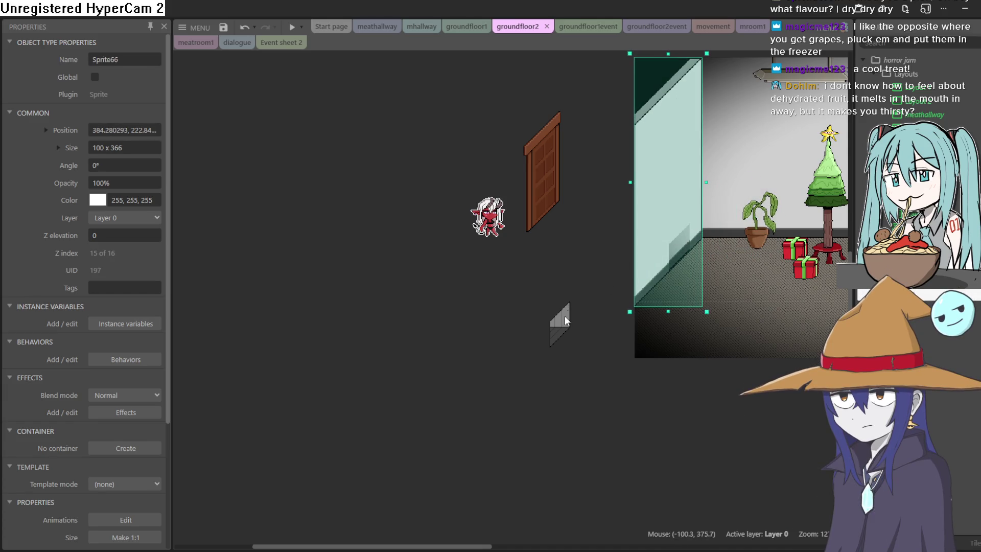
- Seat the vent at the wall's lower edge and nudge the wall so both sit near X 386, Y 226
{"action": "left_click_drag", "start_coordinate": [565, 314], "coordinate": [665, 263]}
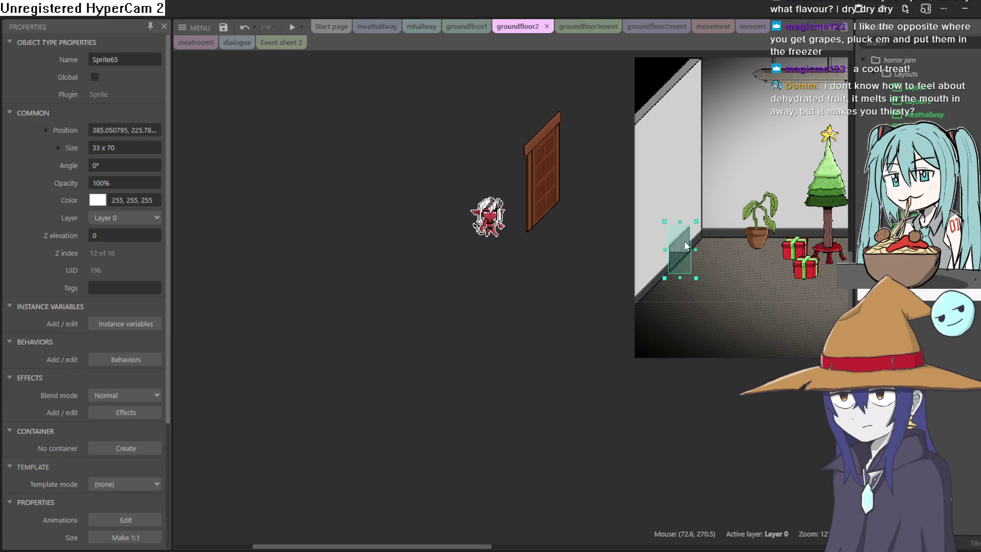
{"action": "scroll", "coordinate": [685, 246], "scroll_direction": "up", "scroll_amount": 5}
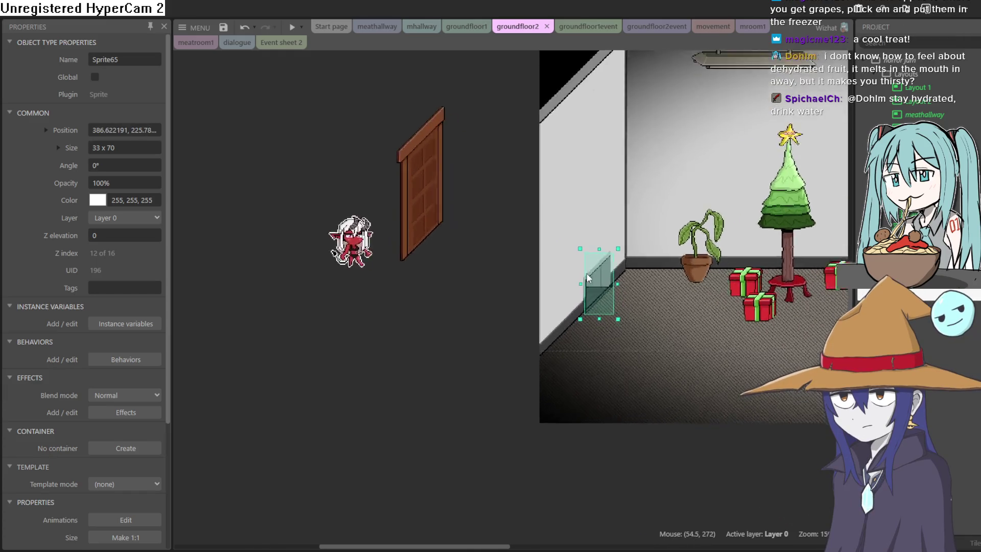
{"action": "scroll", "coordinate": [619, 273], "scroll_direction": "up", "scroll_amount": 2}
{"action": "mouse_move", "coordinate": [592, 284]}
{"action": "left_mouse_down"}
{"action": "mouse_move", "coordinate": [609, 278]}
{"action": "mouse_move", "coordinate": [601, 285]}
{"action": "left_mouse_up"}
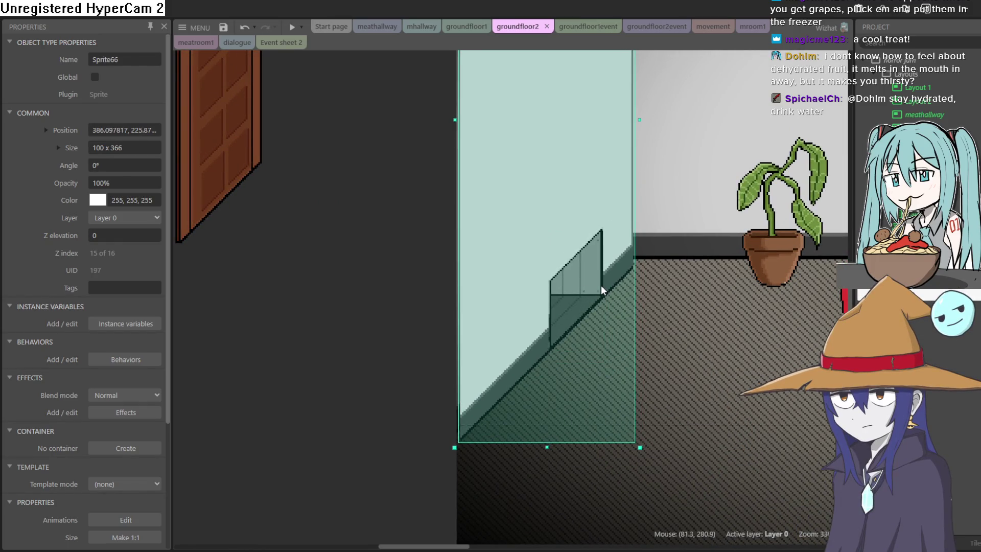
{"action": "left_click_drag", "start_coordinate": [721, 281], "coordinate": [618, 280]}
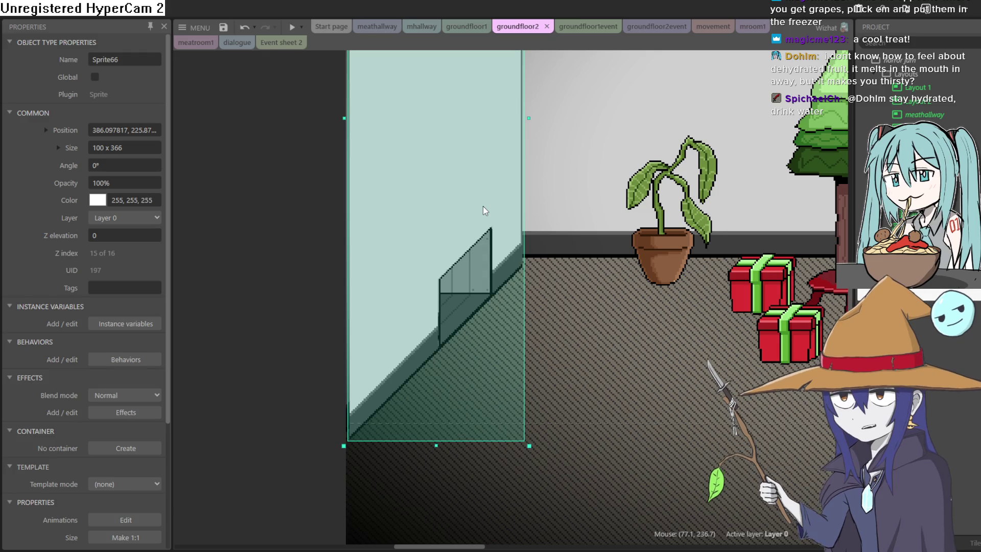
- Run the layout preview and walk the goblin left to the wall vent
{"action": "left_click", "coordinate": [294, 25]}
{"action": "key", "text": "Left"}
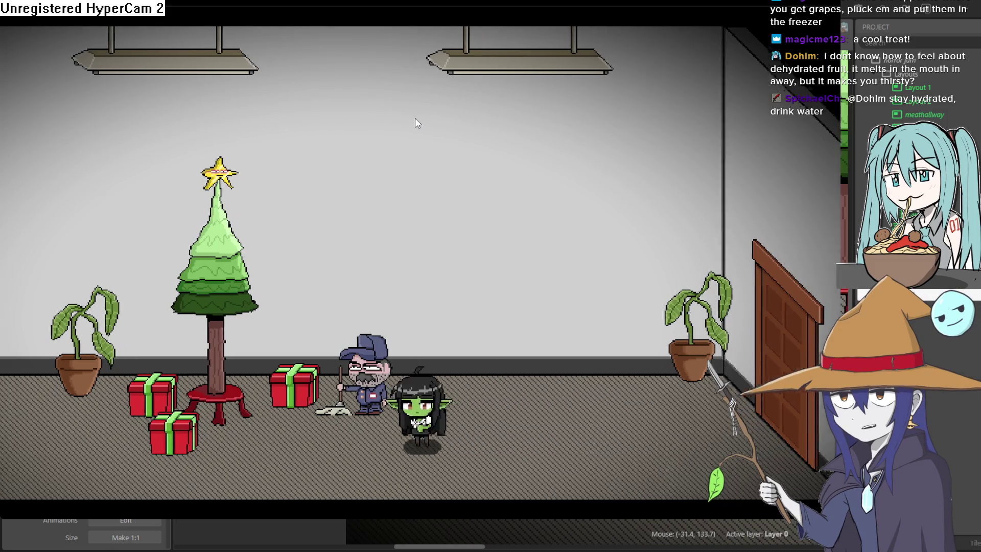
{"action": "key", "text": "Left"}
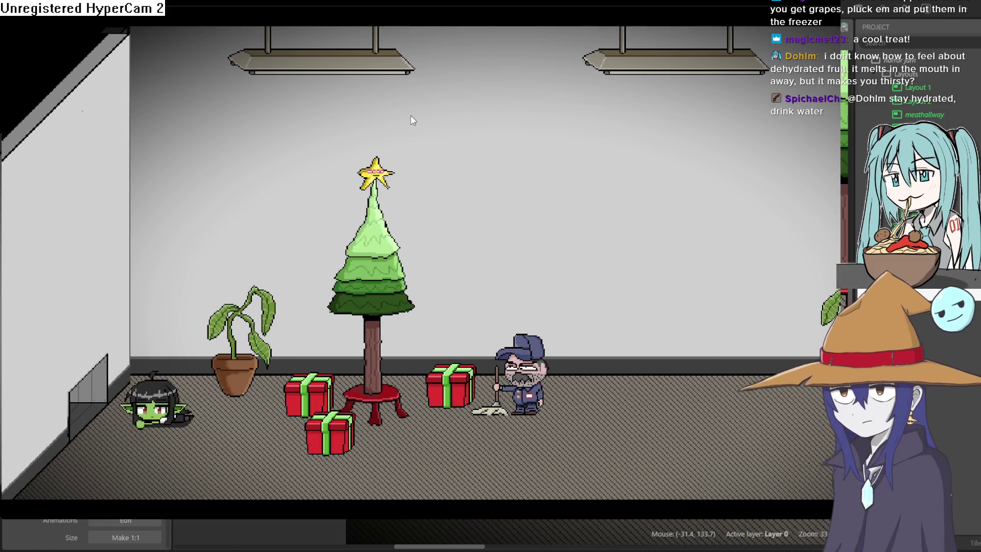
{"action": "key", "text": "Right"}
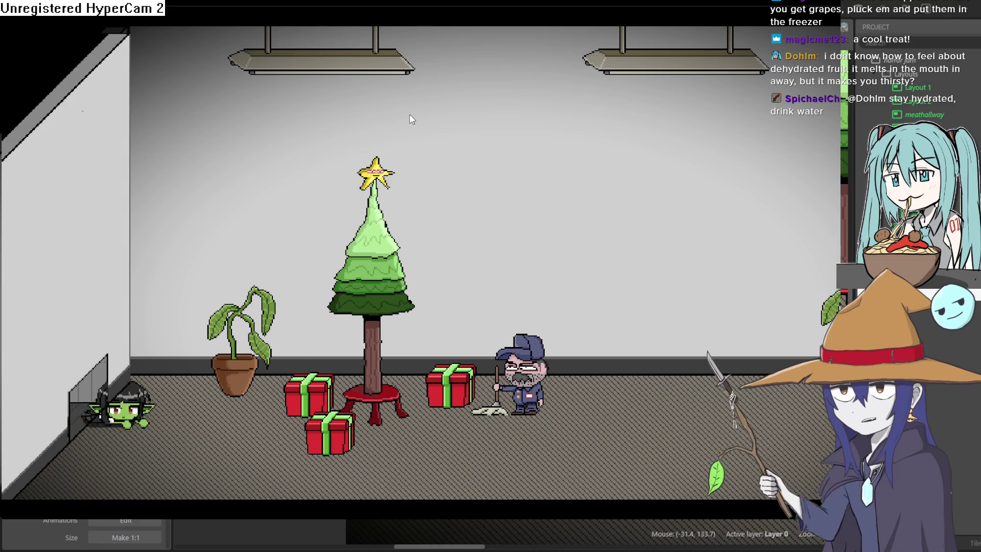
{"action": "key", "text": "Left"}
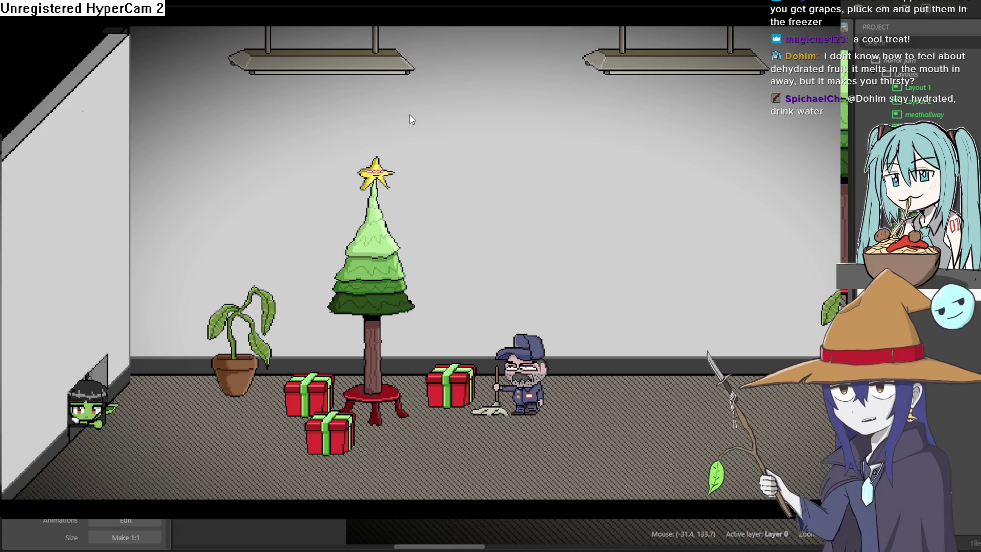
- Crawl the goblin in and out of the vent repeatedly, then close the preview
{"action": "key", "text": "Right"}
{"action": "key", "text": "Left"}
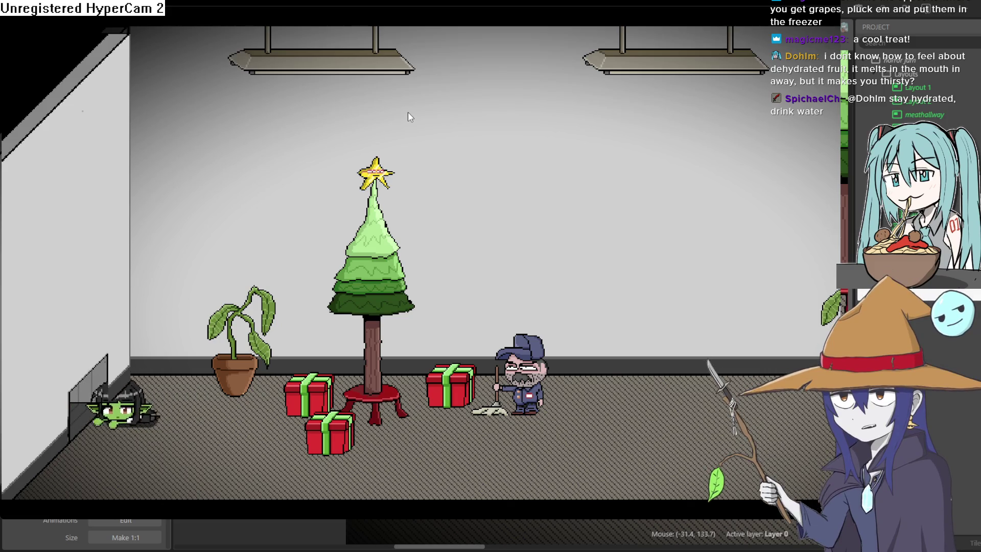
{"action": "key", "text": "Right"}
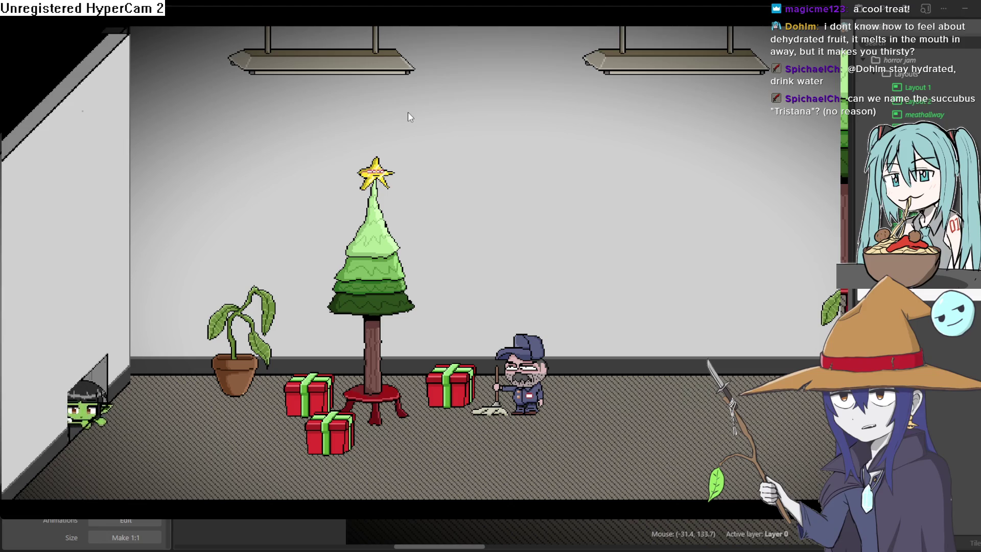
{"action": "key", "text": "Left"}
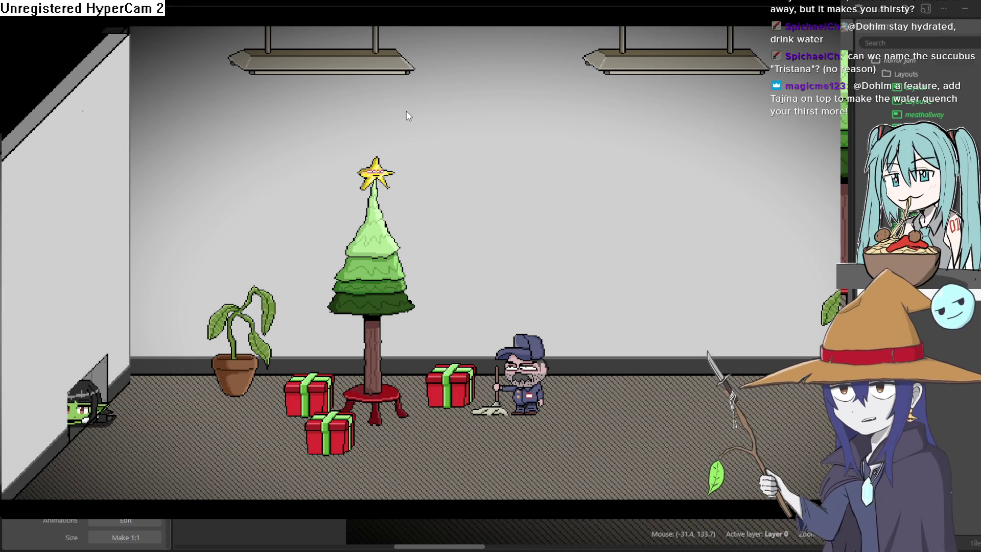
{"action": "key", "text": "Up"}
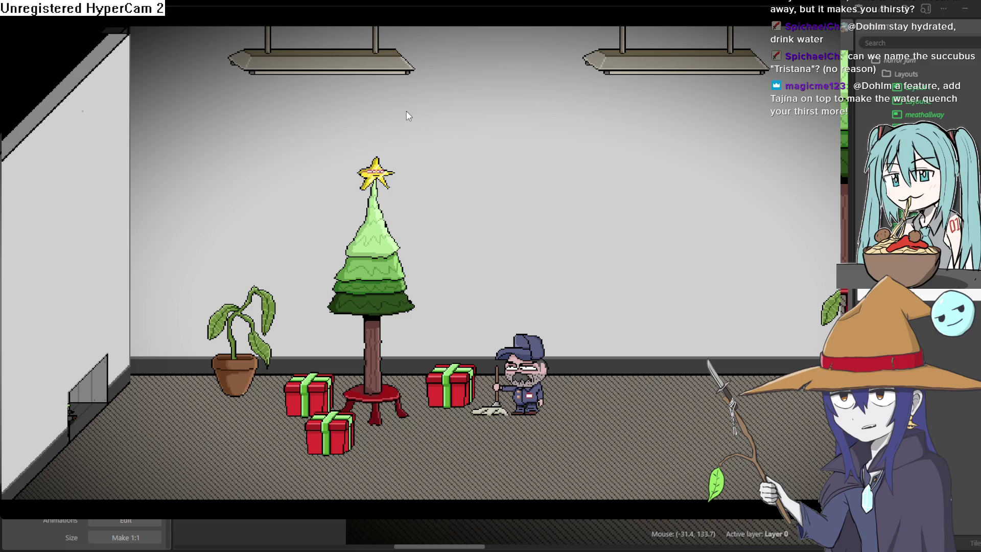
{"action": "key", "text": "Down"}
{"action": "key", "text": "Right"}
{"action": "key", "text": "Left"}
{"action": "key", "text": "Right"}
{"action": "key", "text": "Left"}
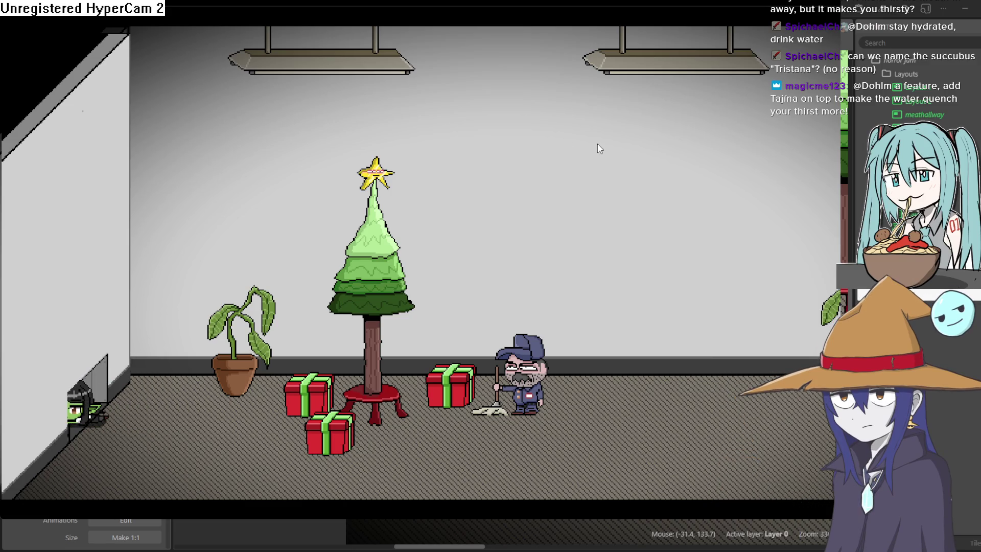
{"action": "left_click", "coordinate": [904, 12]}
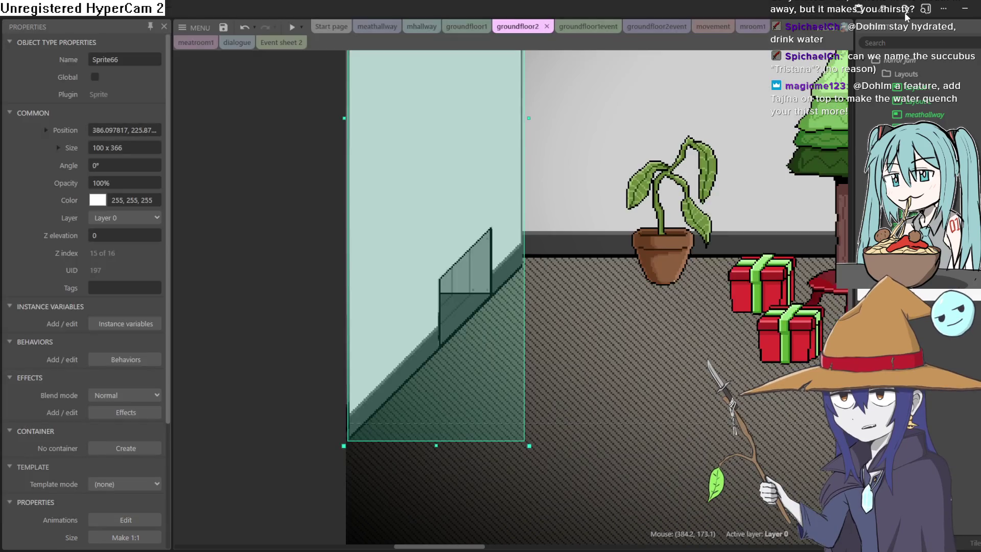
- Reposition the left wall sprite Sprite66, then open its 100×366 image in the Animations Editor
{"action": "left_click_drag", "start_coordinate": [408, 169], "coordinate": [406, 162]}
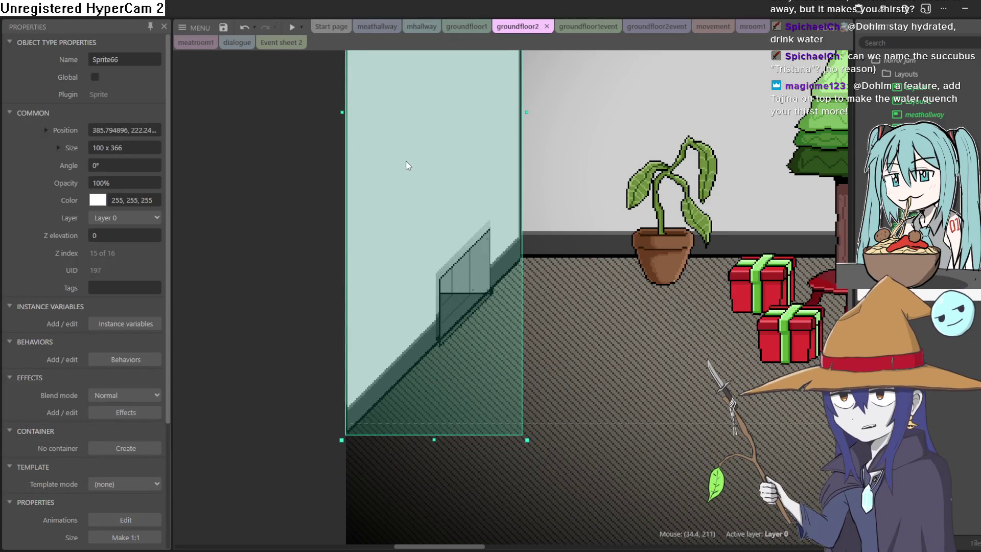
{"action": "left_click_drag", "start_coordinate": [494, 276], "coordinate": [404, 247]}
{"action": "mouse_move", "coordinate": [465, 279]}
{"action": "left_mouse_down"}
{"action": "mouse_move", "coordinate": [471, 206]}
{"action": "mouse_move", "coordinate": [479, 203]}
{"action": "left_mouse_up"}
{"action": "left_click", "coordinate": [306, 221]}
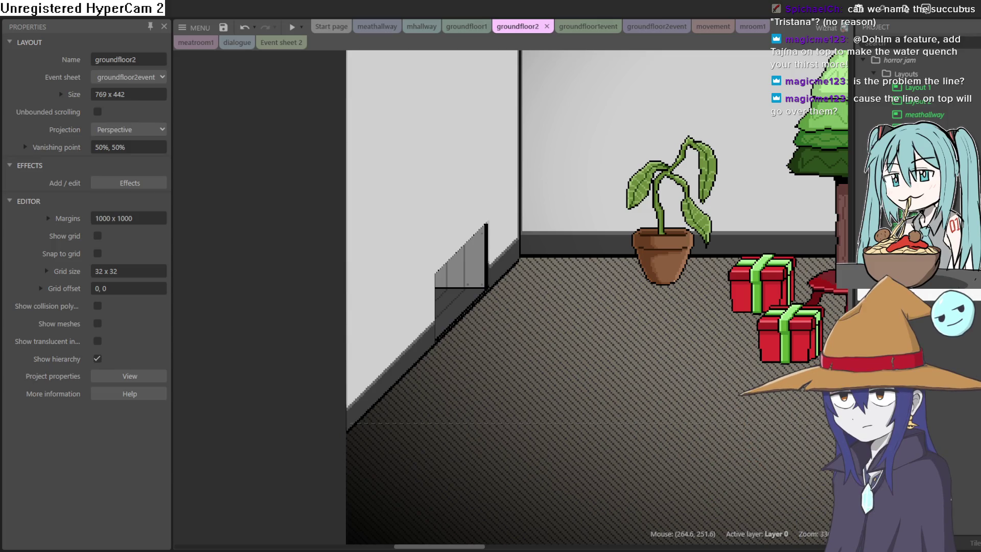
{"action": "left_click", "coordinate": [490, 212]}
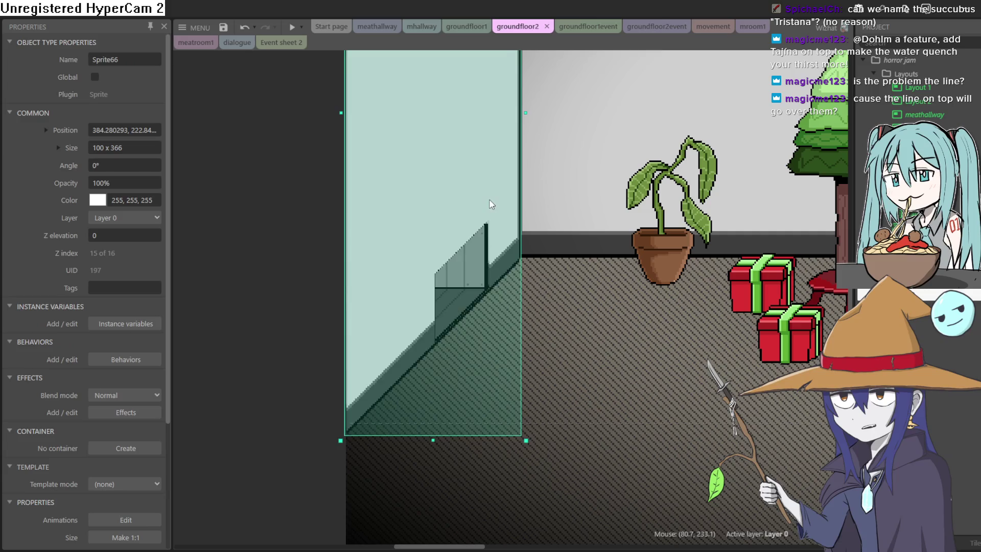
{"action": "double_click", "coordinate": [490, 203]}
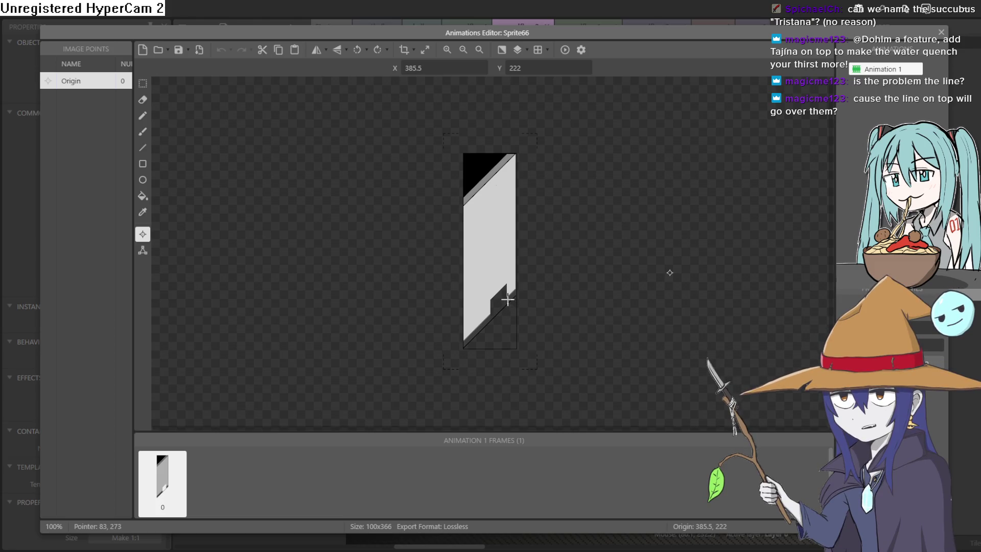
- Erase the lower end of Sprite66's black diagonal line into a transparent notch, then close the editor
{"action": "scroll", "coordinate": [507, 300], "scroll_direction": "up", "scroll_amount": 2}
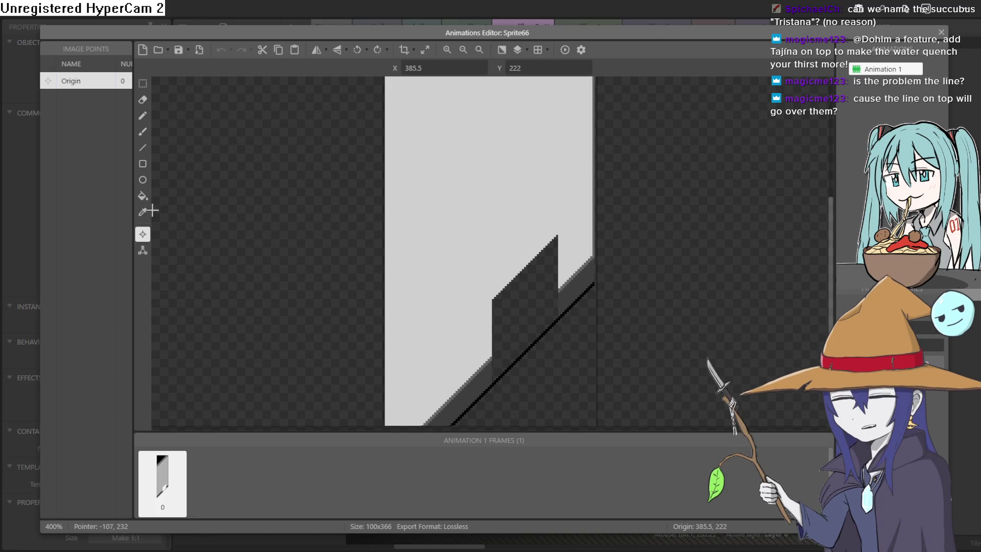
{"action": "key", "text": "e"}
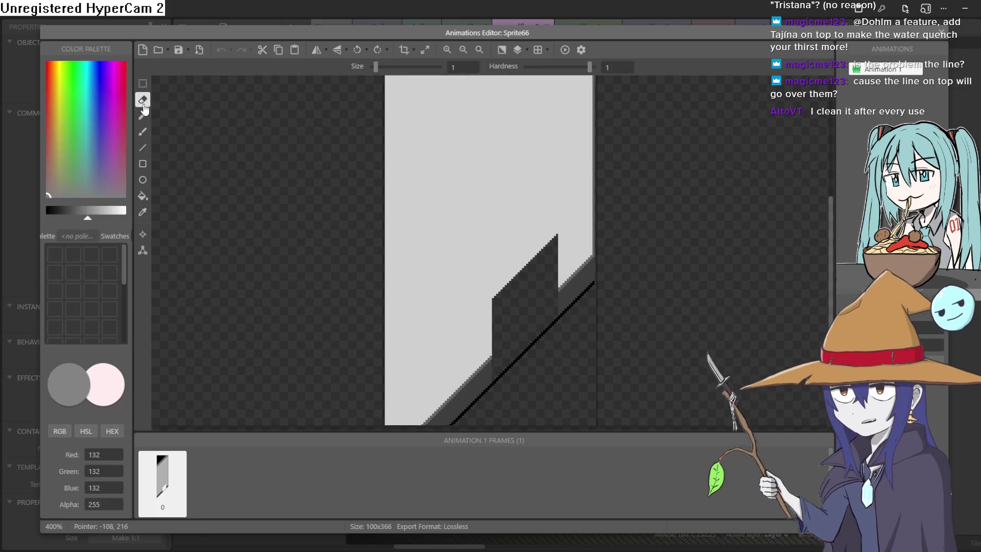
{"action": "scroll", "coordinate": [501, 380], "scroll_direction": "up", "scroll_amount": 5}
{"action": "scroll", "coordinate": [502, 381], "scroll_direction": "down", "scroll_amount": 4}
{"action": "scroll", "coordinate": [510, 317], "scroll_direction": "down", "scroll_amount": 2}
{"action": "scroll", "coordinate": [557, 323], "scroll_direction": "up", "scroll_amount": 2}
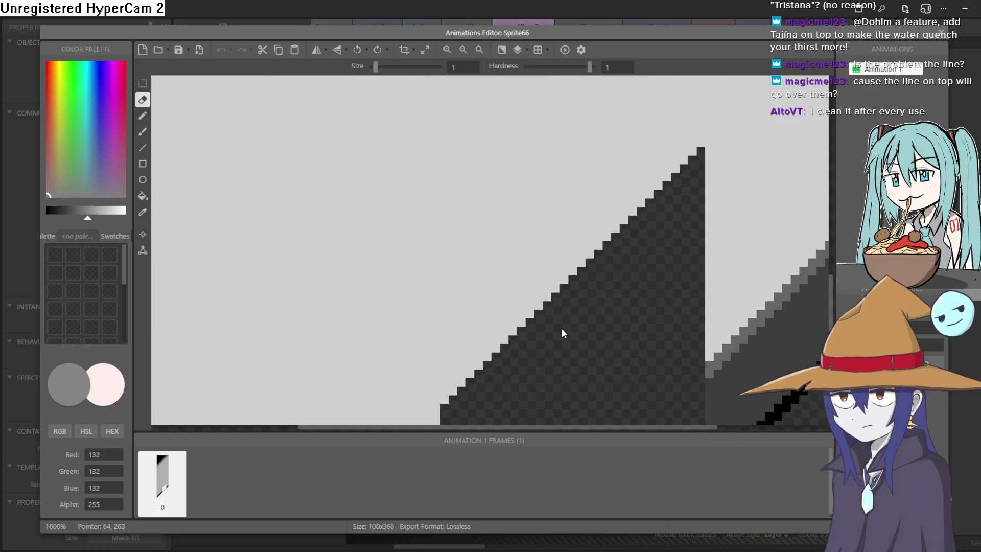
{"action": "scroll", "coordinate": [427, 298], "scroll_direction": "down", "scroll_amount": 2}
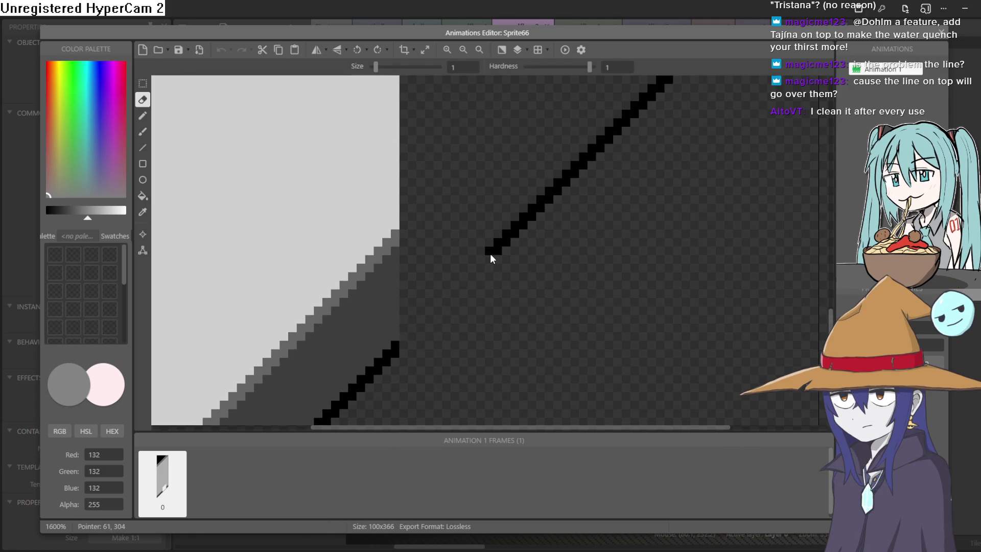
{"action": "left_click_drag", "start_coordinate": [542, 198], "coordinate": [564, 185]}
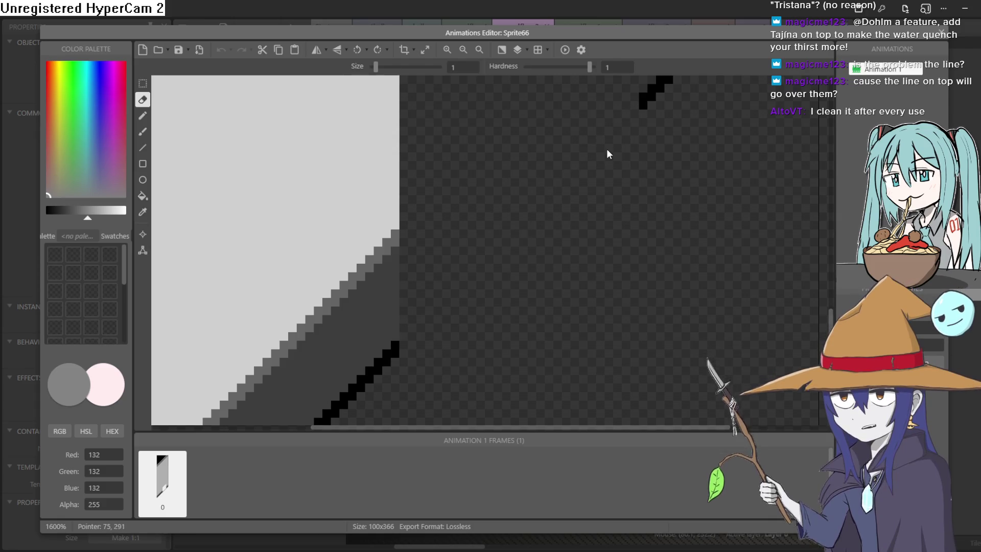
{"action": "scroll", "coordinate": [683, 155], "scroll_direction": "up", "scroll_amount": 3}
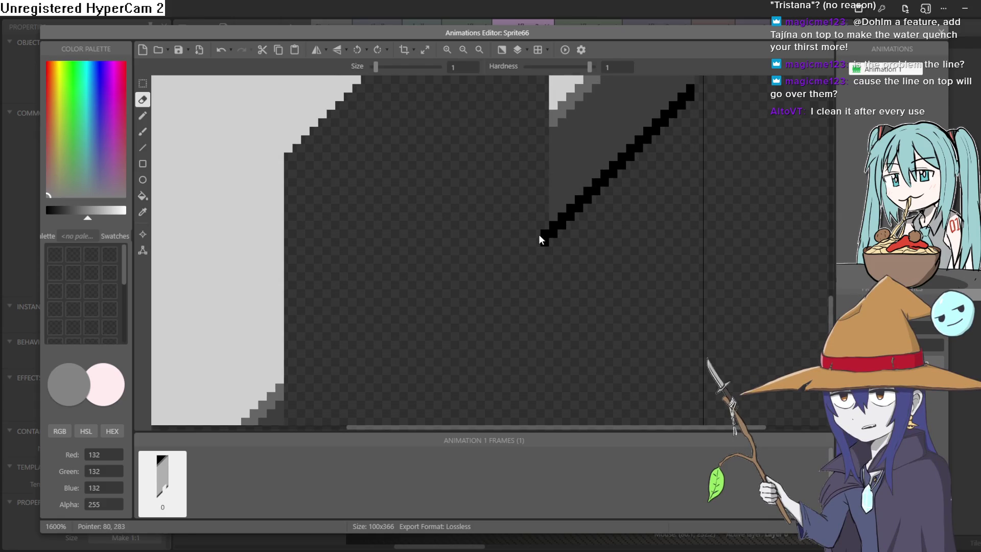
{"action": "scroll", "coordinate": [610, 225], "scroll_direction": "down", "scroll_amount": 3}
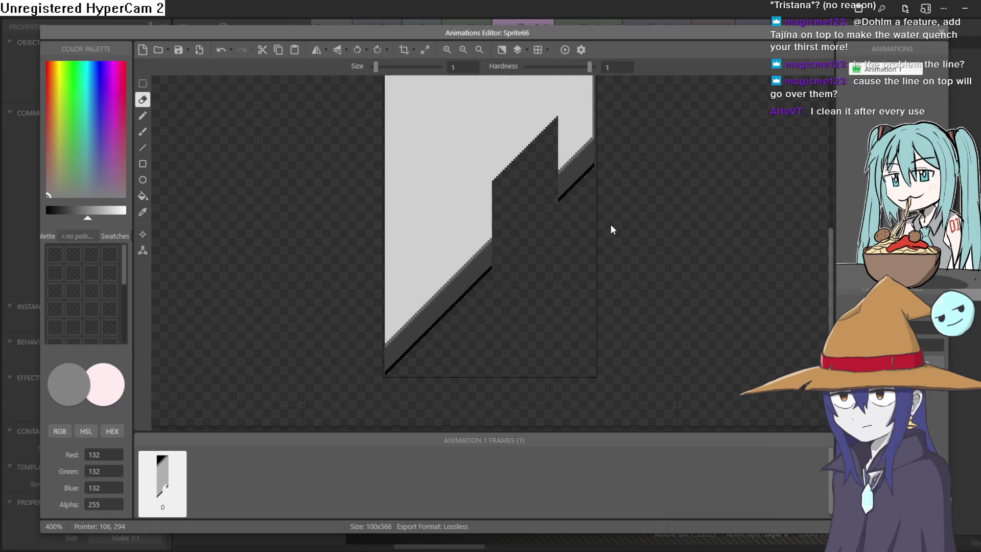
{"action": "left_click", "coordinate": [941, 33]}
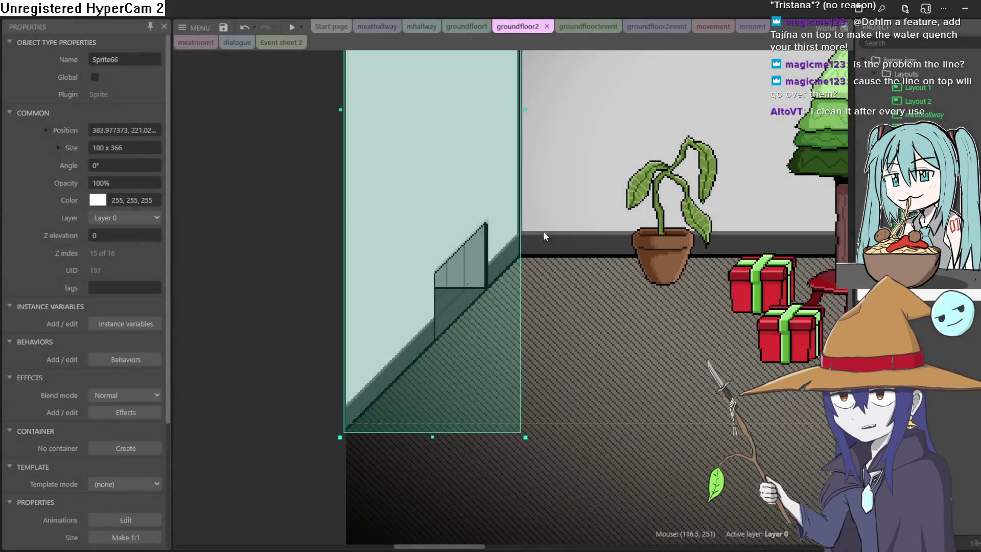
- Move the wall sprite left and the vent panel down, then show Layer 0 in the Z Order bar
{"action": "left_click_drag", "start_coordinate": [507, 225], "coordinate": [289, 251]}
{"action": "mouse_move", "coordinate": [447, 279]}
{"action": "left_mouse_down"}
{"action": "mouse_move", "coordinate": [483, 362]}
{"action": "mouse_move", "coordinate": [495, 428]}
{"action": "mouse_move", "coordinate": [490, 416]}
{"action": "left_mouse_up"}
{"action": "right_click", "coordinate": [490, 415]}
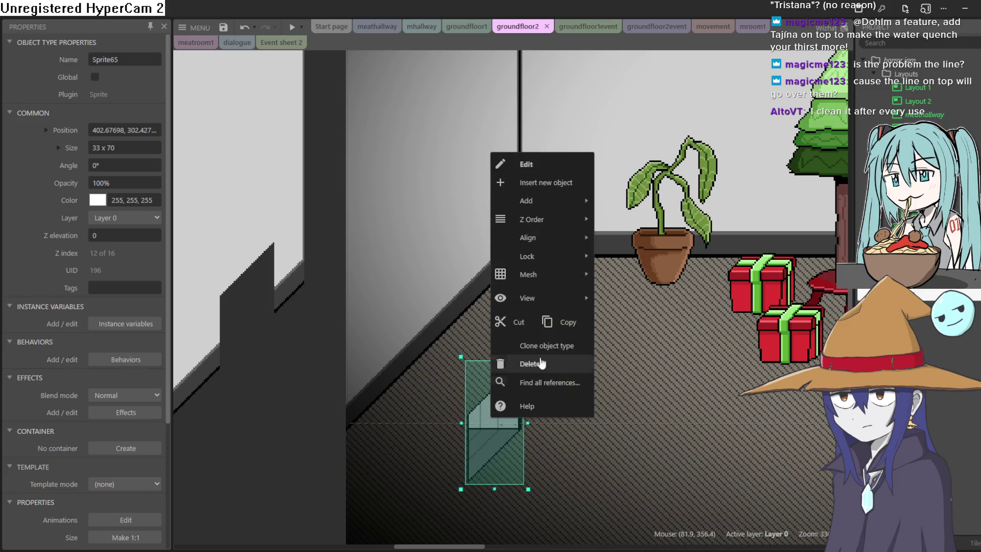
{"action": "mouse_move", "coordinate": [563, 230]}
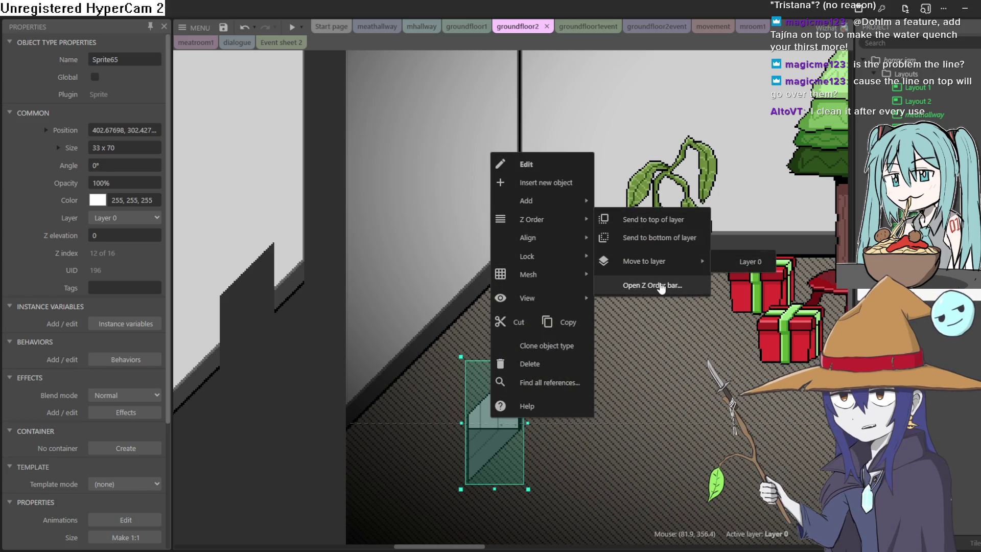
{"action": "left_click", "coordinate": [661, 285]}
{"action": "left_click", "coordinate": [65, 98]}
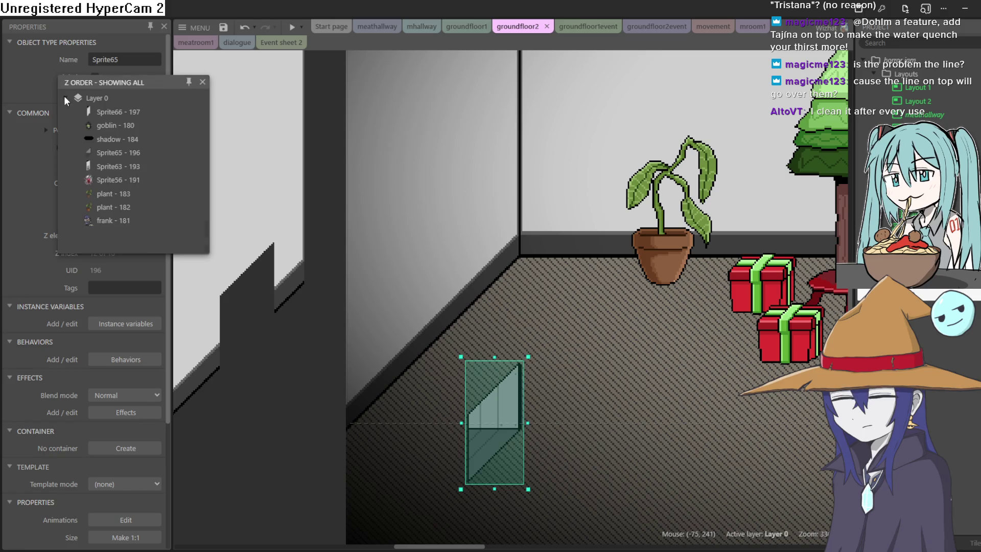
- Move the wall sprite right and fit the vent panel Sprite65 up into the wall notch
{"action": "mouse_move", "coordinate": [207, 152]}
{"action": "left_mouse_down"}
{"action": "mouse_move", "coordinate": [225, 225]}
{"action": "mouse_move", "coordinate": [214, 143]}
{"action": "left_mouse_up"}
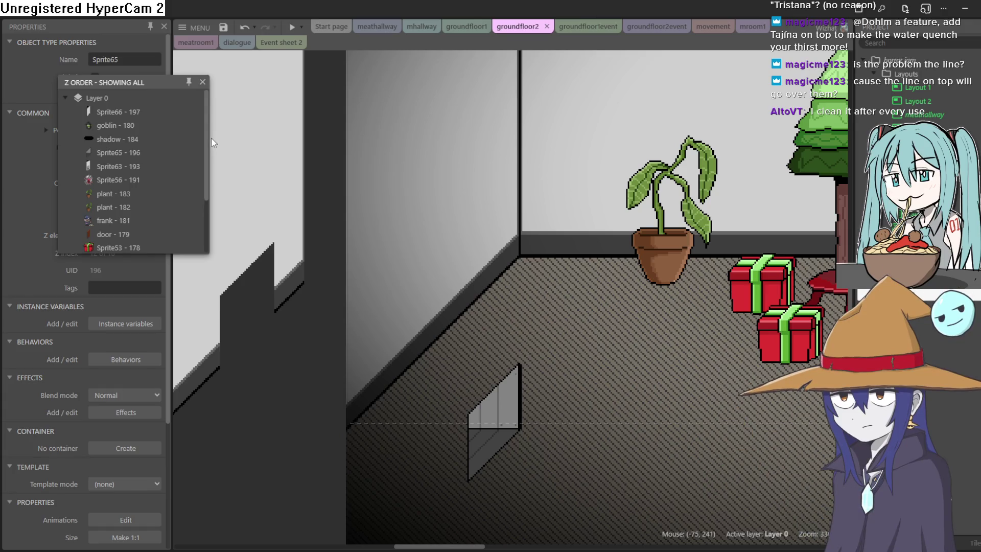
{"action": "mouse_move", "coordinate": [266, 205]}
{"action": "left_mouse_down"}
{"action": "mouse_move", "coordinate": [499, 173]}
{"action": "mouse_move", "coordinate": [479, 166]}
{"action": "left_mouse_up"}
{"action": "left_click", "coordinate": [297, 258]}
{"action": "scroll", "coordinate": [297, 259], "scroll_direction": "down", "scroll_amount": 5}
{"action": "left_click_drag", "start_coordinate": [509, 428], "coordinate": [479, 282]}
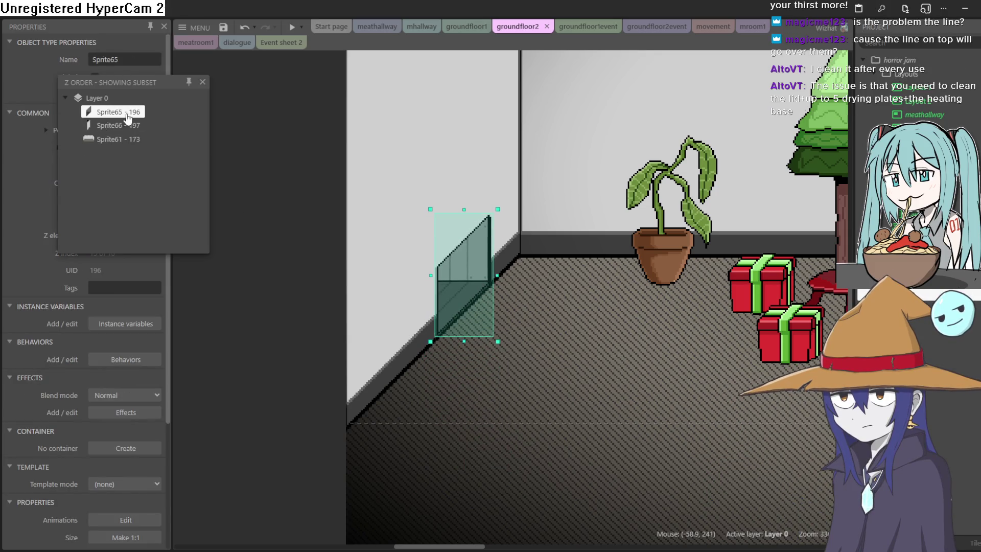
- Reorder Sprite65 against Sprite66, undo the extra z-order change, and preview with F5
{"action": "left_click_drag", "start_coordinate": [127, 127], "coordinate": [126, 127]}
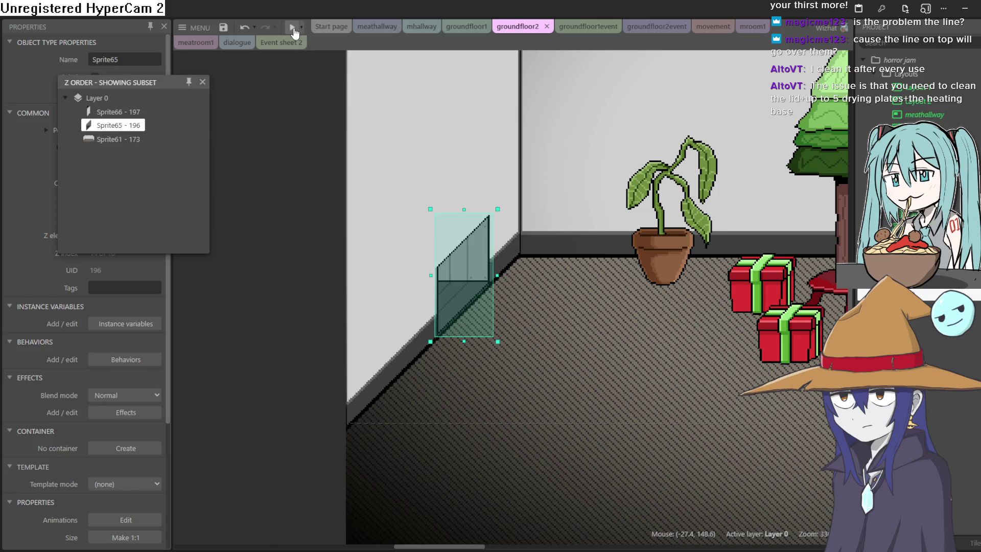
{"action": "left_click", "coordinate": [458, 261]}
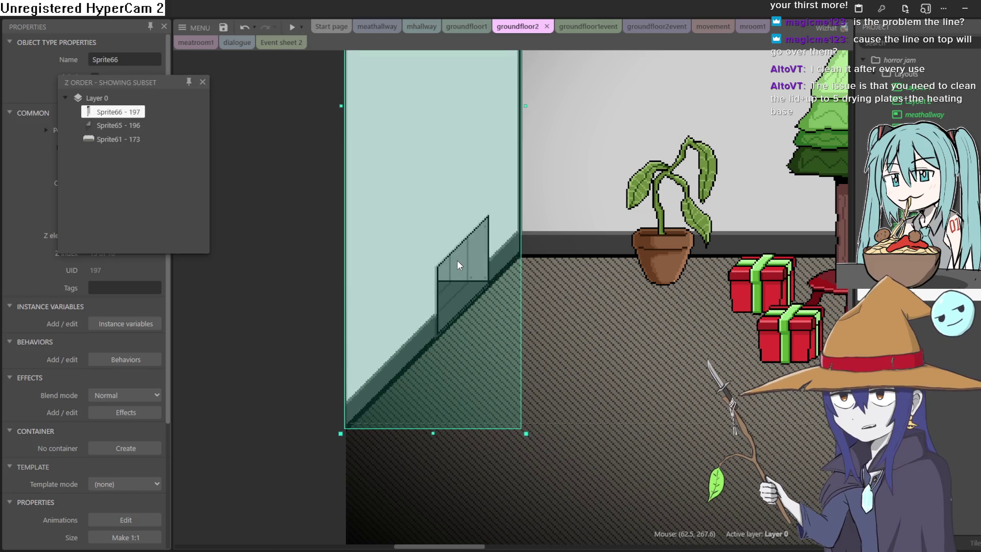
{"action": "key", "text": "ctrl+z"}
{"action": "left_click", "coordinate": [462, 272]}
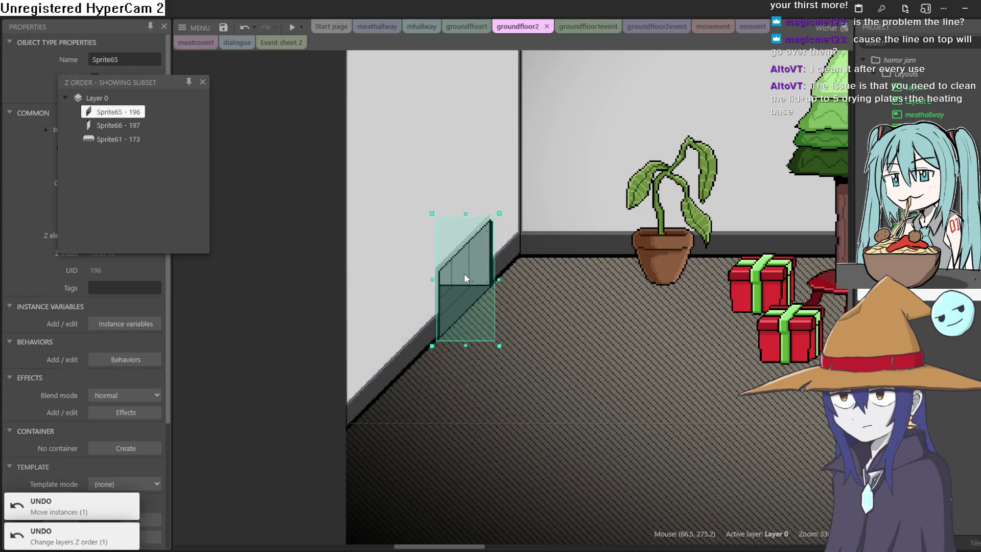
{"action": "key", "text": "F5"}
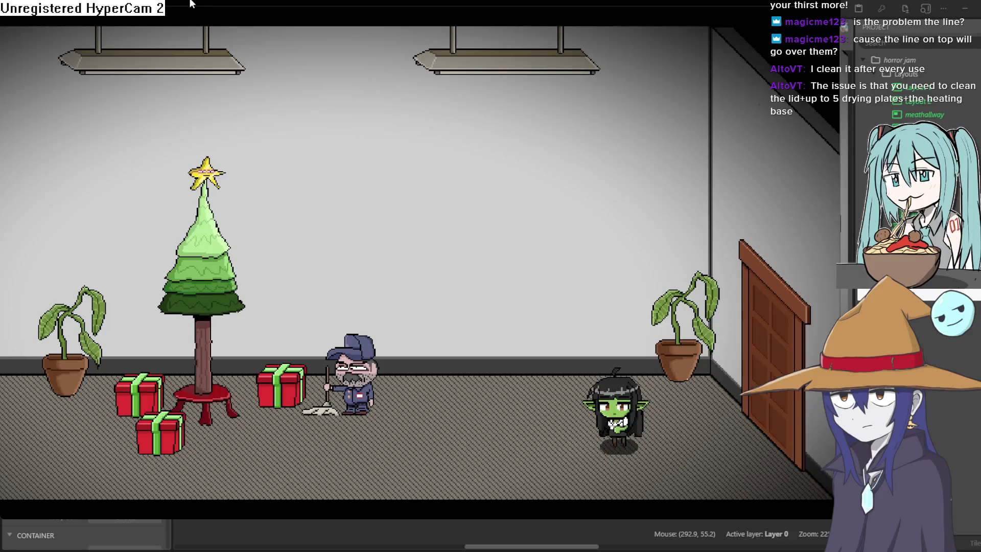
- Walk the goblin left to the wall vent and crawl it fully in and back out twice
{"action": "key", "text": "Left"}
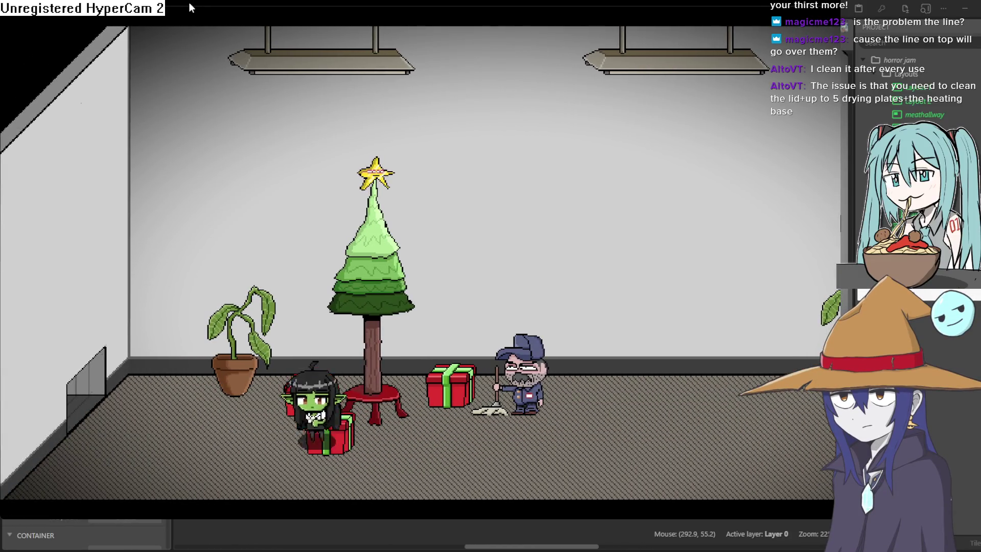
{"action": "key", "text": "Left"}
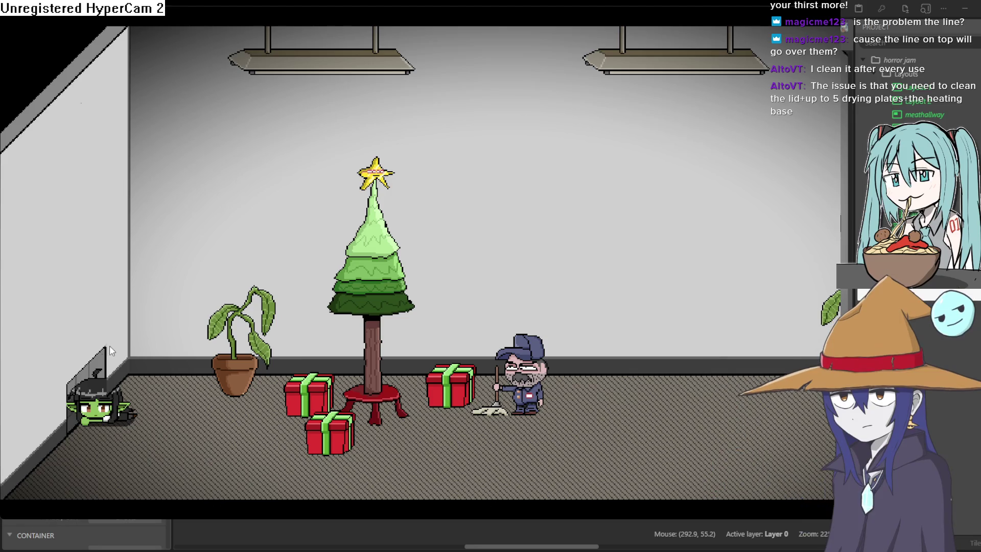
{"action": "key", "text": "Up"}
{"action": "key", "text": "Down"}
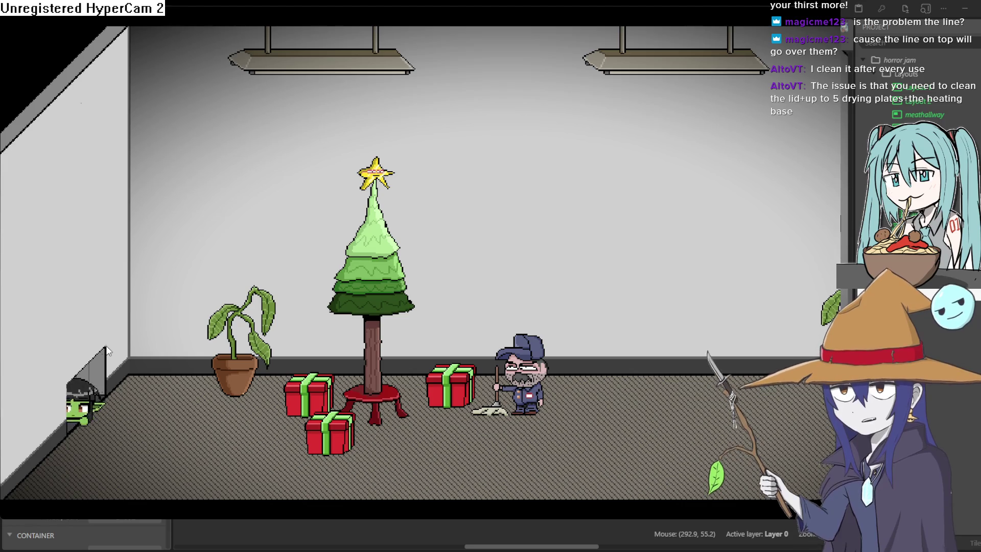
{"action": "key", "text": "Up"}
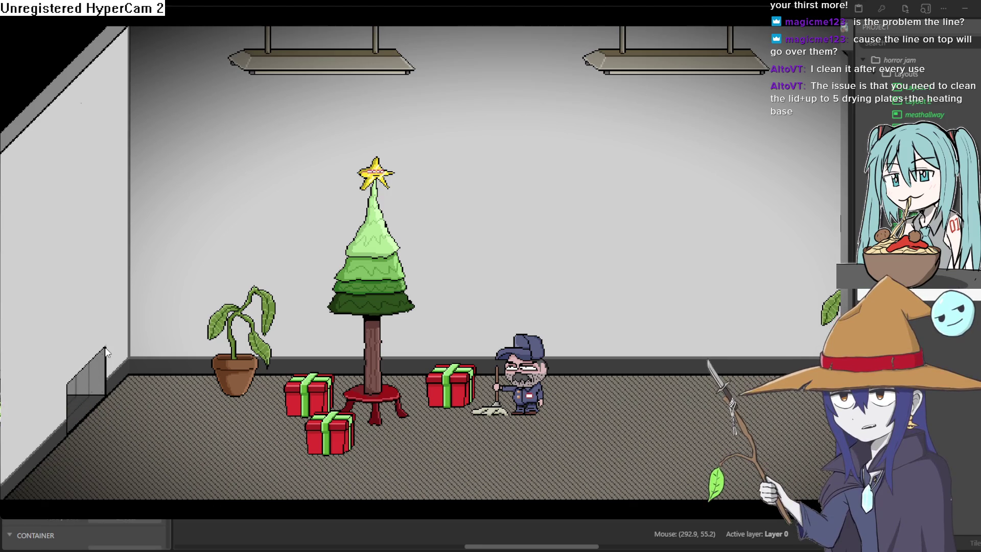
{"action": "key", "text": "Down"}
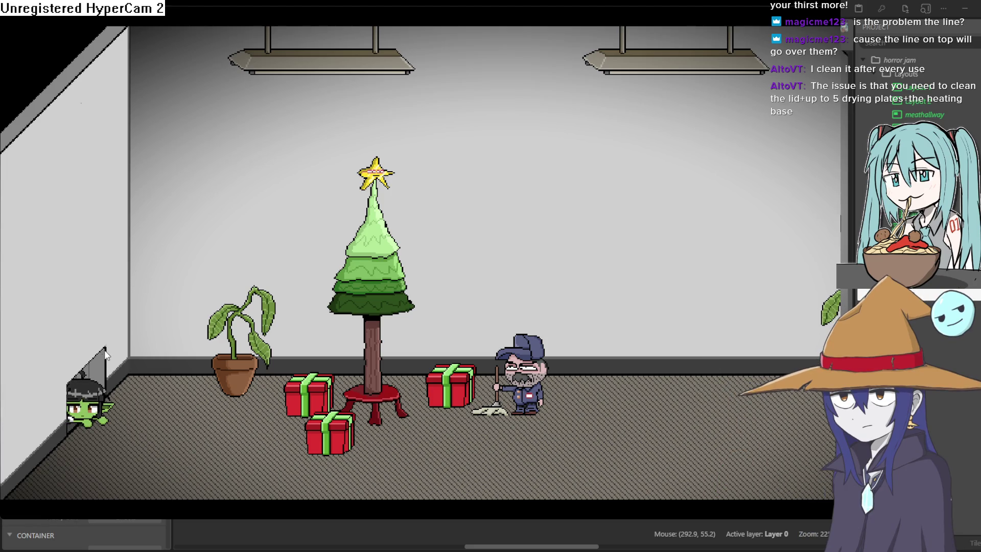
- Crawl the goblin away from the vent, stand it up walking right, and close the preview
{"action": "key", "text": "Right"}
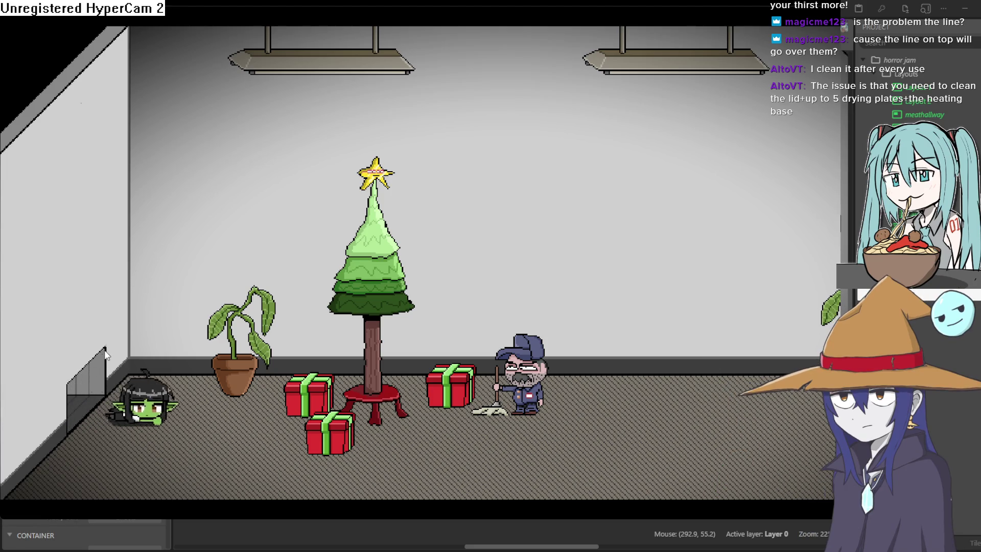
{"action": "key", "text": "Left"}
{"action": "key", "text": "Right"}
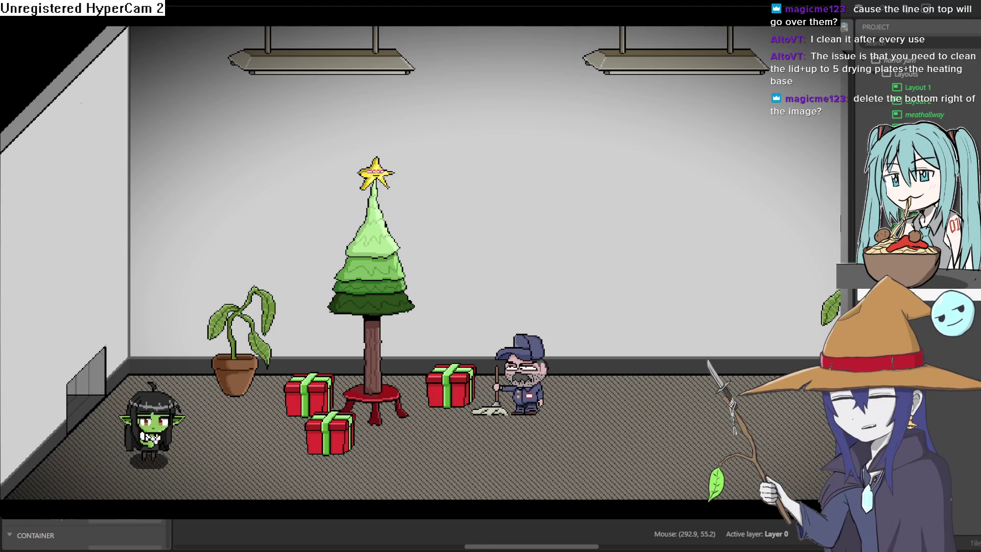
{"action": "key", "text": "alt+F4"}
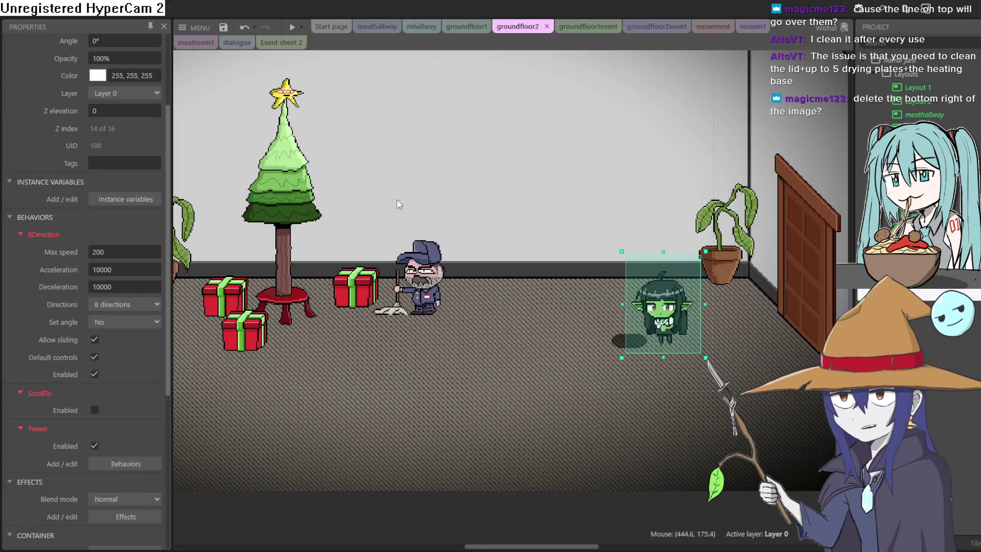
- Move the wall panel off to the left and briefly open the room background's image
{"action": "scroll", "coordinate": [485, 275], "scroll_direction": "left", "scroll_amount": 5}
{"action": "mouse_move", "coordinate": [481, 225]}
{"action": "left_mouse_down"}
{"action": "mouse_move", "coordinate": [331, 284]}
{"action": "mouse_move", "coordinate": [287, 265]}
{"action": "left_mouse_up"}
{"action": "double_click", "coordinate": [524, 225]}
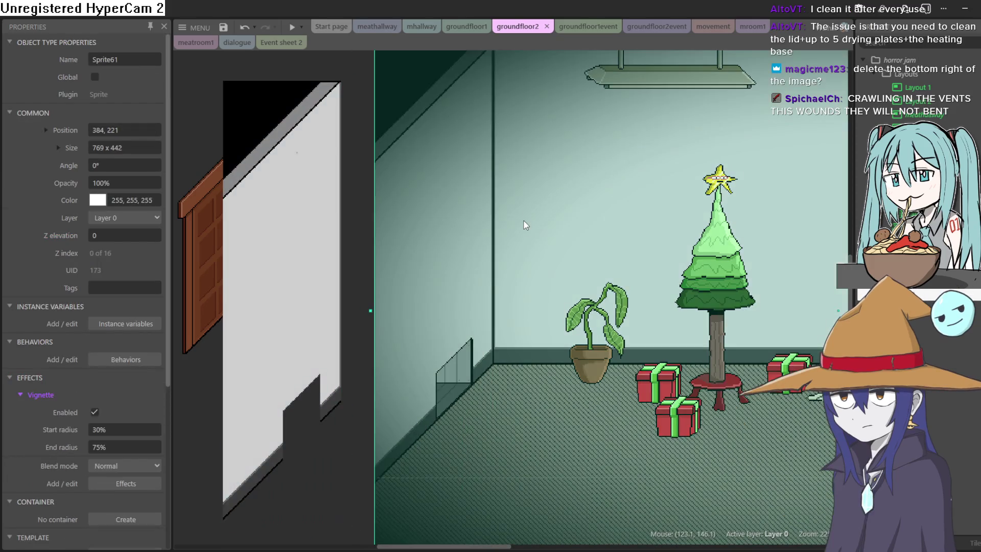
{"action": "left_click", "coordinate": [941, 32]}
- Toggle the room background's Vignette effect on and off several times
{"action": "left_click", "coordinate": [95, 412]}
{"action": "left_click", "coordinate": [95, 412]}
{"action": "left_click", "coordinate": [95, 412]}
{"action": "left_click", "coordinate": [95, 412]}
{"action": "left_click", "coordinate": [95, 412]}
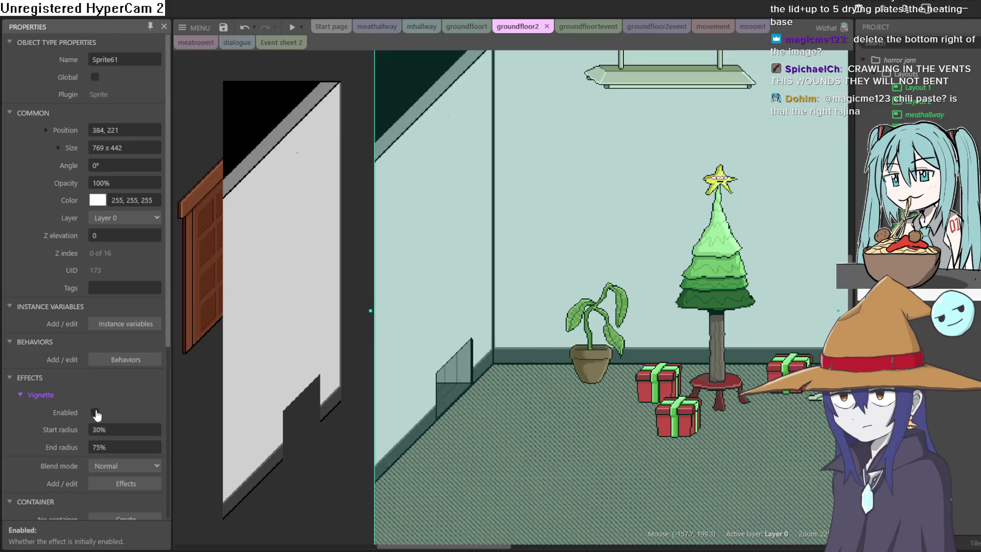
{"action": "scroll", "coordinate": [603, 307], "scroll_direction": "down", "scroll_amount": 1}
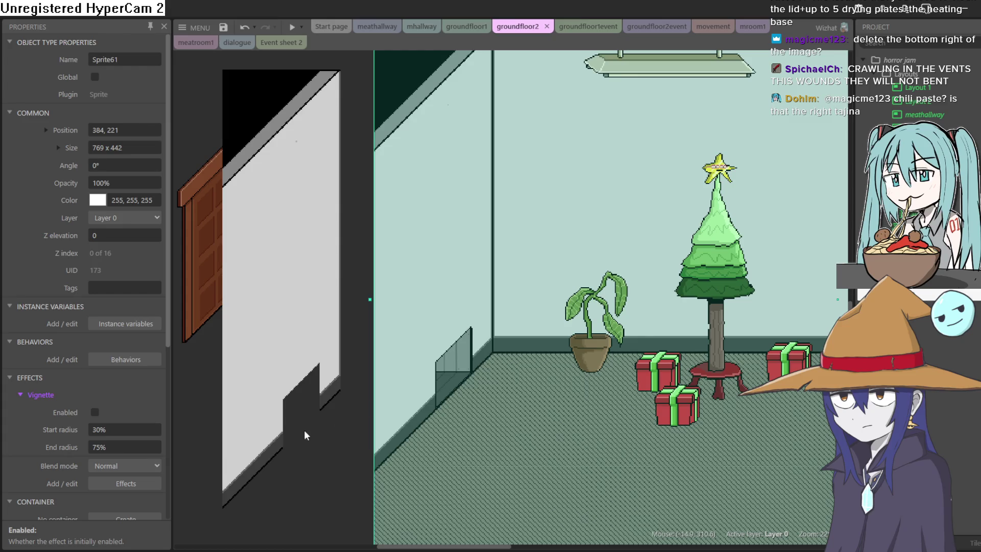
{"action": "scroll", "coordinate": [311, 425], "scroll_direction": "down", "scroll_amount": 3}
- Turn the background Sprite61's Vignette effect on, then off again, and move the wall panel down-left
{"action": "left_click", "coordinate": [588, 286]}
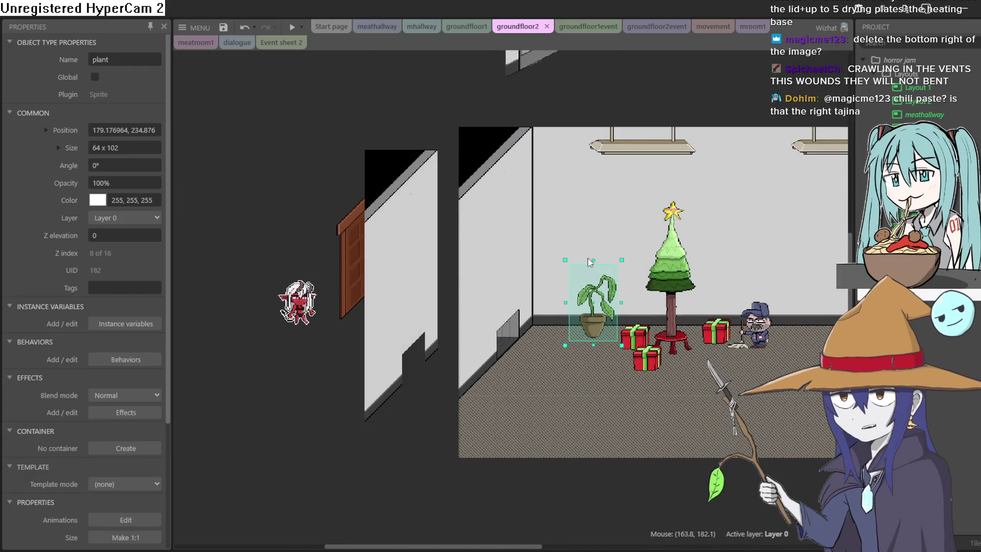
{"action": "left_click", "coordinate": [586, 255]}
{"action": "left_click", "coordinate": [95, 412]}
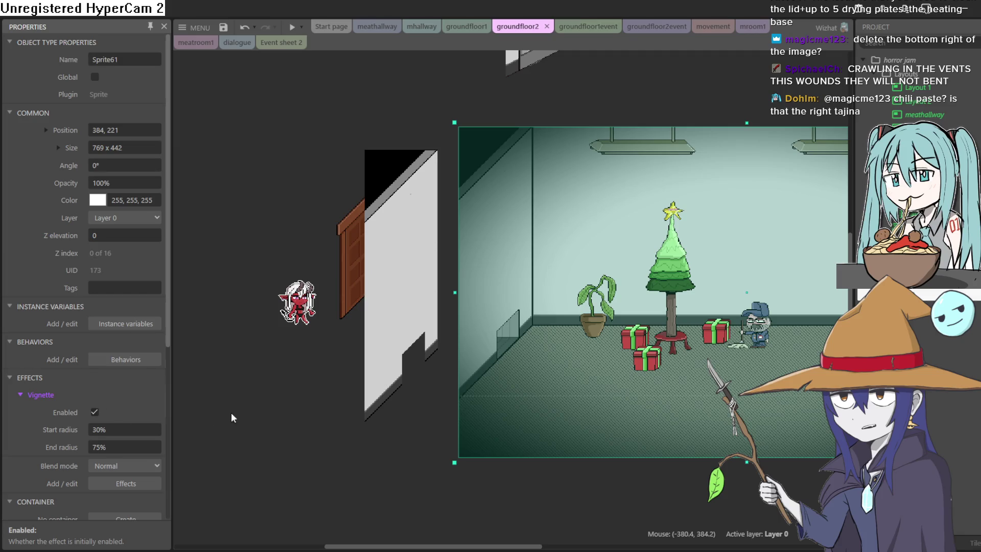
{"action": "left_click", "coordinate": [423, 409]}
{"action": "left_click", "coordinate": [509, 269]}
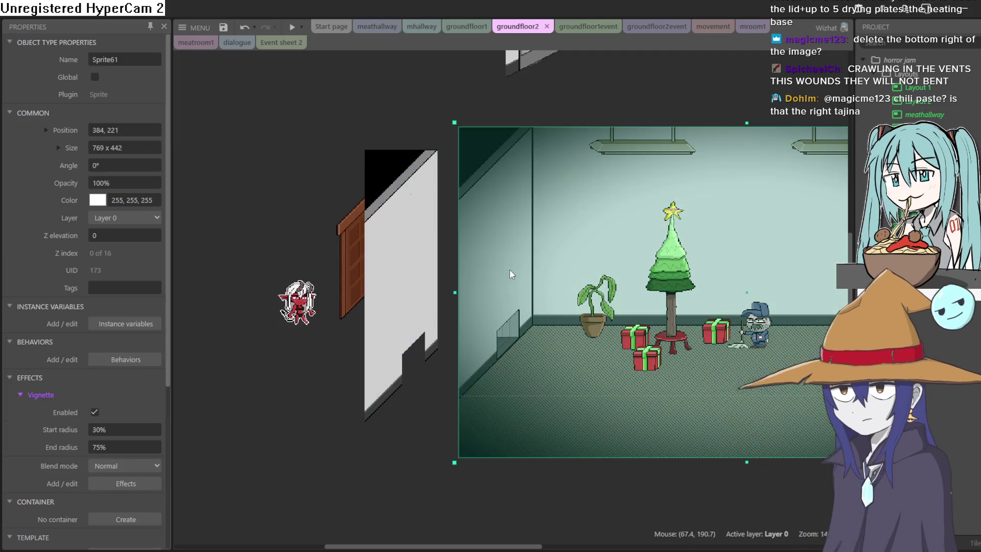
{"action": "left_click", "coordinate": [95, 411]}
{"action": "mouse_move", "coordinate": [369, 330]}
{"action": "left_mouse_down"}
{"action": "mouse_move", "coordinate": [396, 327]}
{"action": "mouse_move", "coordinate": [377, 355]}
{"action": "mouse_move", "coordinate": [389, 354]}
{"action": "left_mouse_up"}
- Erase the bottom-right strip of Sprite66's image and line the panel up over the left wall
{"action": "double_click", "coordinate": [389, 354]}
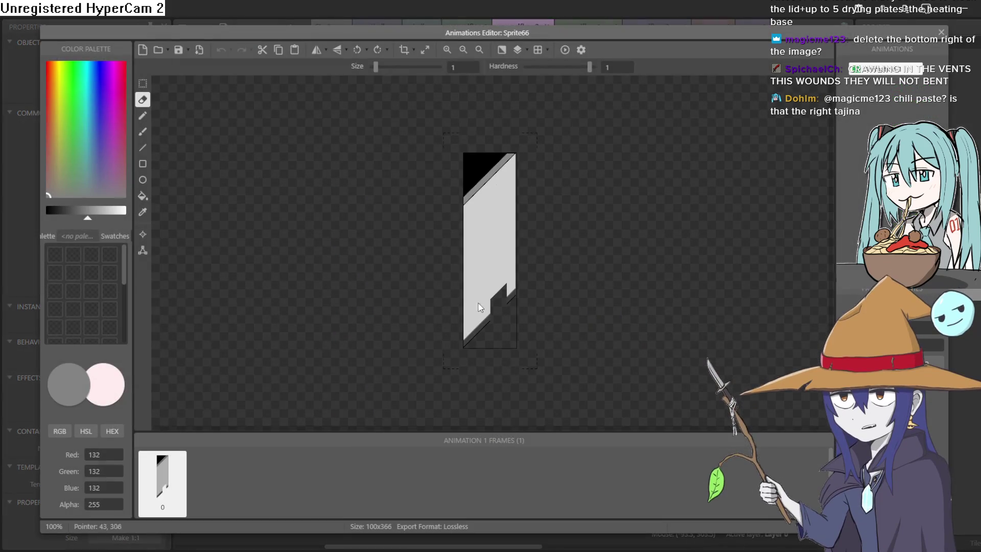
{"action": "left_click", "coordinate": [139, 167]}
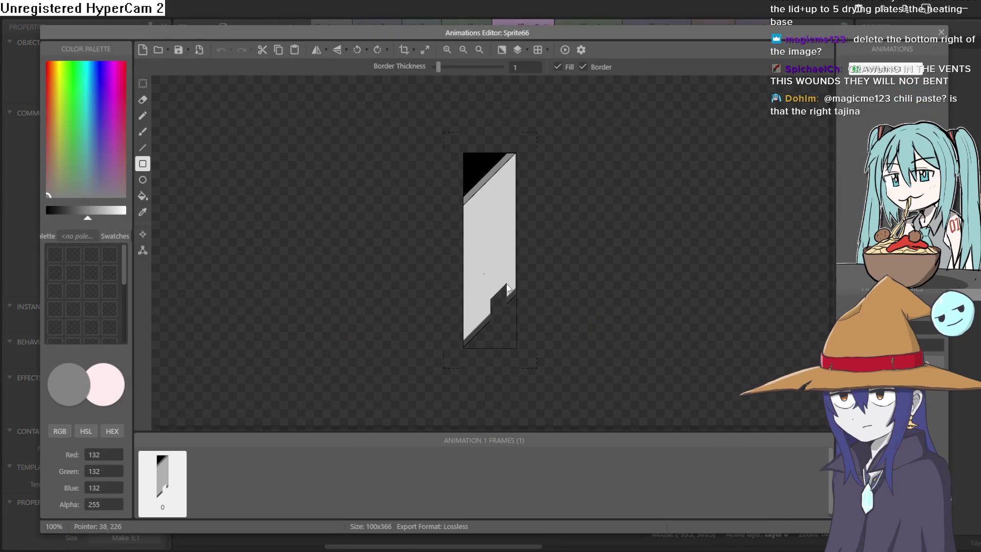
{"action": "scroll", "coordinate": [500, 305], "scroll_direction": "up", "scroll_amount": 2}
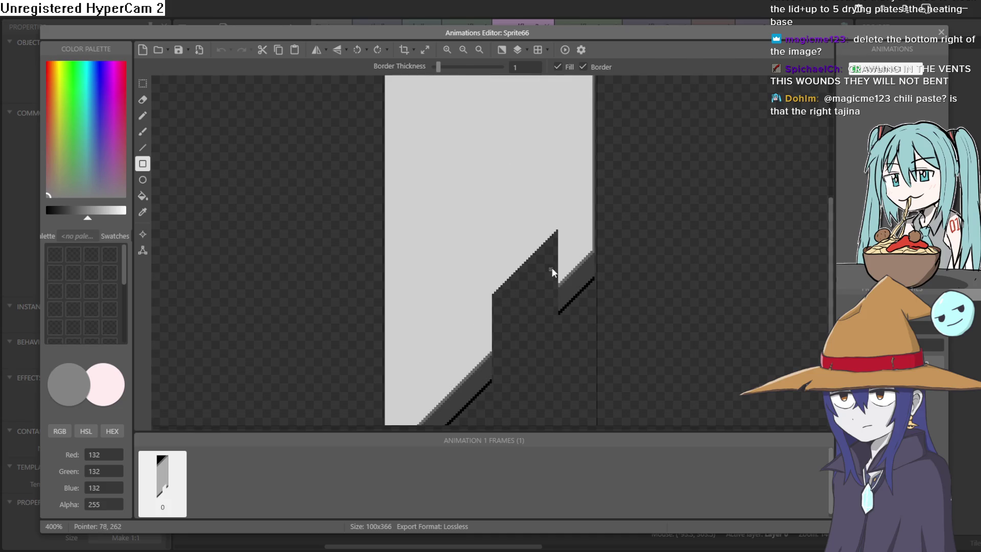
{"action": "left_click_drag", "start_coordinate": [550, 267], "coordinate": [490, 313]}
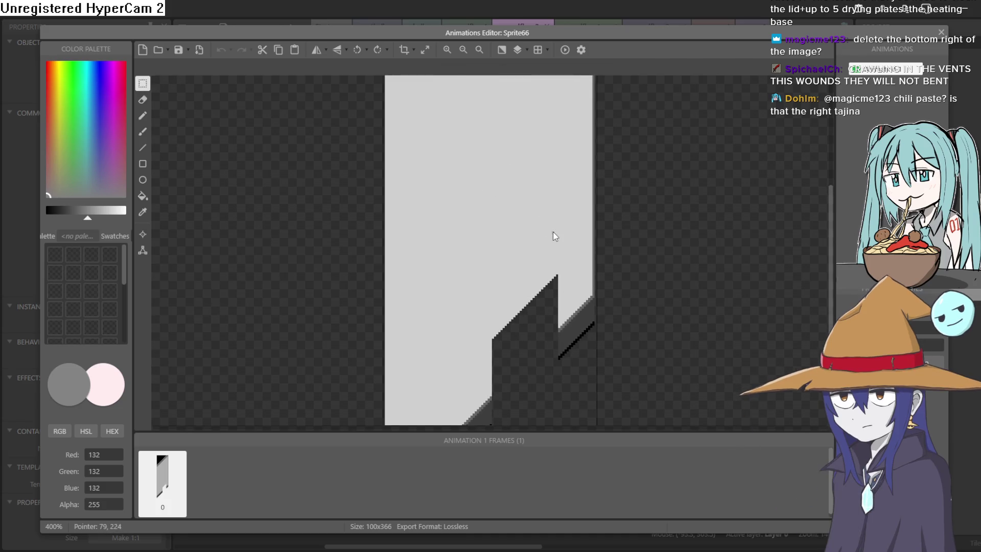
{"action": "left_click_drag", "start_coordinate": [554, 177], "coordinate": [618, 367]}
{"action": "left_click", "coordinate": [684, 274]}
{"action": "left_click_drag", "start_coordinate": [587, 302], "coordinate": [617, 368]}
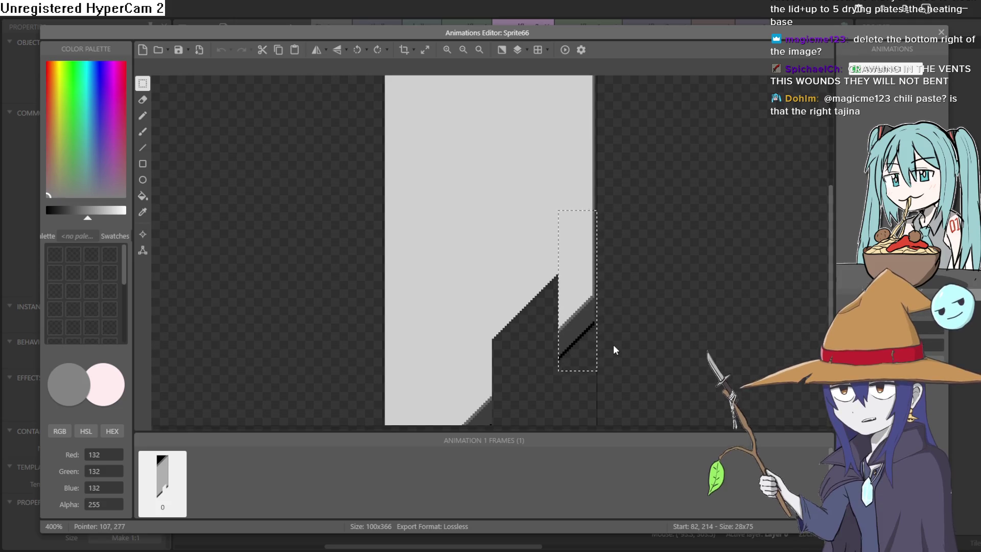
{"action": "key", "text": "Delete"}
{"action": "left_click", "coordinate": [938, 32]}
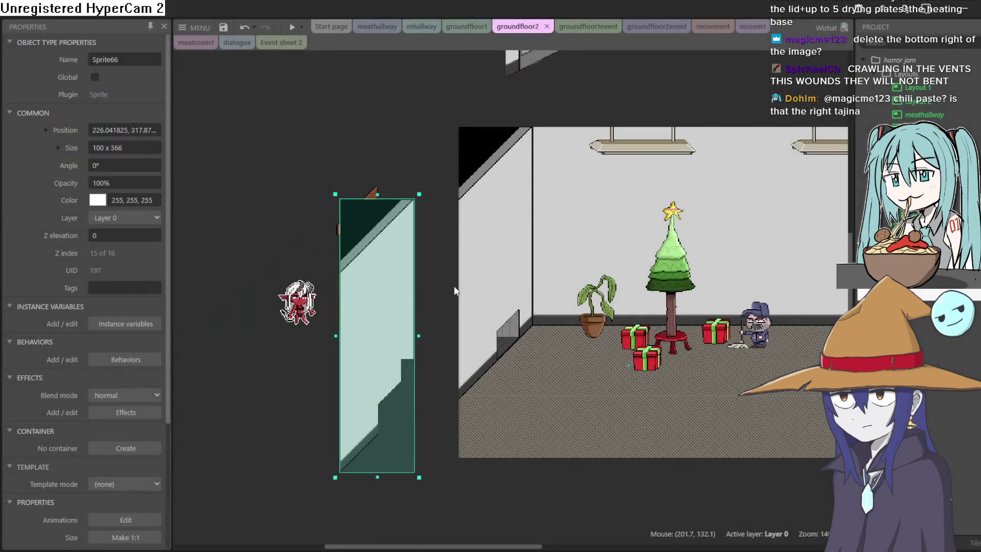
{"action": "left_click_drag", "start_coordinate": [507, 263], "coordinate": [512, 231]}
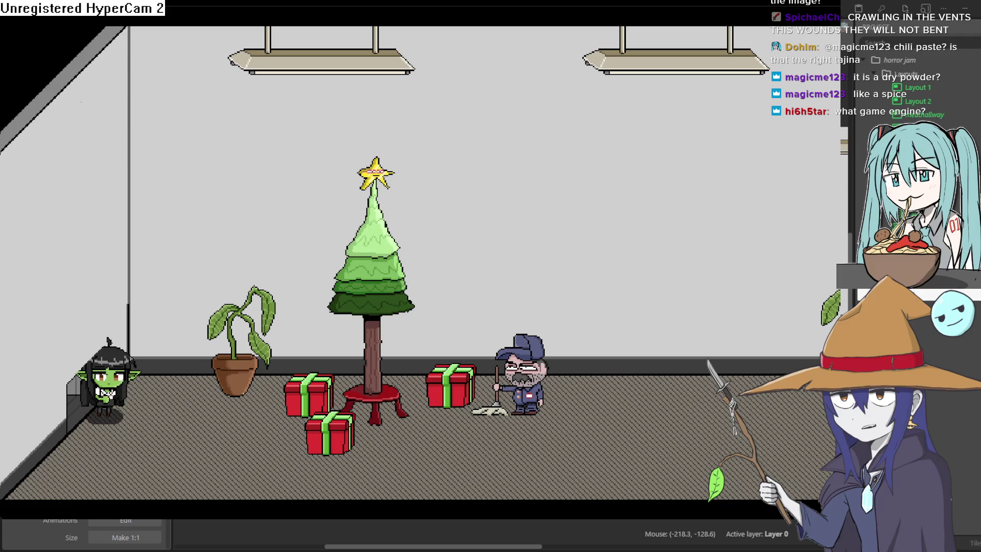
{"action": "key", "text": "Down"}
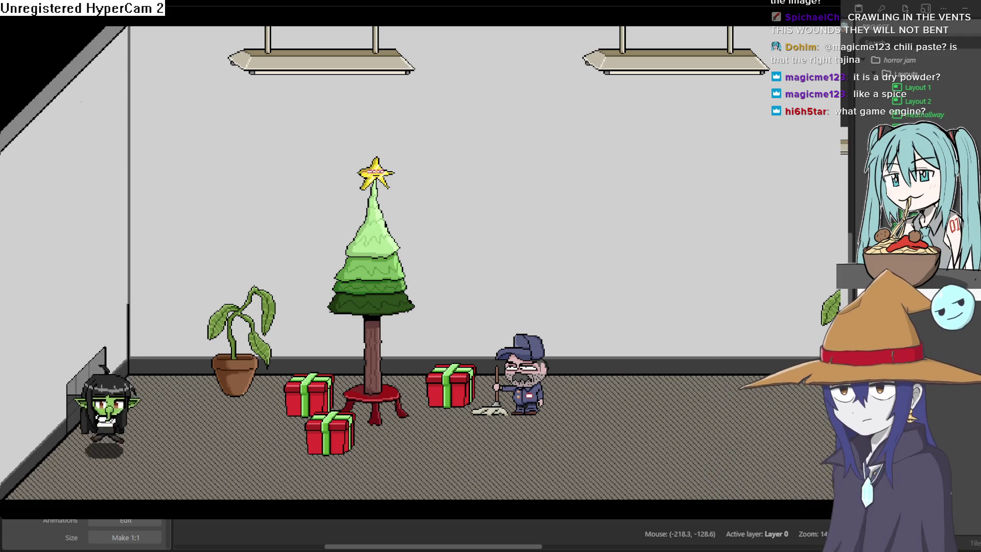
{"action": "key", "text": "Right"}
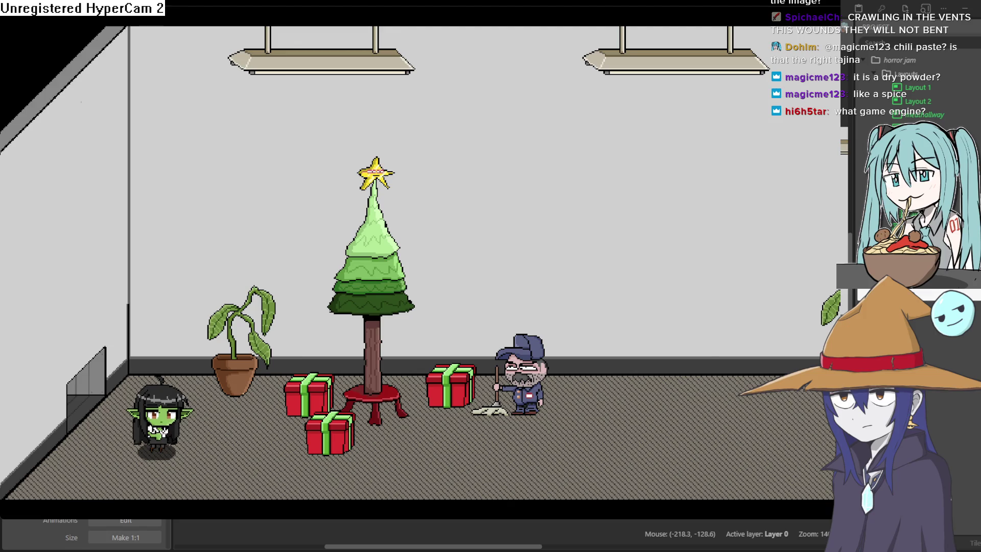
{"action": "key", "text": "Down"}
{"action": "key", "text": "Left"}
{"action": "key", "text": "Left"}
{"action": "key", "text": "Right"}
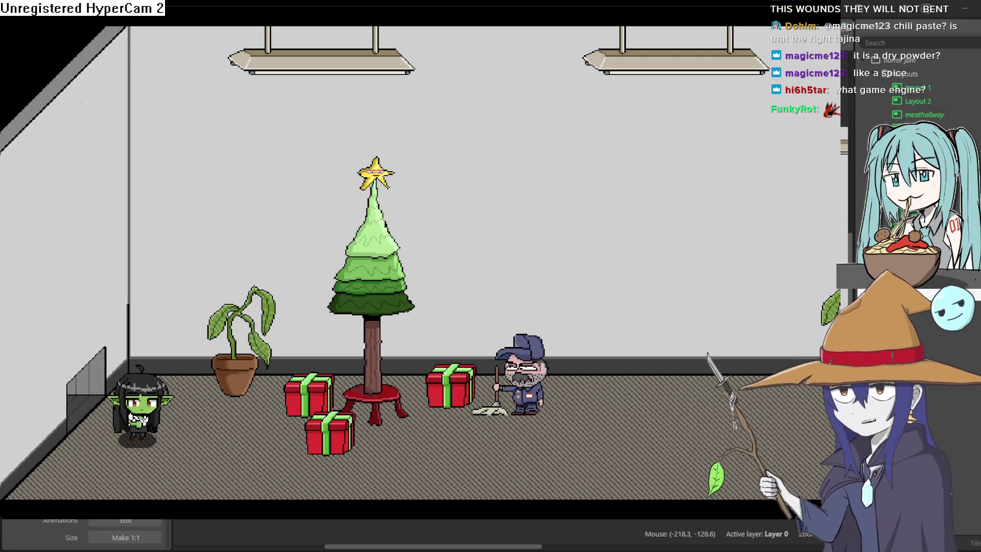
{"action": "key", "text": "Right"}
{"action": "key", "text": "Left"}
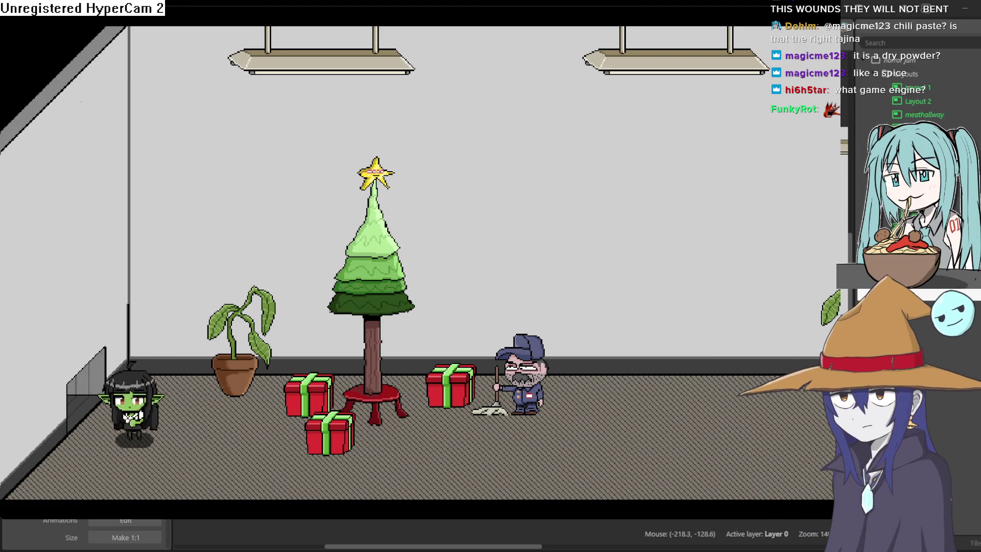
{"action": "key", "text": "Right"}
{"action": "key", "text": "alt+Tab"}
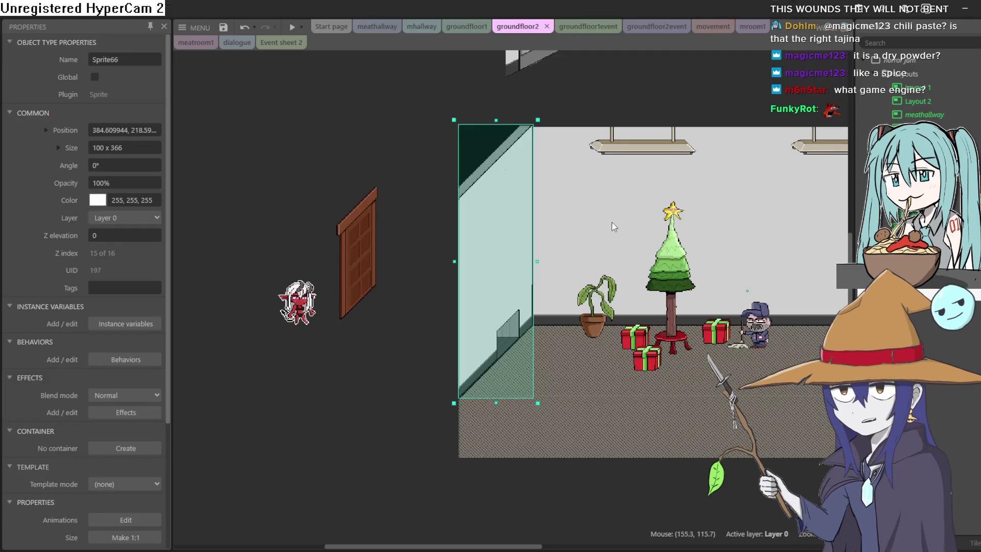
- Zoom in and nudge Sprite66 over the left wall, undoing one bad nudge
{"action": "scroll", "coordinate": [603, 225], "scroll_direction": "up", "scroll_amount": 3}
{"action": "scroll", "coordinate": [617, 262], "scroll_direction": "down", "scroll_amount": 1}
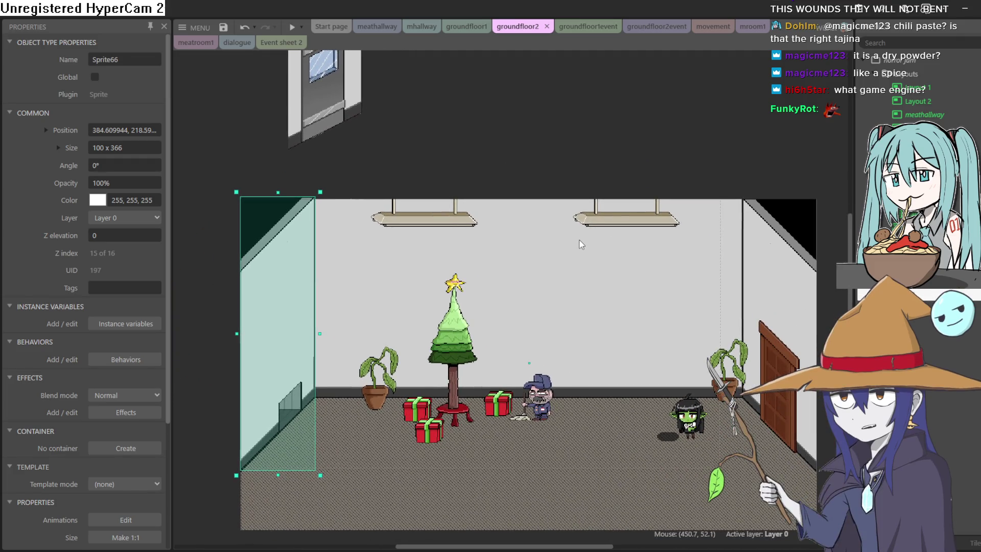
{"action": "scroll", "coordinate": [582, 238], "scroll_direction": "down", "scroll_amount": 2}
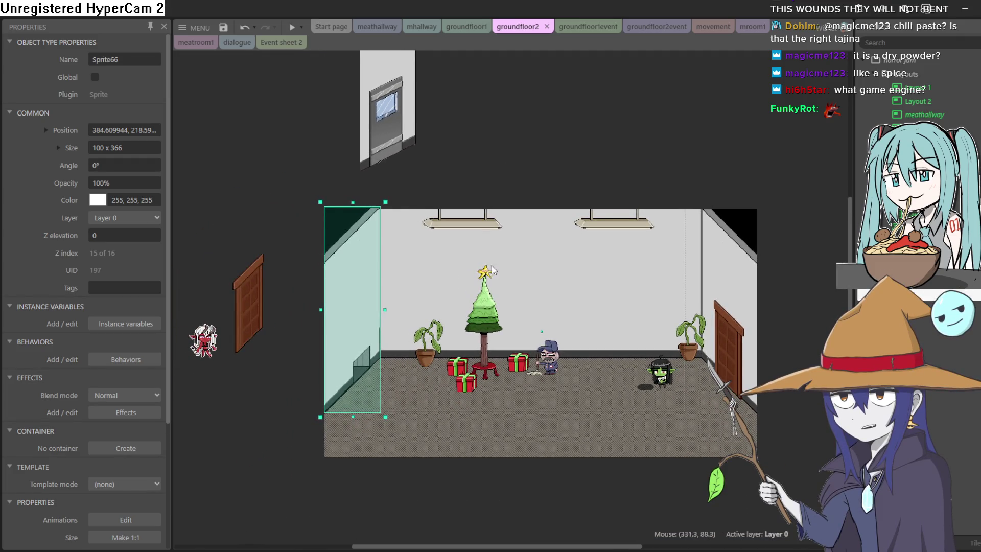
{"action": "left_click_drag", "start_coordinate": [359, 285], "coordinate": [360, 290]}
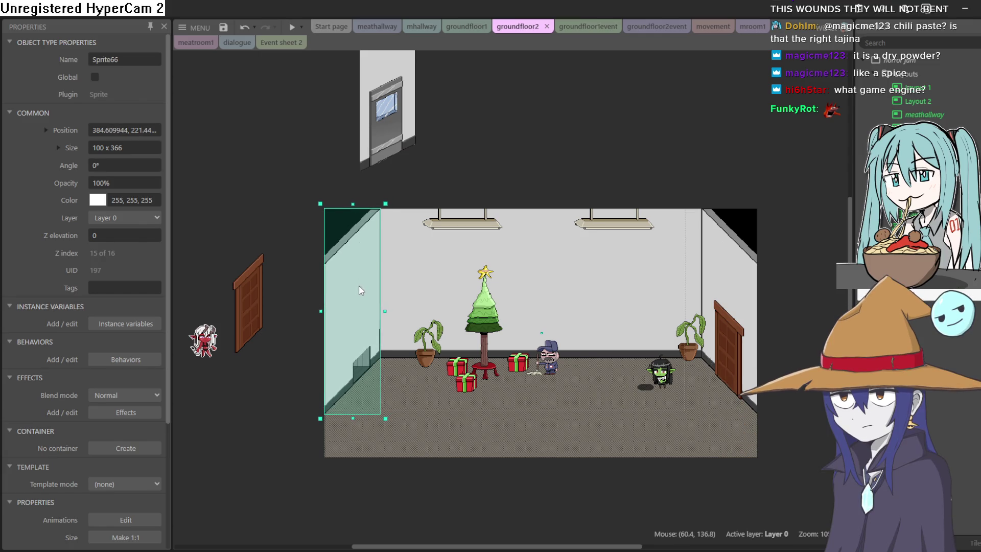
{"action": "left_click", "coordinate": [474, 175]}
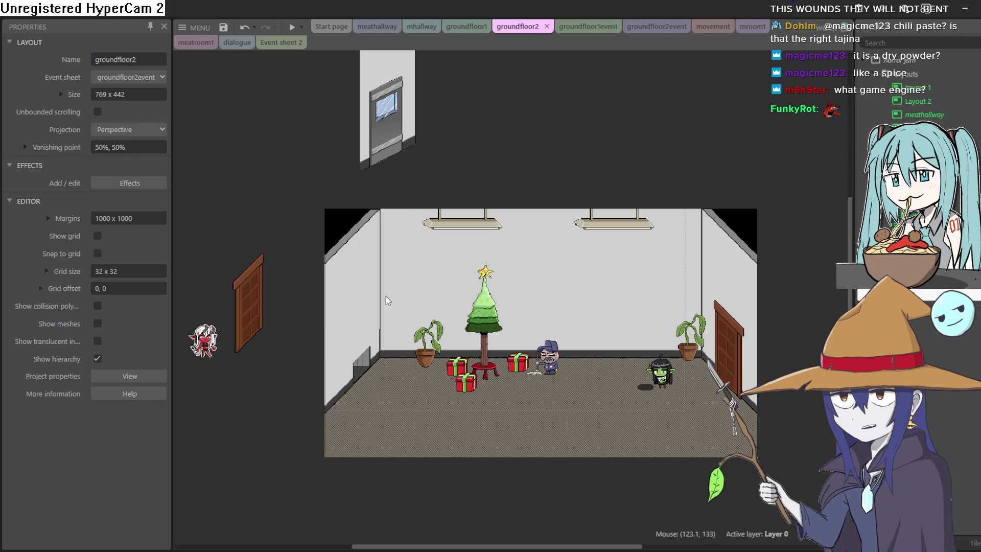
{"action": "scroll", "coordinate": [363, 320], "scroll_direction": "up", "scroll_amount": 3}
{"action": "scroll", "coordinate": [374, 316], "scroll_direction": "up", "scroll_amount": 4}
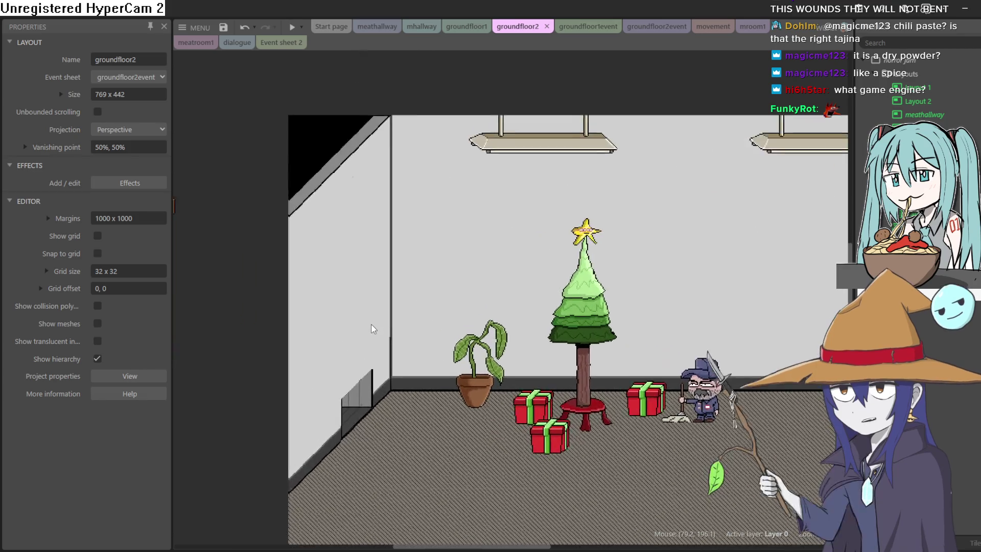
{"action": "left_click", "coordinate": [359, 425]}
{"action": "left_click_drag", "start_coordinate": [352, 418], "coordinate": [357, 419]}
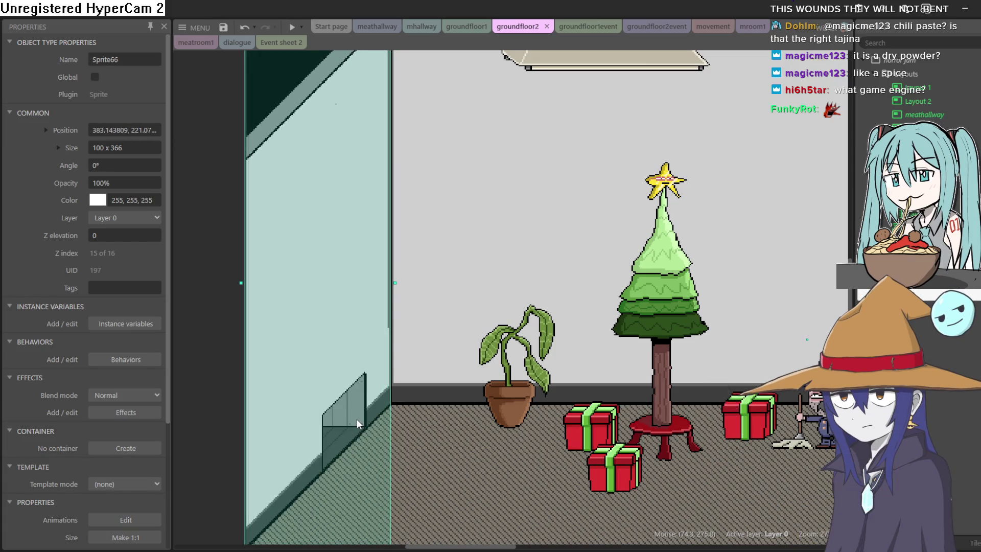
{"action": "key", "text": "ctrl+z"}
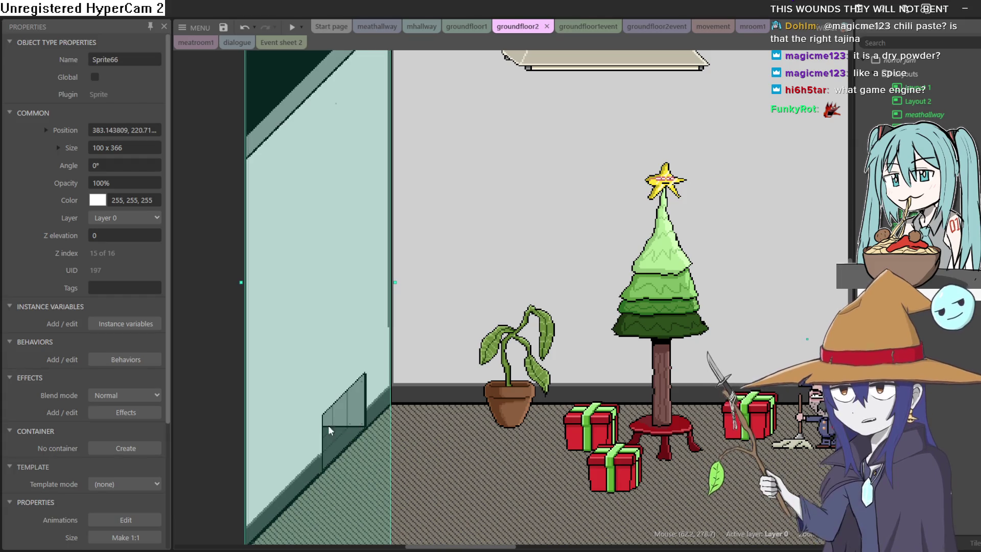
- Shift the wall panel to about X 382.4, Y 222.2 and launch a groundfloor2 preview
{"action": "left_click", "coordinate": [215, 404]}
{"action": "left_click", "coordinate": [299, 367]}
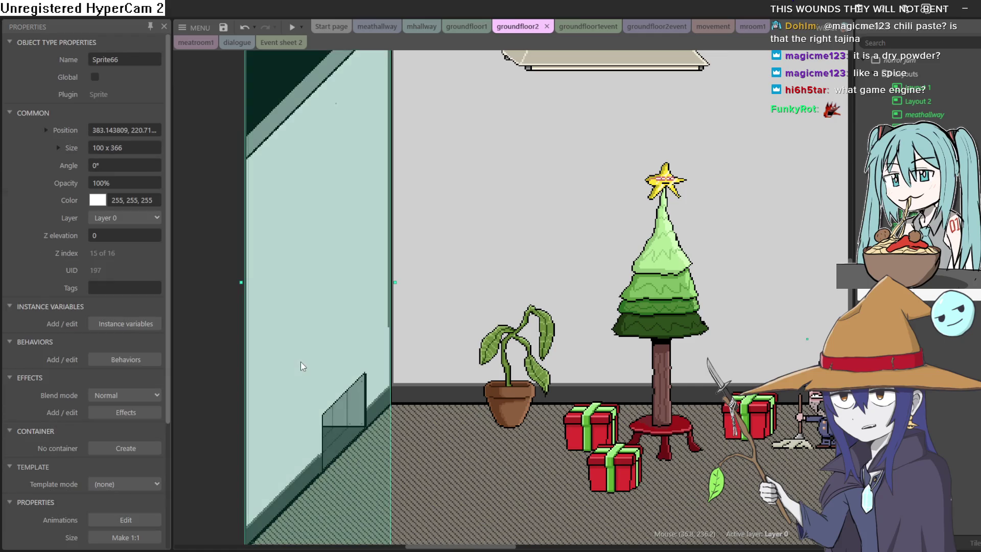
{"action": "left_click_drag", "start_coordinate": [299, 363], "coordinate": [299, 364]}
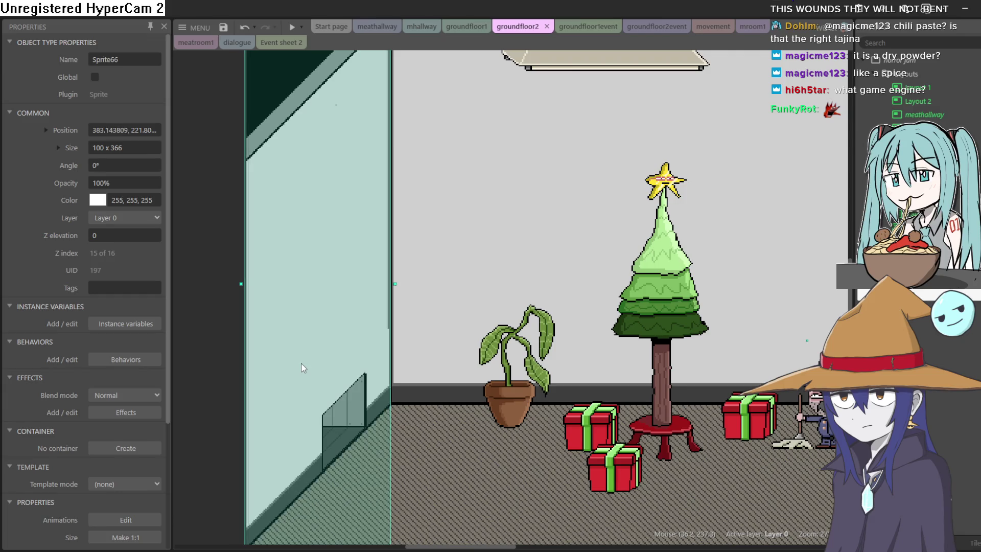
{"action": "left_click", "coordinate": [228, 338]}
{"action": "left_click", "coordinate": [291, 26]}
{"action": "left_click", "coordinate": [344, 65]}
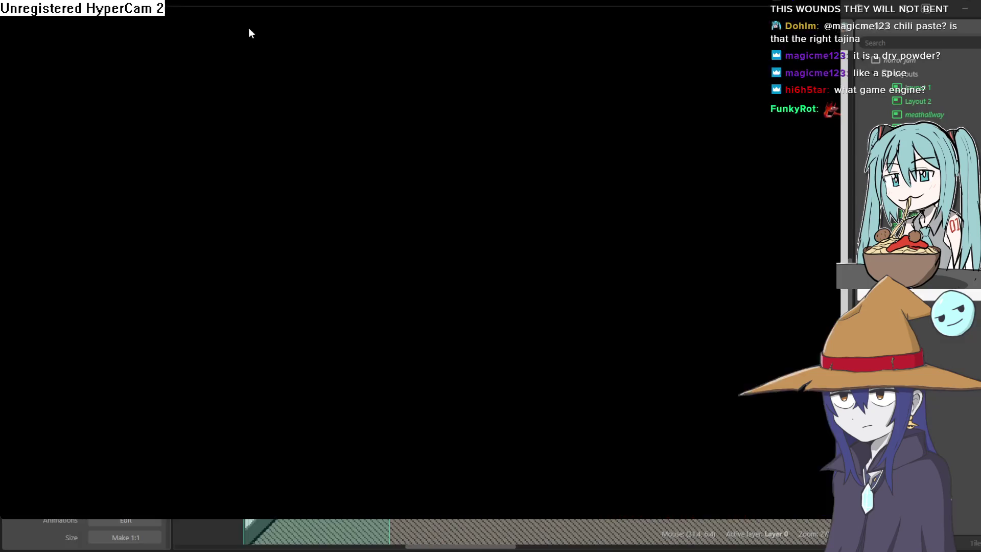
- Walk the goblin left and down, then crawl it into the left-wall vent
{"action": "key", "text": "Left"}
{"action": "key", "text": "Down"}
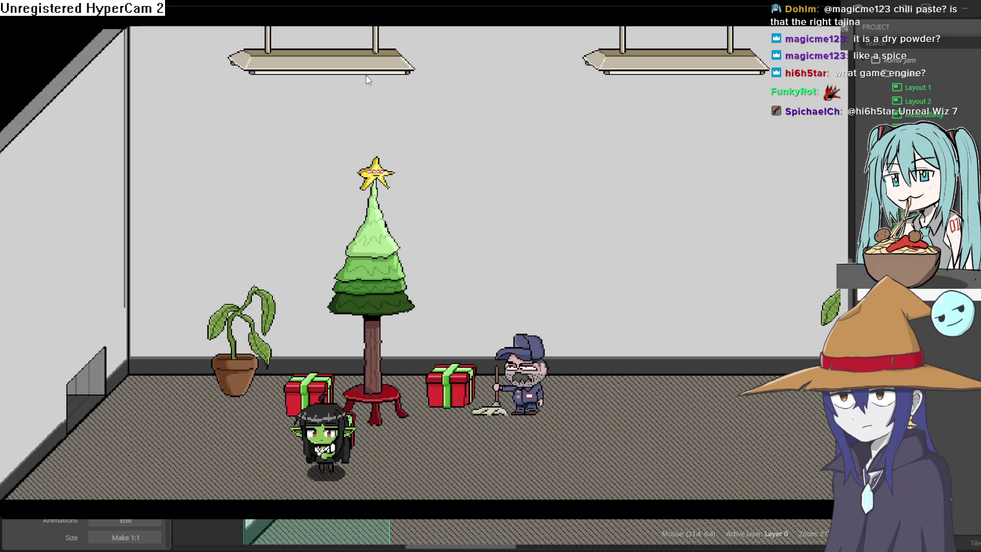
{"action": "key", "text": "Up"}
{"action": "key", "text": "Left"}
{"action": "key", "text": "Left"}
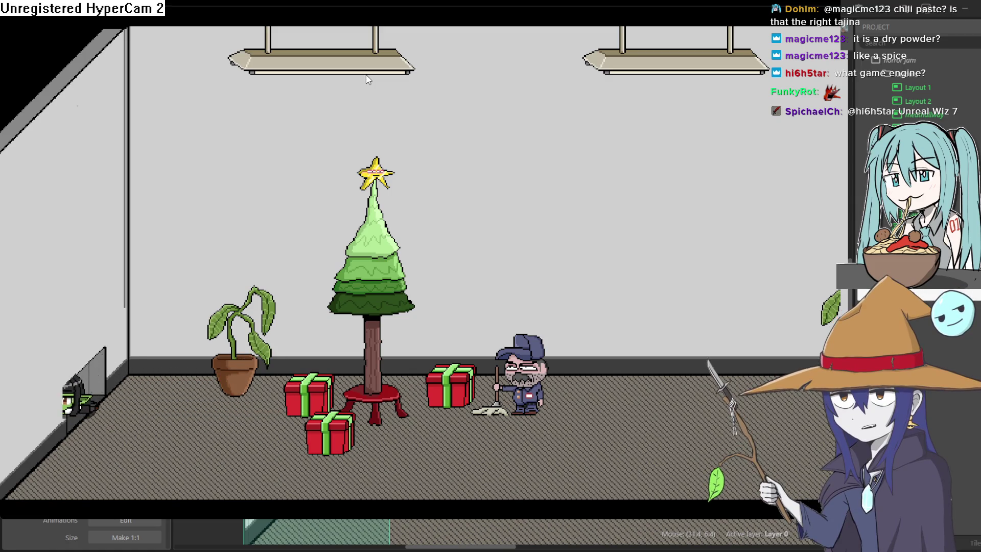
{"action": "key", "text": "Right"}
{"action": "key", "text": "Left"}
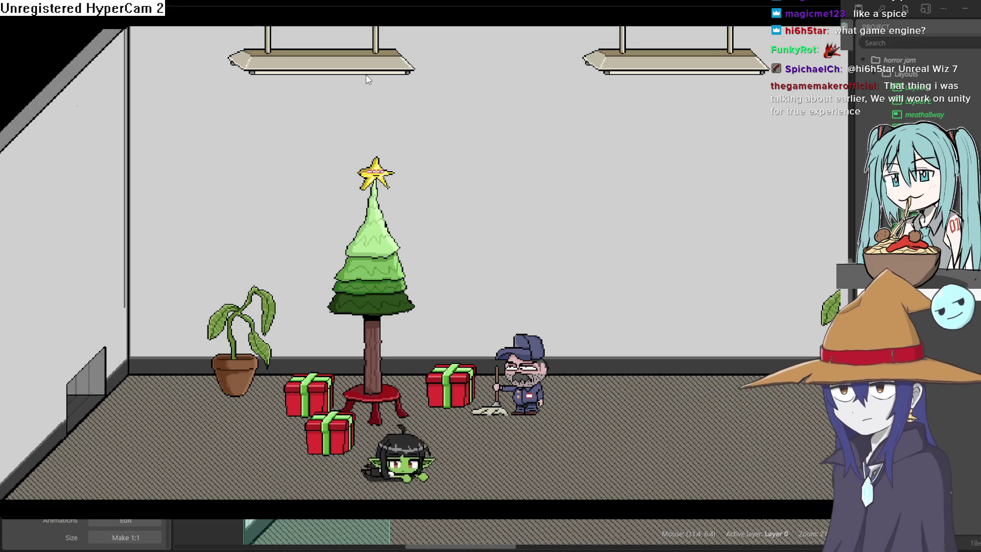
- Move the goblin across the Christmas-tree room past the presents and plants, out the door
{"action": "key", "text": "Right"}
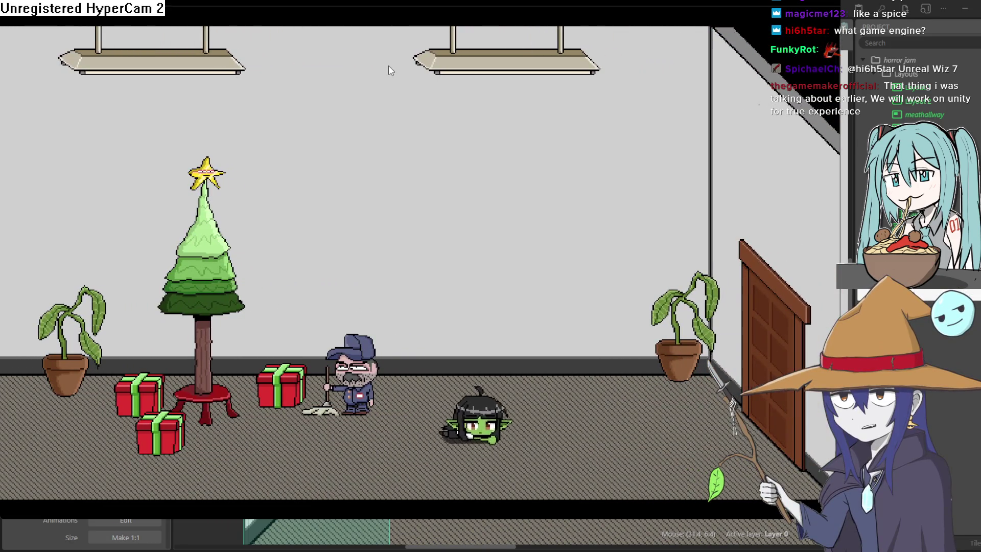
{"action": "key", "text": "Down"}
{"action": "key", "text": "Left"}
{"action": "key", "text": "Left"}
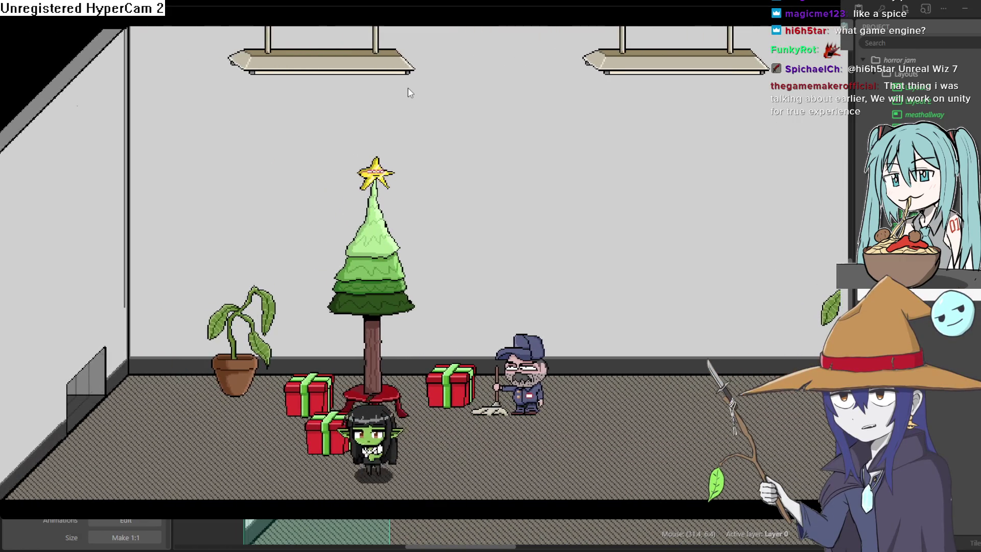
{"action": "key", "text": "Left"}
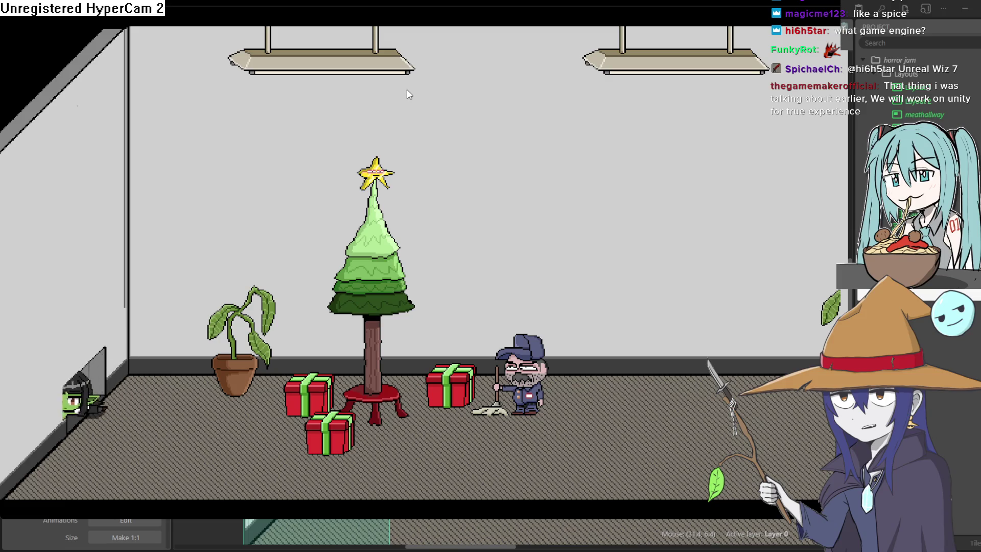
{"action": "key", "text": "Right"}
{"action": "key", "text": "Down"}
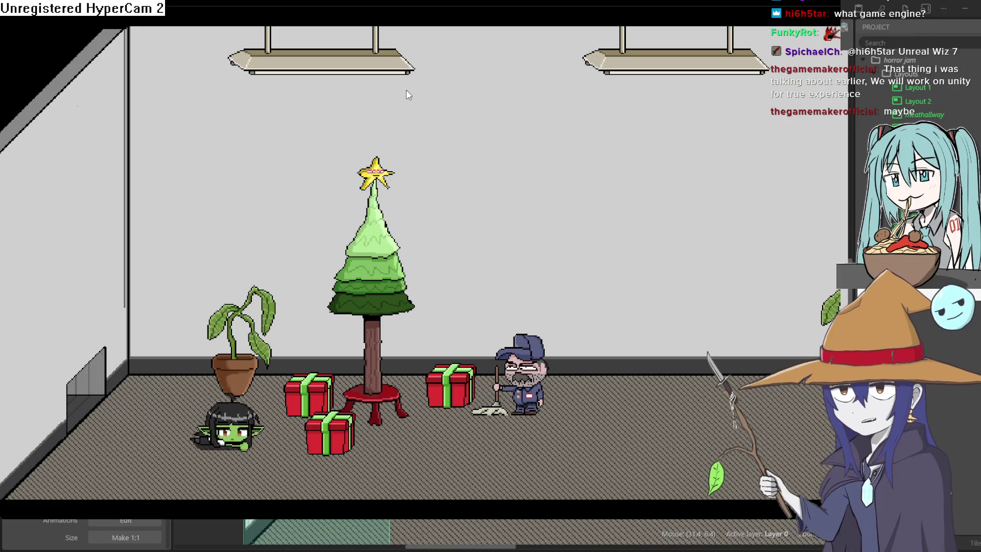
{"action": "key", "text": "Right"}
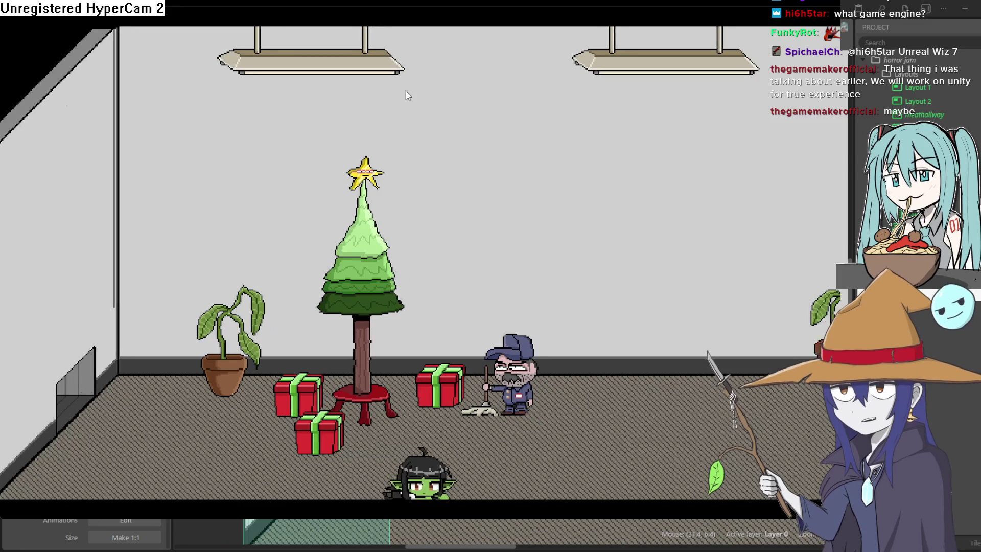
{"action": "key", "text": "Up"}
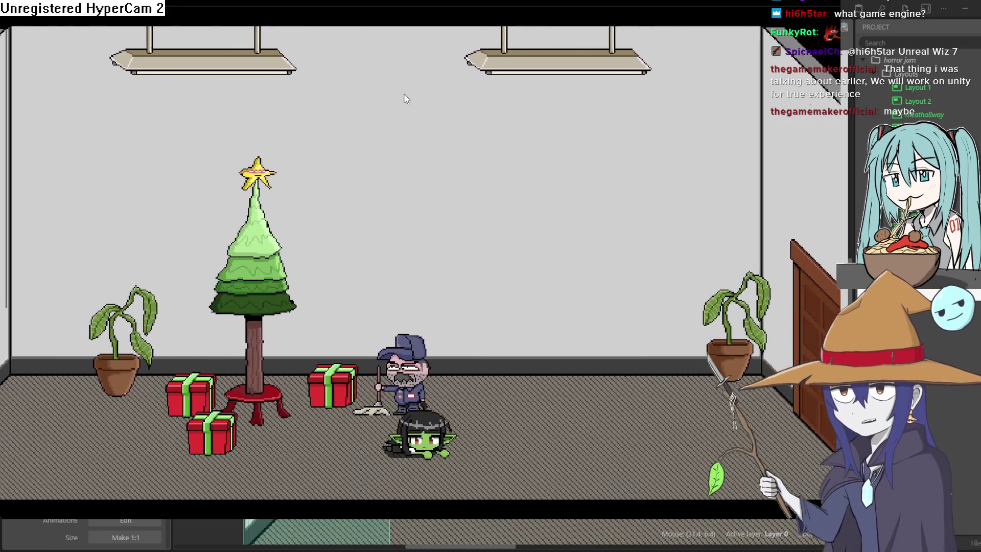
{"action": "key", "text": "Right"}
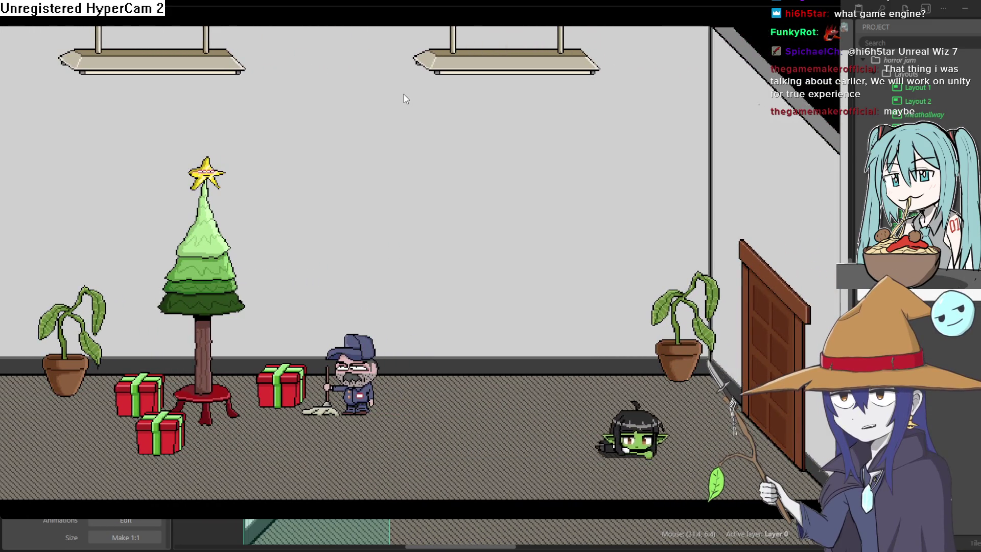
{"action": "key", "text": "Right"}
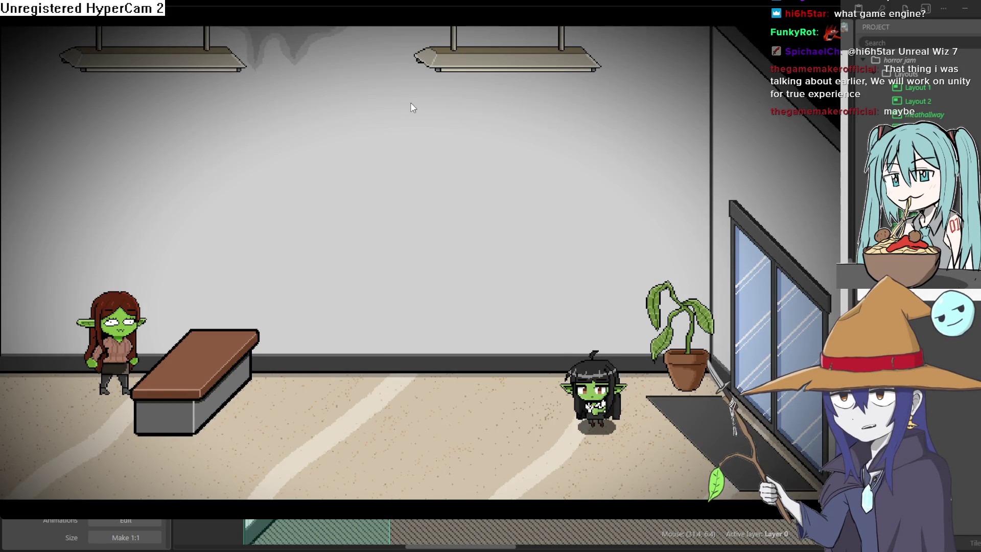
- Walk the goblin through the bench room and into the elevator hallway and back
{"action": "key", "text": "Left"}
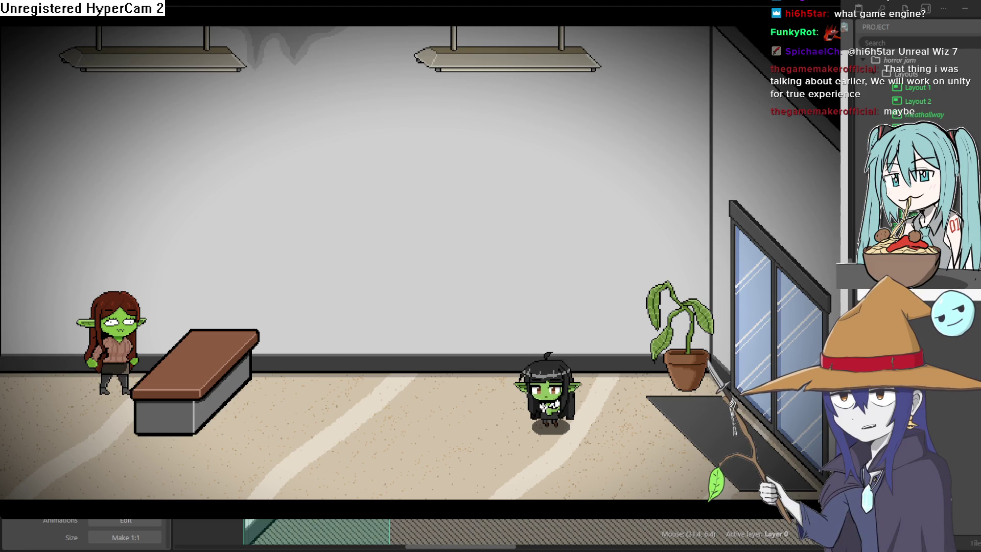
{"action": "key", "text": "Left"}
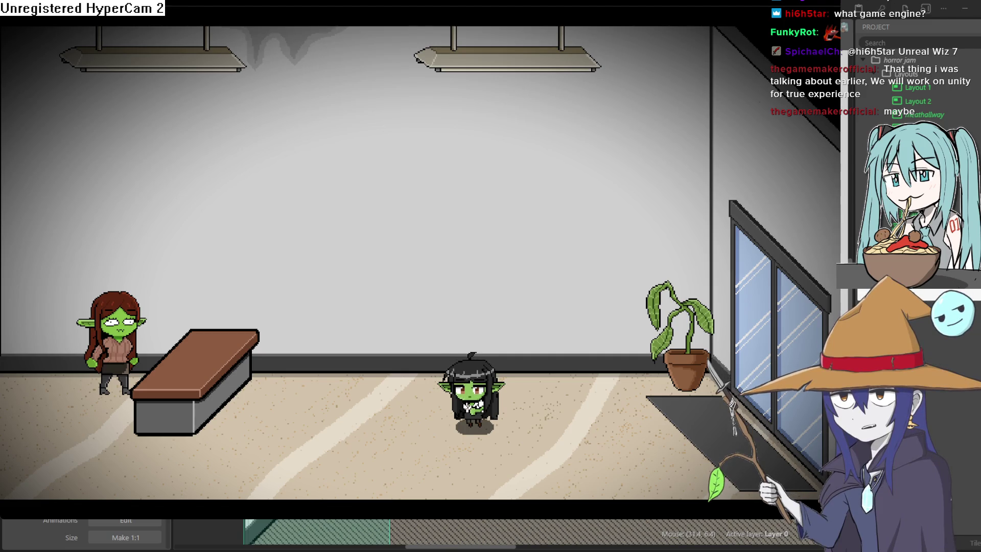
{"action": "key", "text": "Left"}
{"action": "key", "text": "Down"}
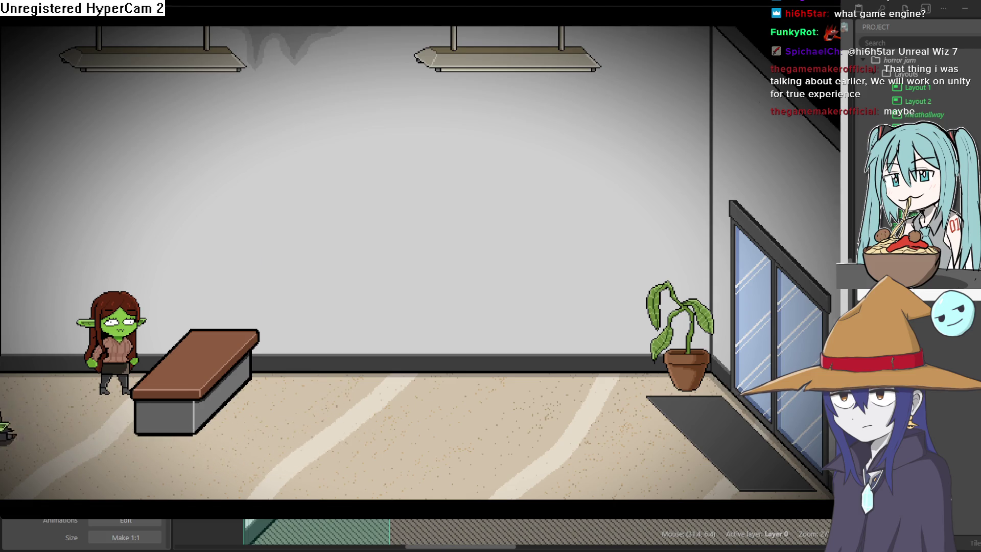
{"action": "key", "text": "Left"}
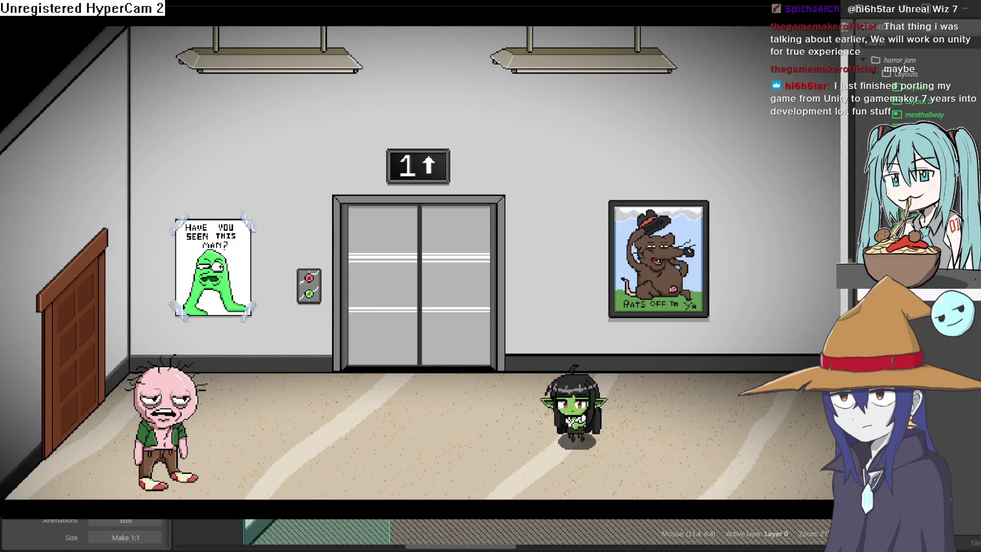
{"action": "key", "text": "Down"}
{"action": "key", "text": "Left"}
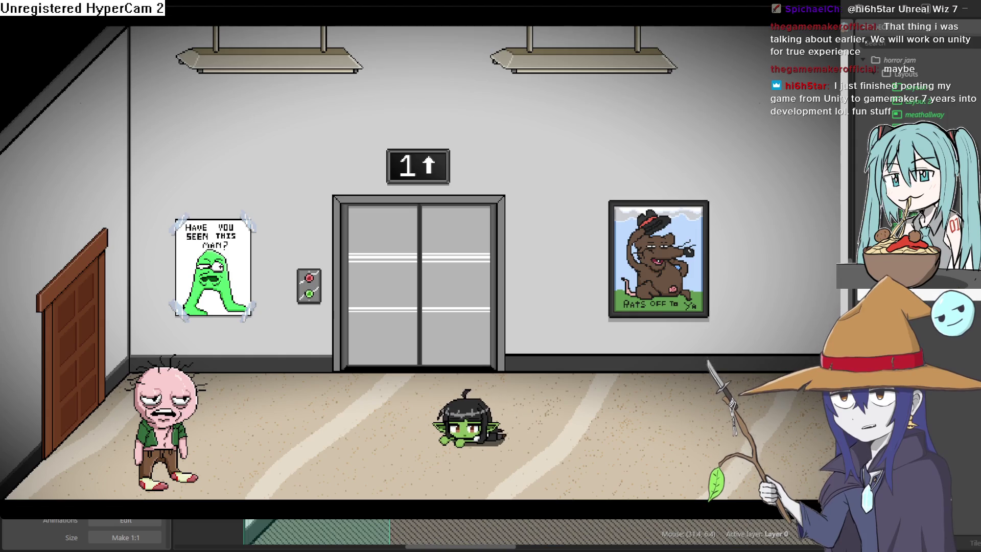
{"action": "key", "text": "Up"}
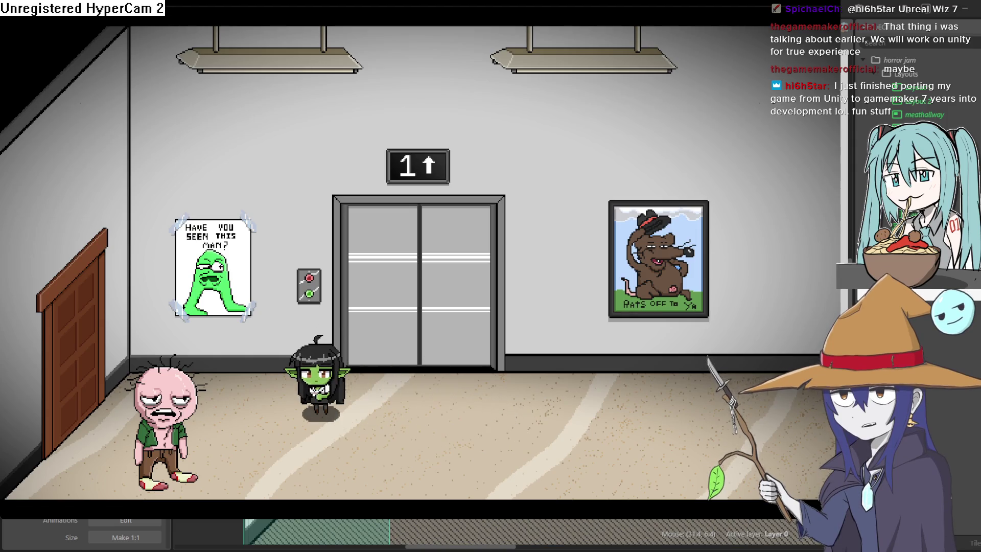
{"action": "key", "text": "Left"}
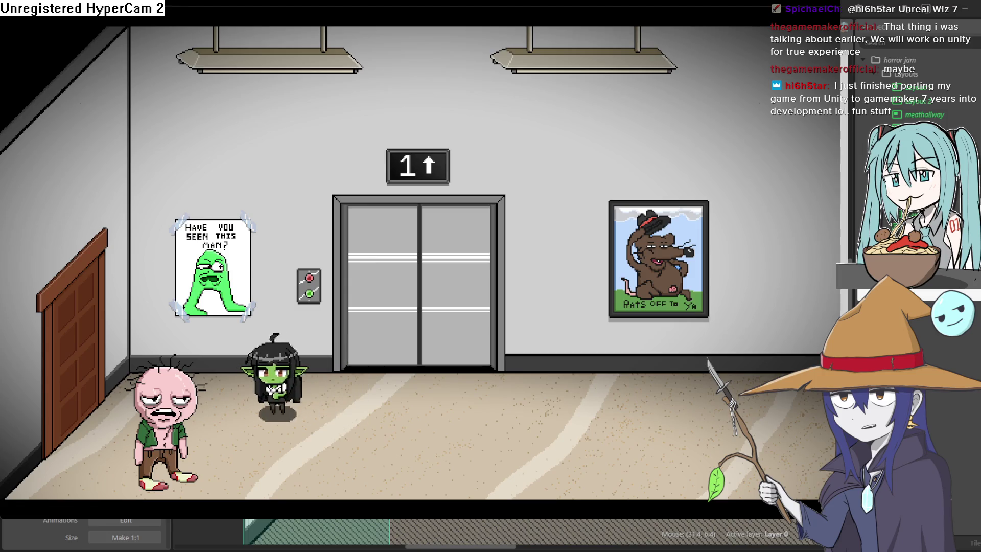
{"action": "key", "text": "Right"}
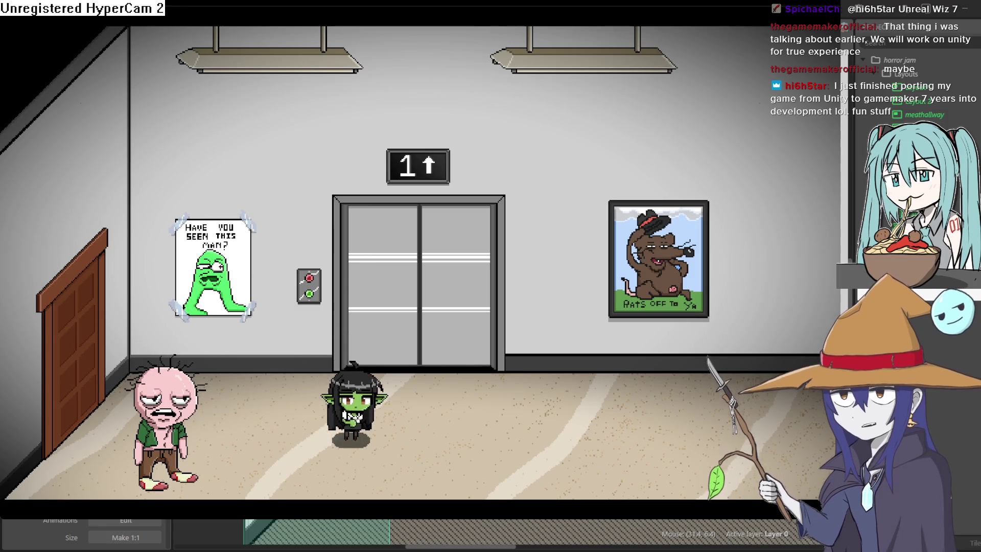
{"action": "key", "text": "Up"}
- Return the goblin to groundfloor2, crawl it into the vent and out, then close the preview
{"action": "key", "text": "Left"}
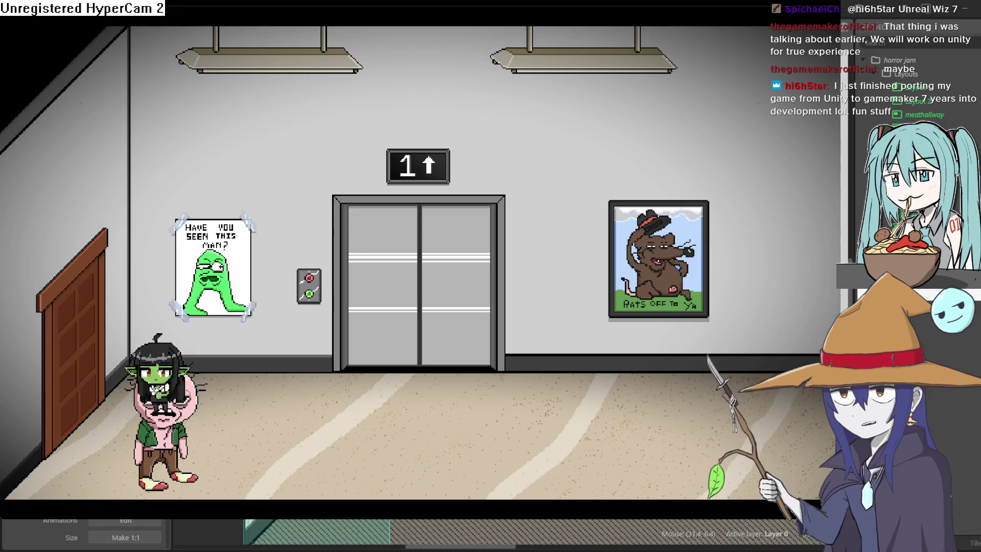
{"action": "key", "text": "Left"}
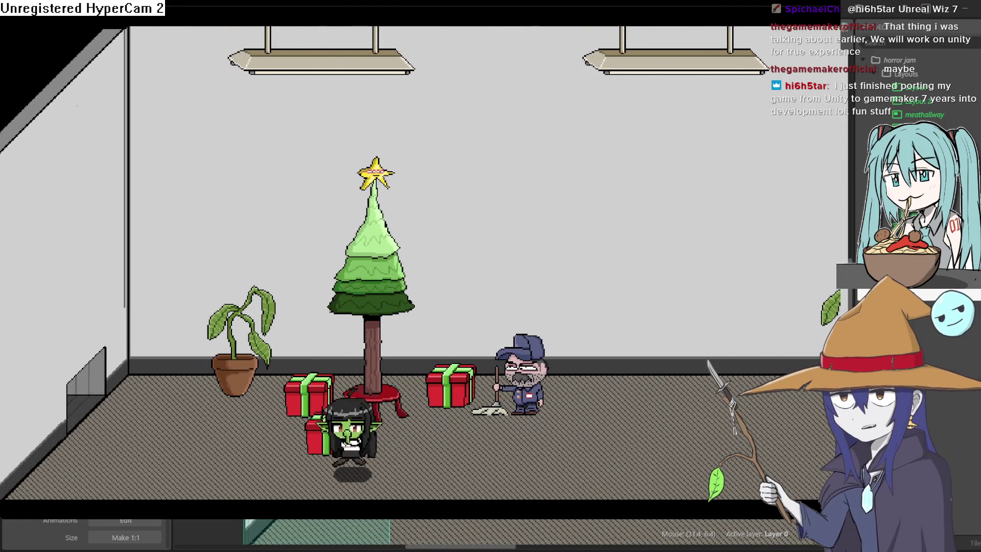
{"action": "key", "text": "Left"}
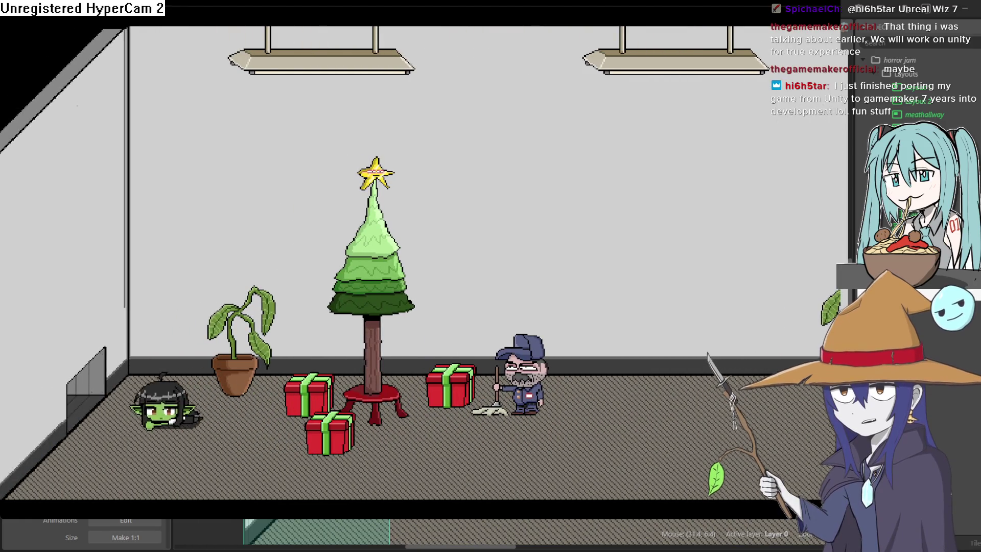
{"action": "key", "text": "Right"}
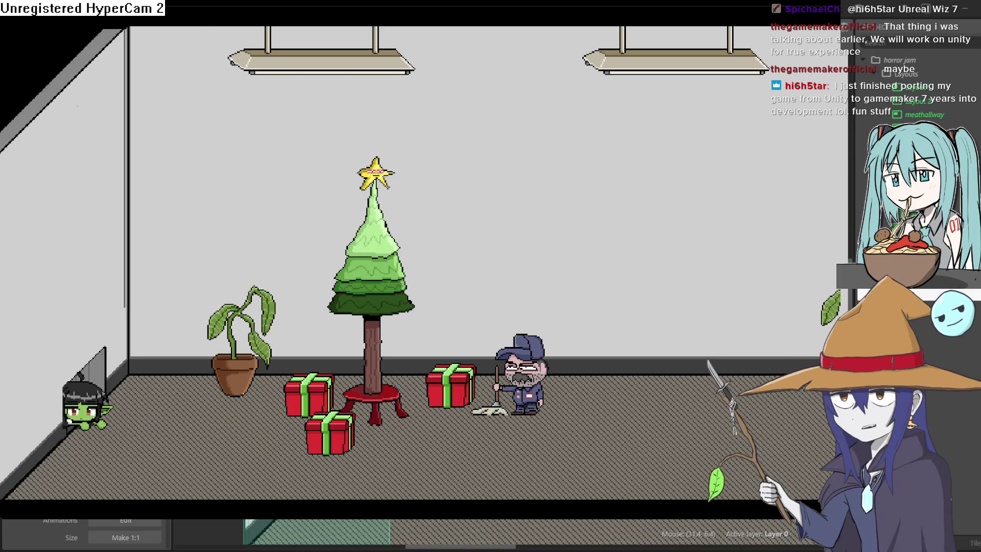
{"action": "key", "text": "Right"}
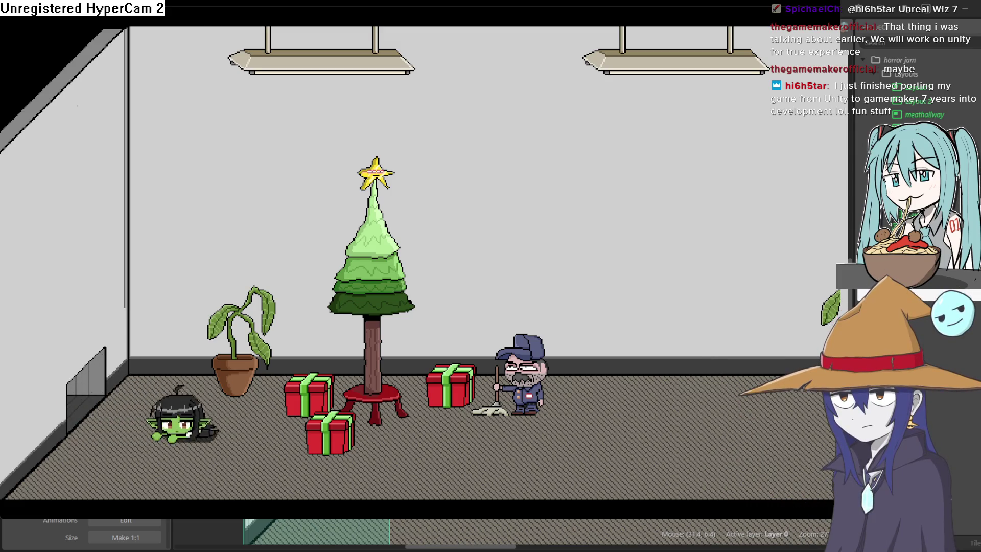
{"action": "key", "text": "alt+F4"}
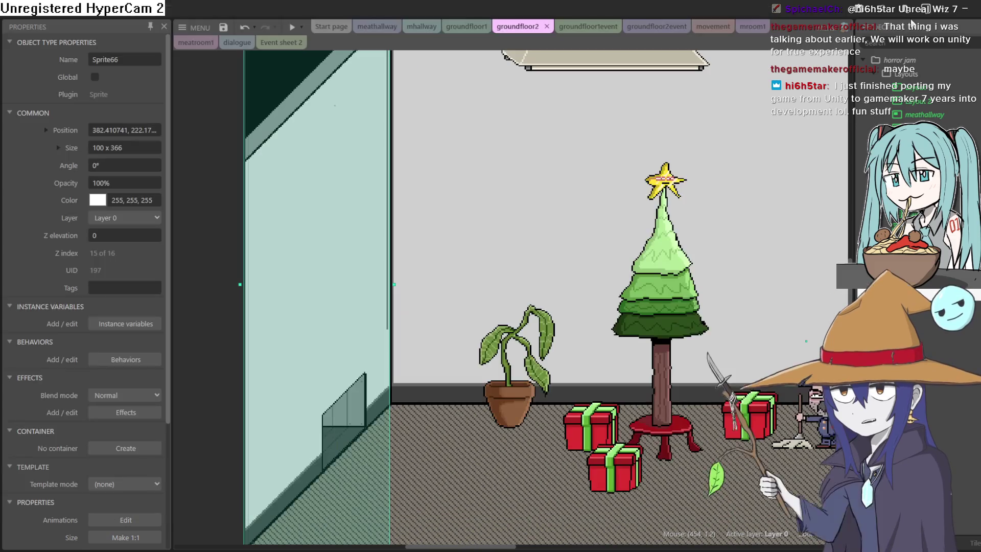
- Undo recent edits and drag Sprite66 back along the left wall to about X 384.8, Y 219.6
{"action": "scroll", "coordinate": [433, 293], "scroll_direction": "down", "scroll_amount": 2}
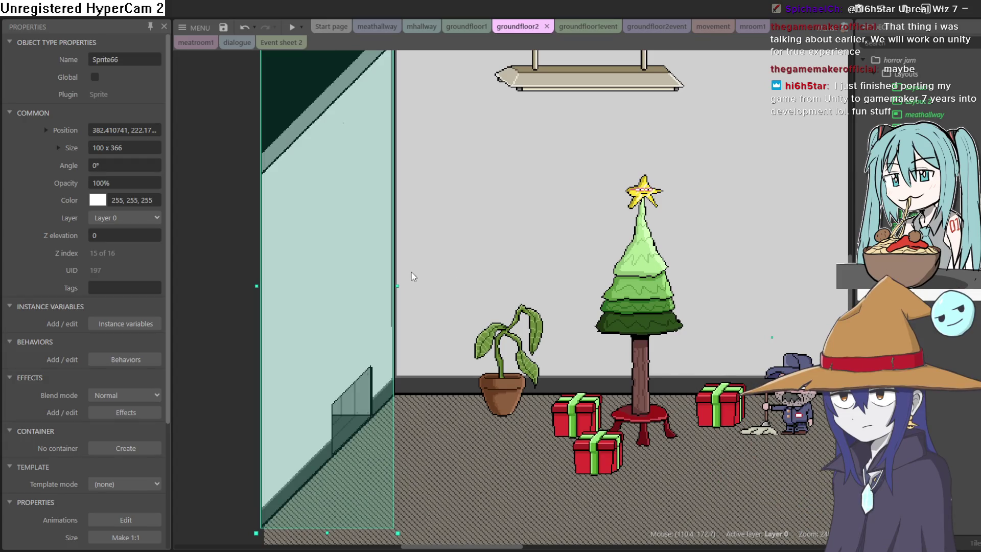
{"action": "left_click_drag", "start_coordinate": [364, 267], "coordinate": [365, 265]}
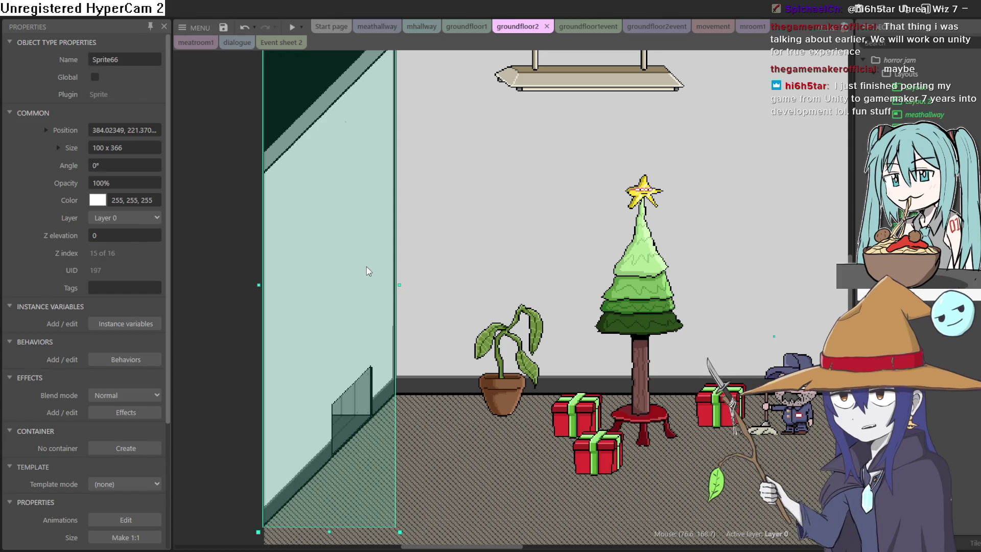
{"action": "double_click", "coordinate": [366, 265]}
{"action": "left_click", "coordinate": [954, 32]}
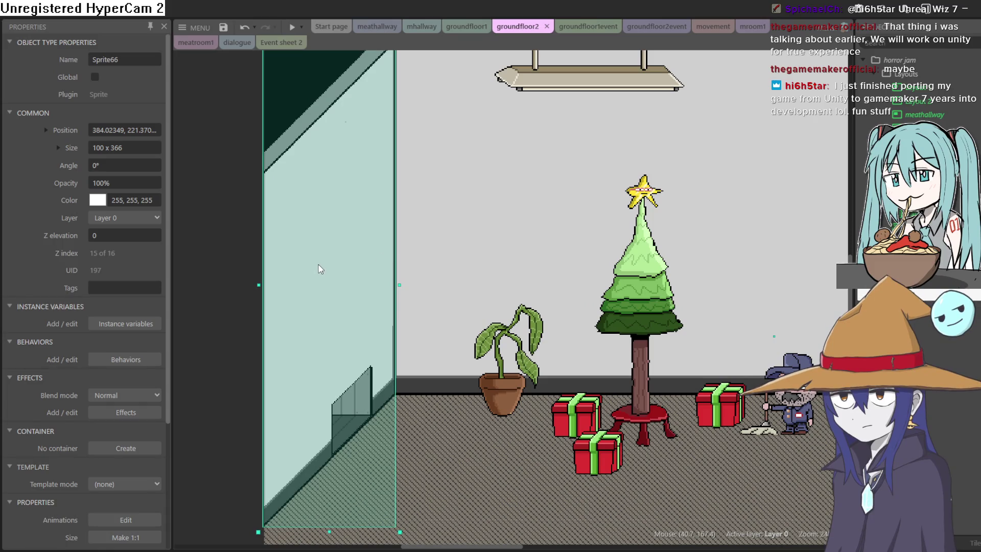
{"action": "key", "text": "ctrl+z"}
{"action": "key", "text": "ctrl+z"}
{"action": "key", "text": "ctrl+z"}
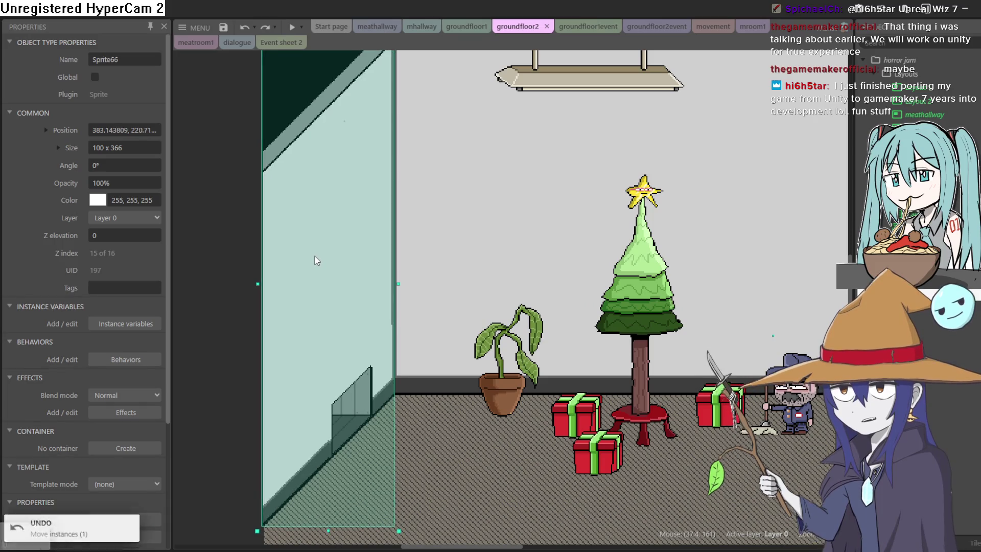
{"action": "key", "text": "ctrl+z"}
{"action": "key", "text": "ctrl+z"}
{"action": "key", "text": "ctrl+z"}
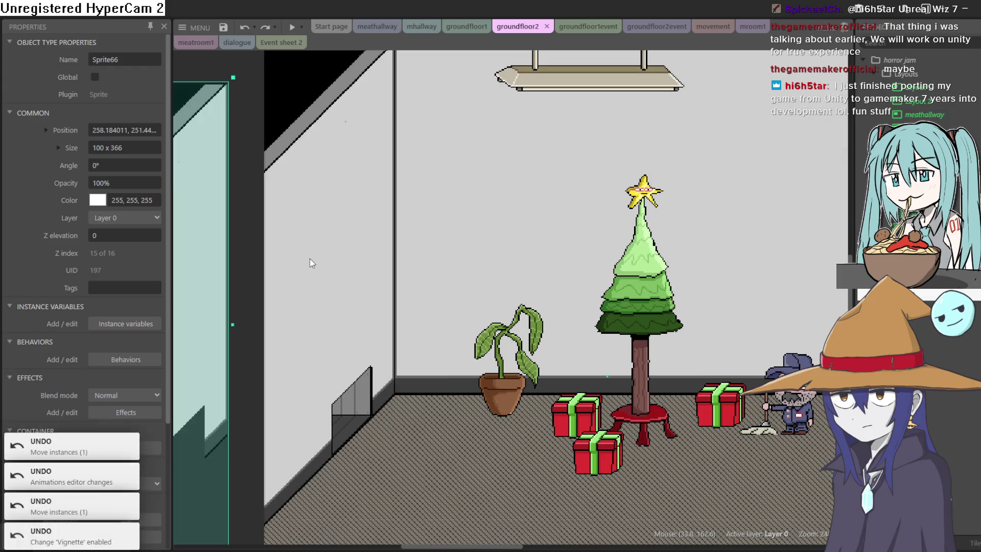
{"action": "key", "text": "ctrl+z"}
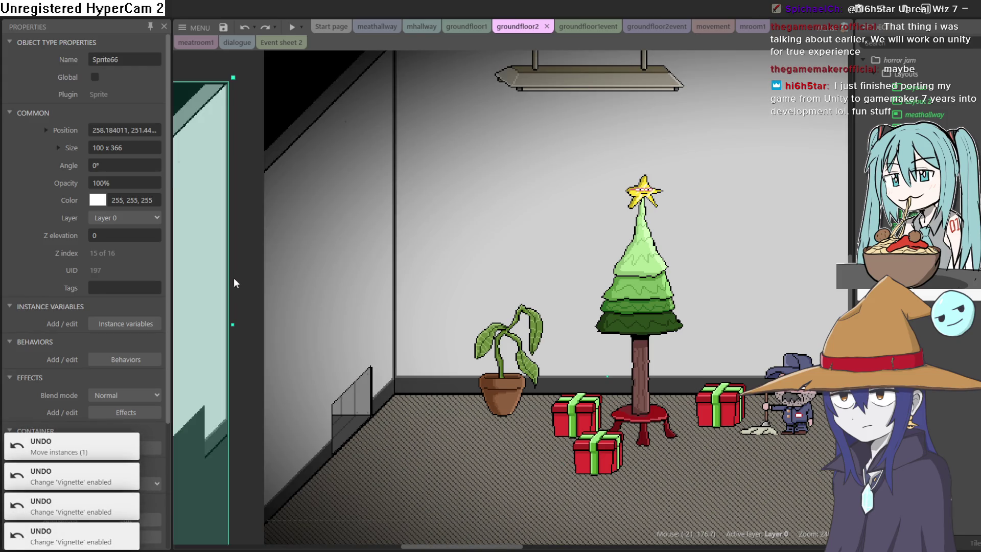
{"action": "mouse_move", "coordinate": [215, 278]}
{"action": "left_mouse_down"}
{"action": "mouse_move", "coordinate": [364, 250]}
{"action": "mouse_move", "coordinate": [377, 237]}
{"action": "left_mouse_up"}
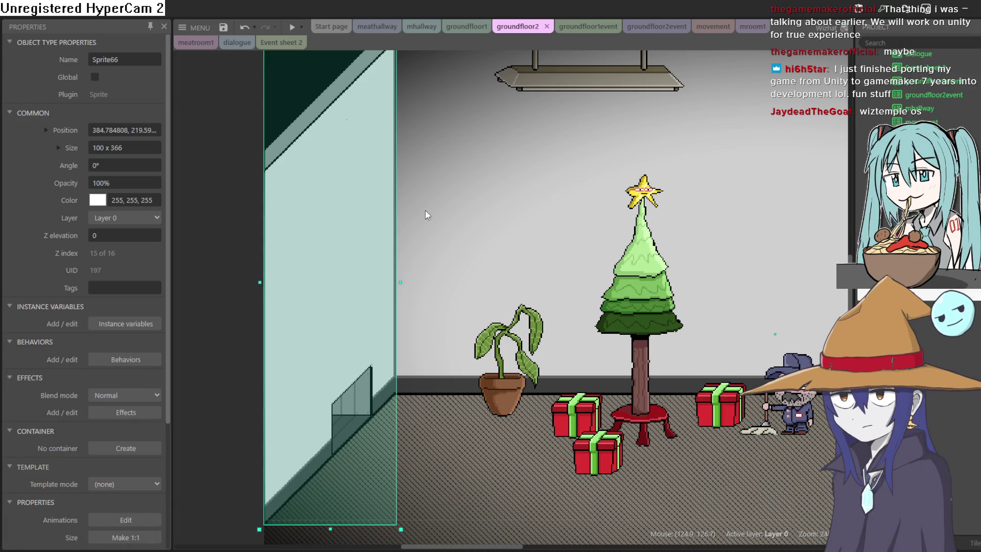
- Change the object's Name property from Sprite66 to 'ventwall'
{"action": "double_click", "coordinate": [131, 59]}
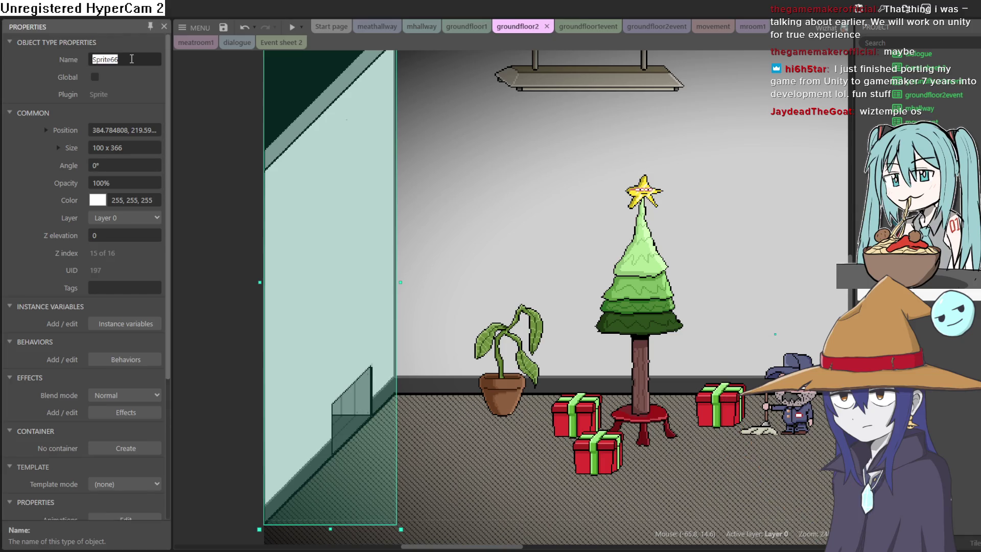
{"action": "type", "text": "vewakk"}
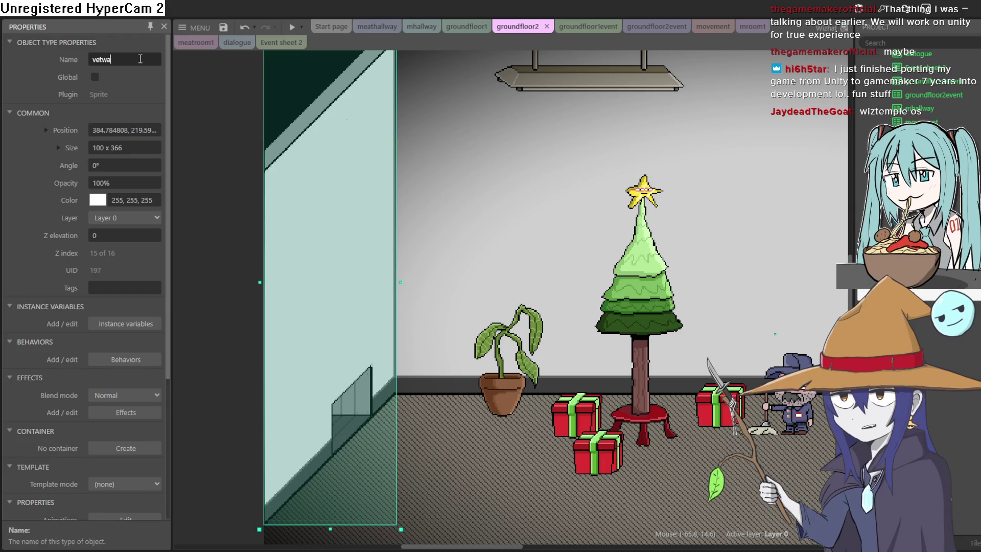
{"action": "key", "text": "BackSpace"}
{"action": "key", "text": "BackSpace"}
{"action": "key", "text": "BackSpace"}
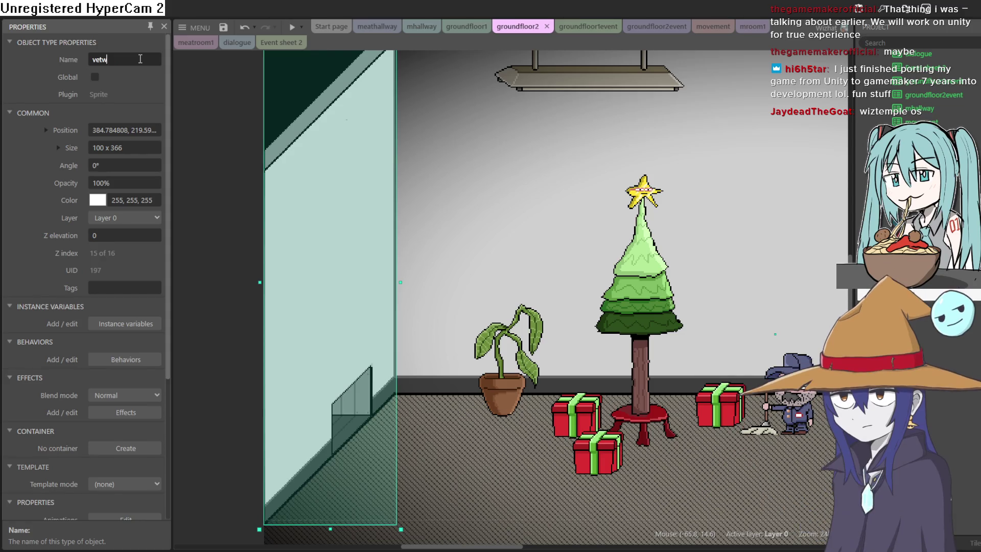
{"action": "type", "text": "nt"}
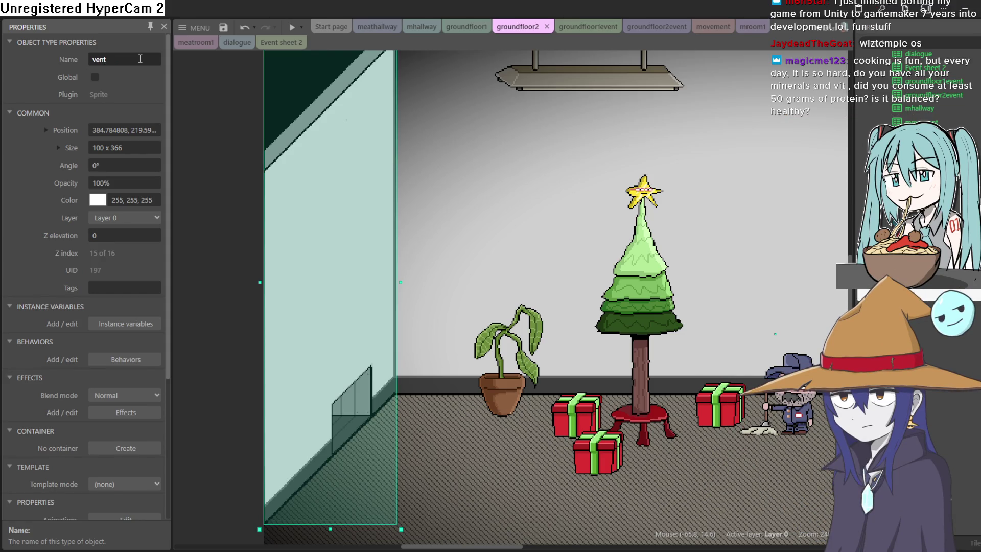
{"action": "type", "text": "wall"}
{"action": "key", "text": "Return"}
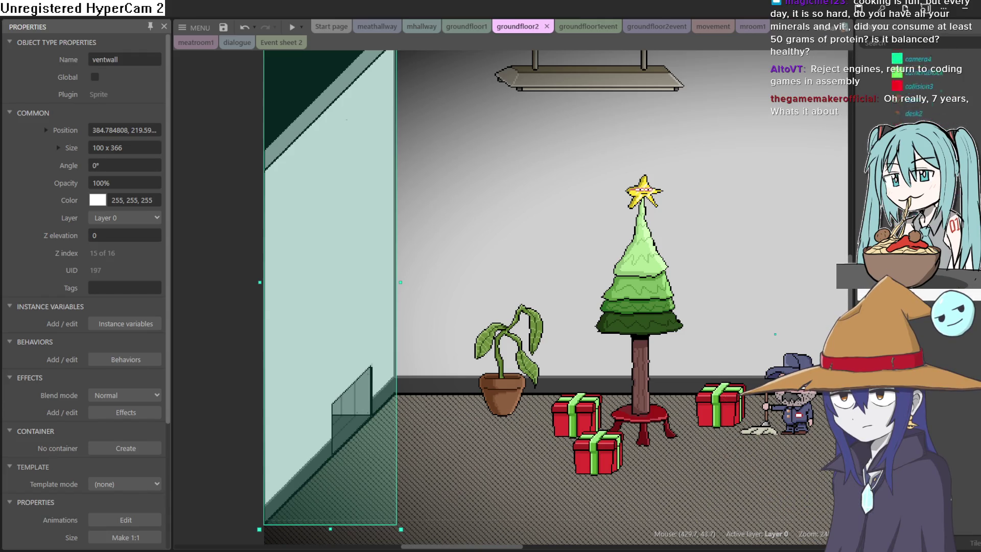
{"action": "scroll", "coordinate": [914, 87], "scroll_direction": "up", "scroll_amount": 2}
{"action": "scroll", "coordinate": [920, 87], "scroll_direction": "down", "scroll_amount": 3}
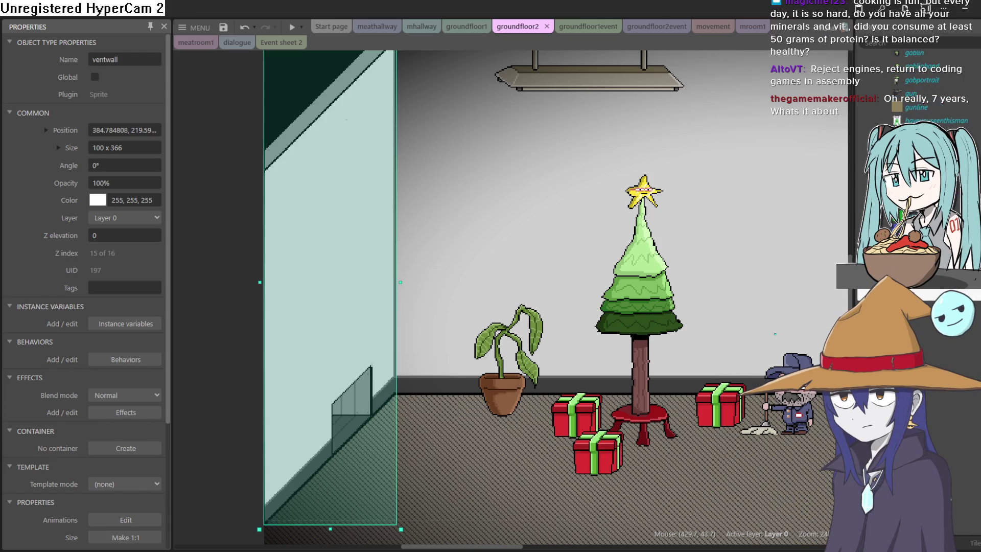
{"action": "scroll", "coordinate": [920, 87], "scroll_direction": "down", "scroll_amount": 5}
{"action": "scroll", "coordinate": [914, 87], "scroll_direction": "down", "scroll_amount": 5}
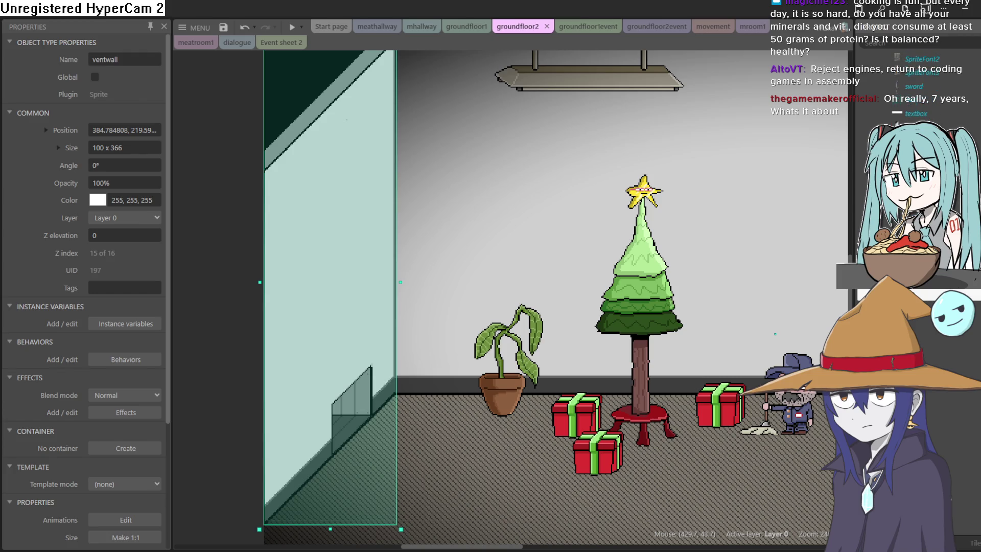
{"action": "scroll", "coordinate": [919, 87], "scroll_direction": "down", "scroll_amount": 1}
{"action": "left_click", "coordinate": [297, 29]}
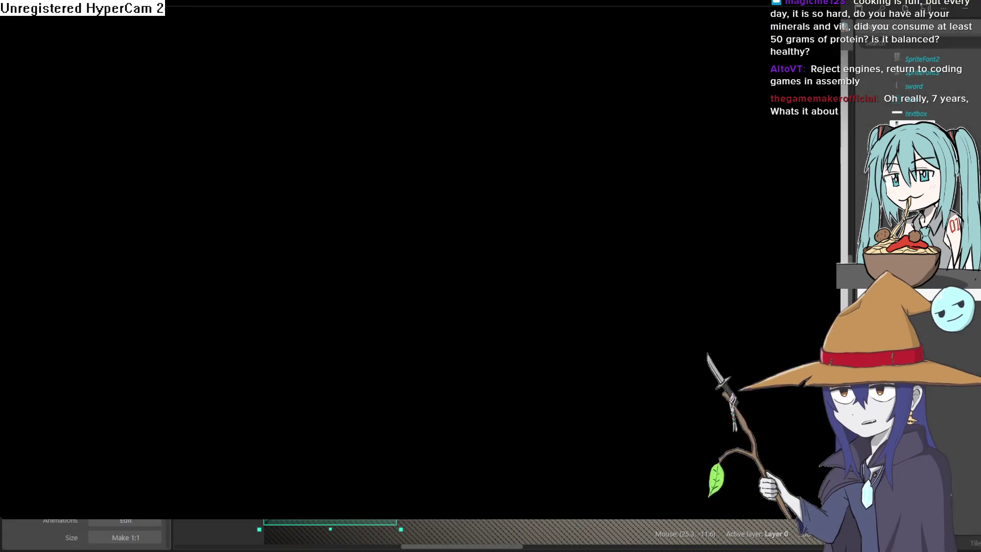
{"action": "key", "text": "Left"}
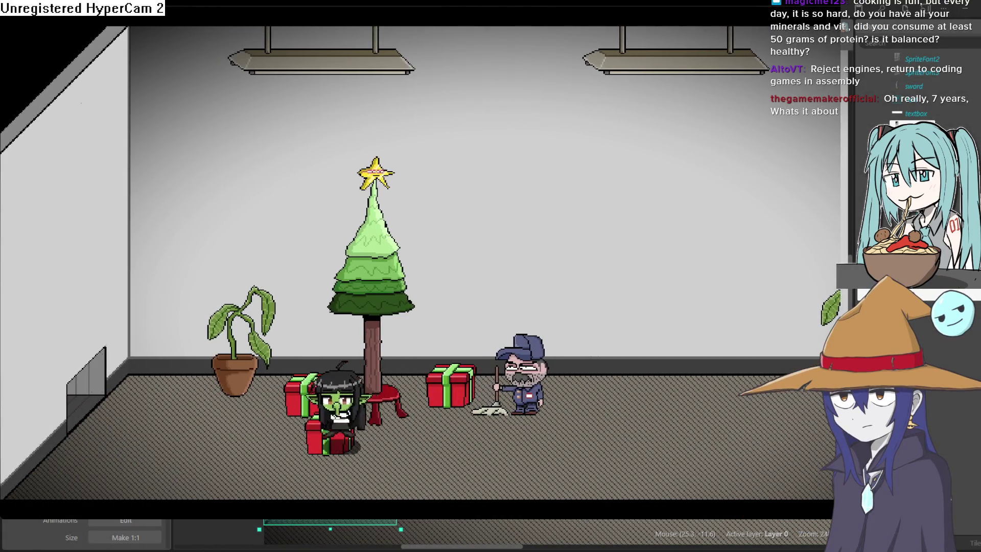
{"action": "key", "text": "Left"}
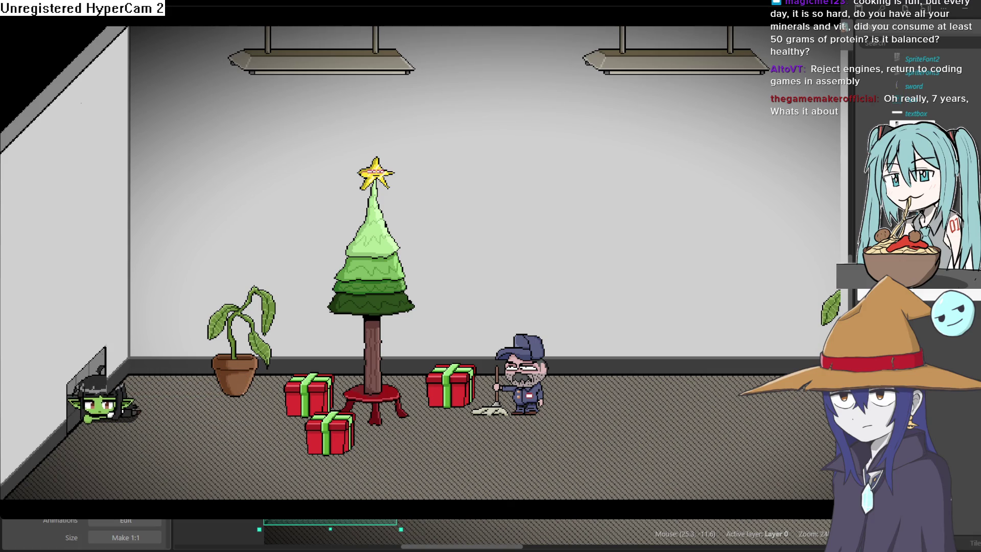
{"action": "key", "text": "Right"}
{"action": "key", "text": "Left"}
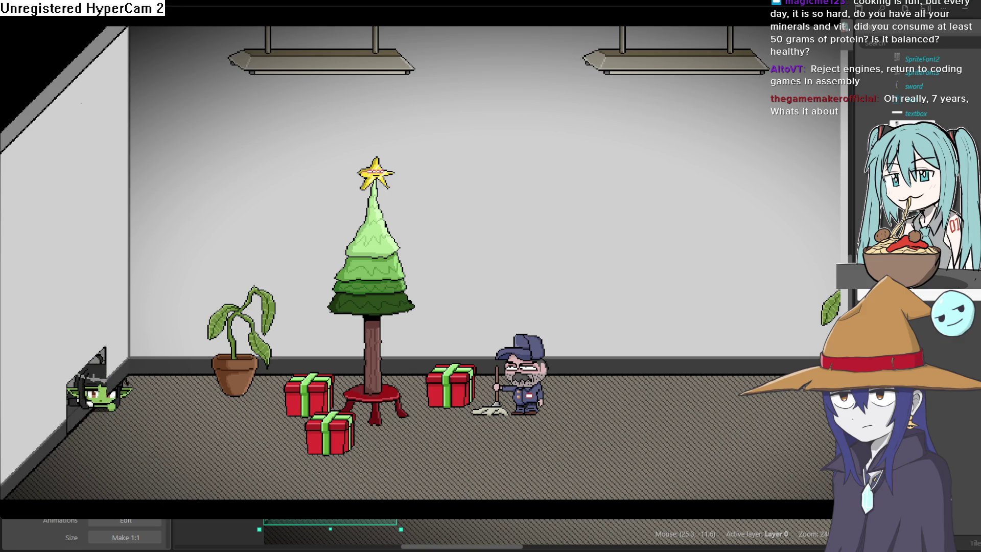
{"action": "key", "text": "Right"}
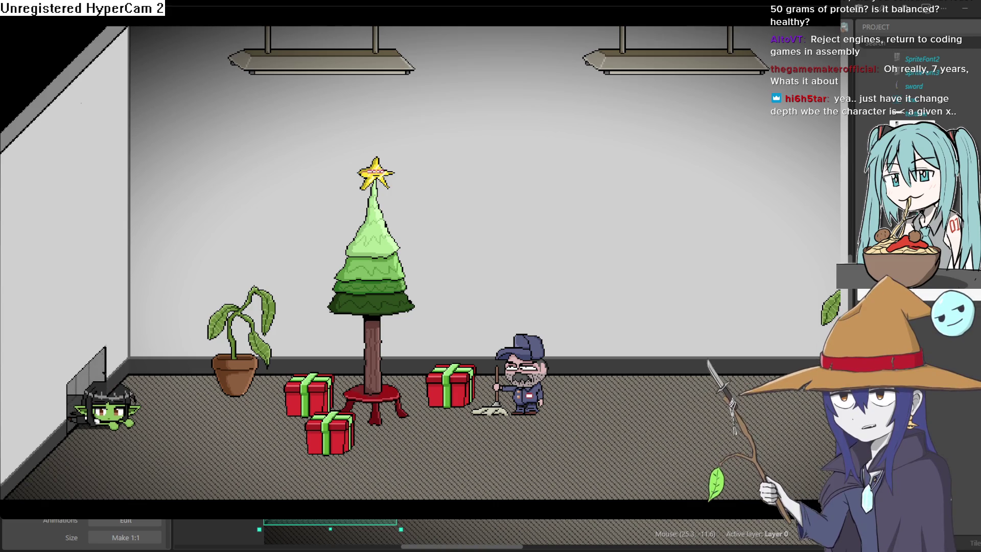
{"action": "key", "text": "Left"}
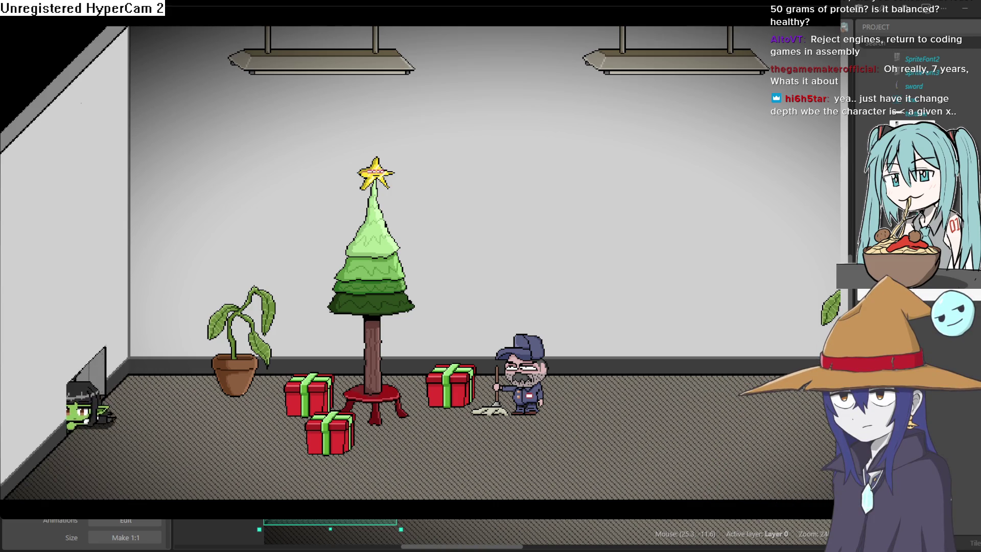
{"action": "left_click", "coordinate": [917, 19]}
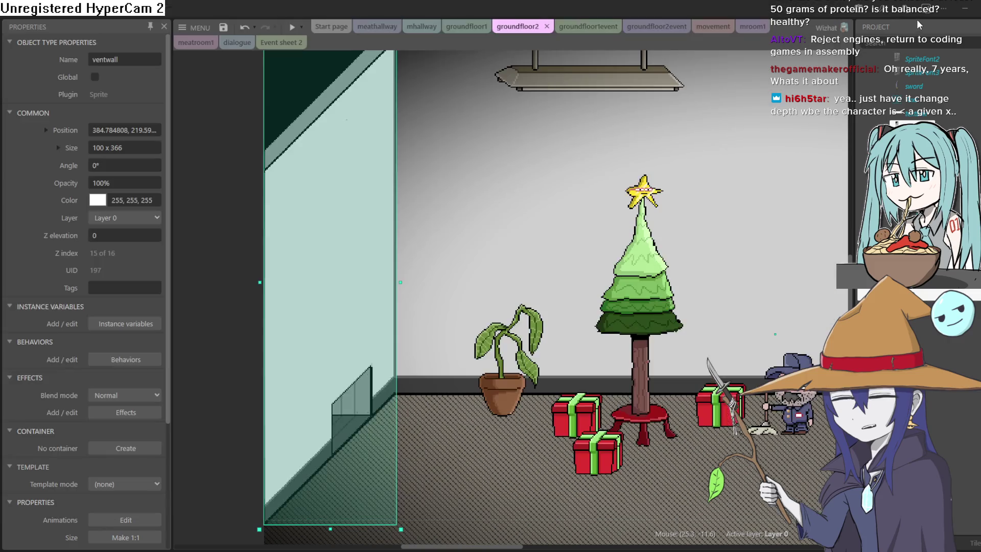
{"action": "double_click", "coordinate": [344, 272]}
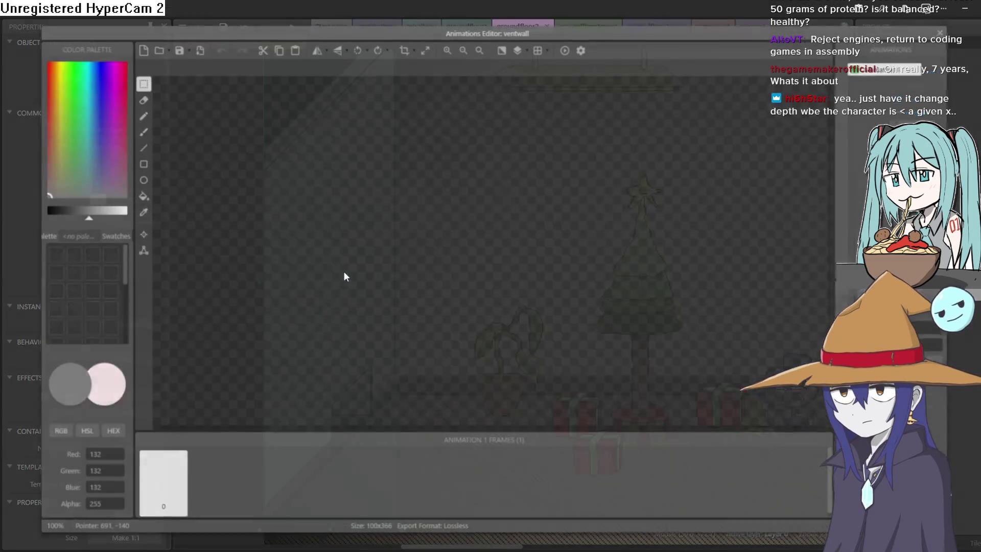
{"action": "left_click", "coordinate": [941, 31]}
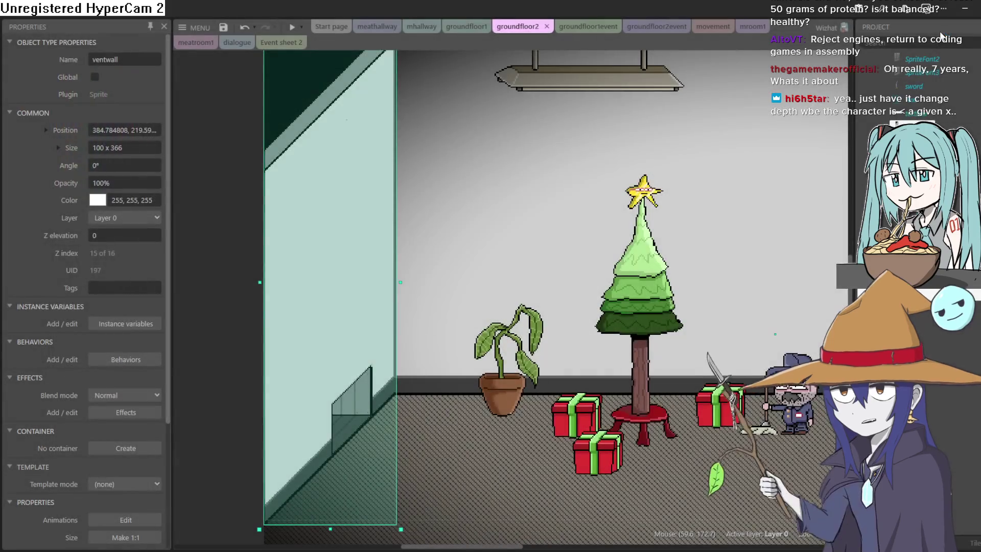
- Browse the groundfloor1event, Event sheet 2, mhallway and groundfloor1 tabs, reaching the movement sheet
{"action": "left_click", "coordinate": [577, 31]}
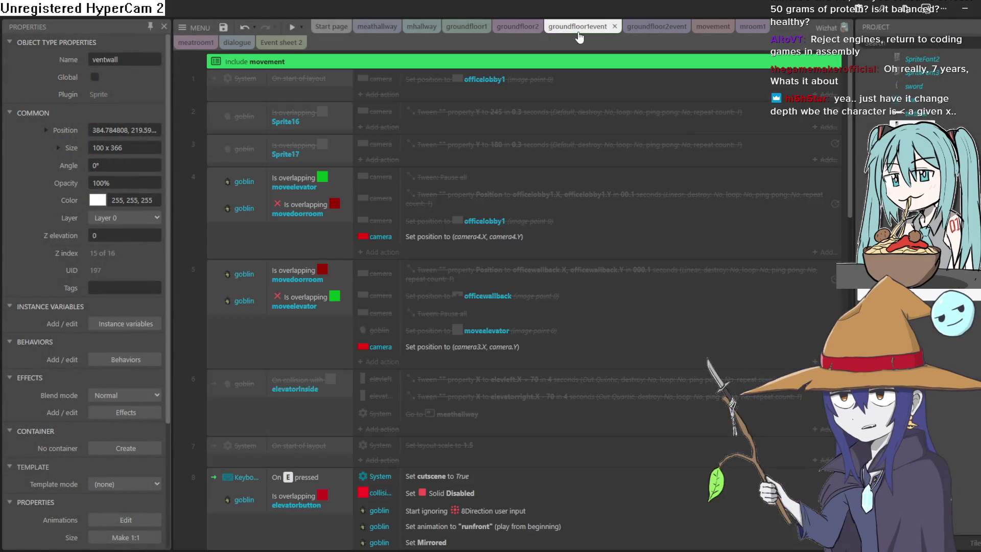
{"action": "left_click", "coordinate": [275, 44]}
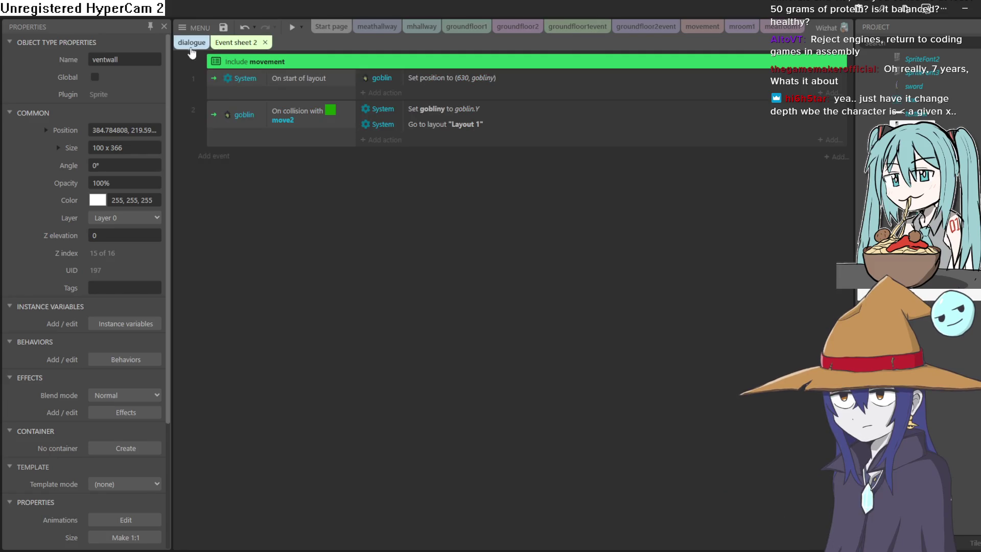
{"action": "left_click", "coordinate": [511, 30]}
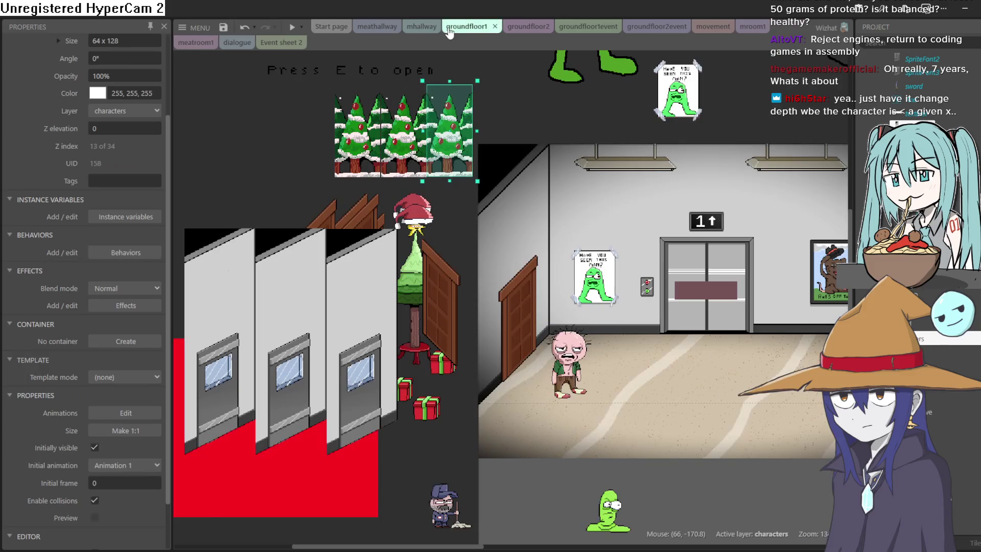
{"action": "left_click", "coordinate": [410, 30]}
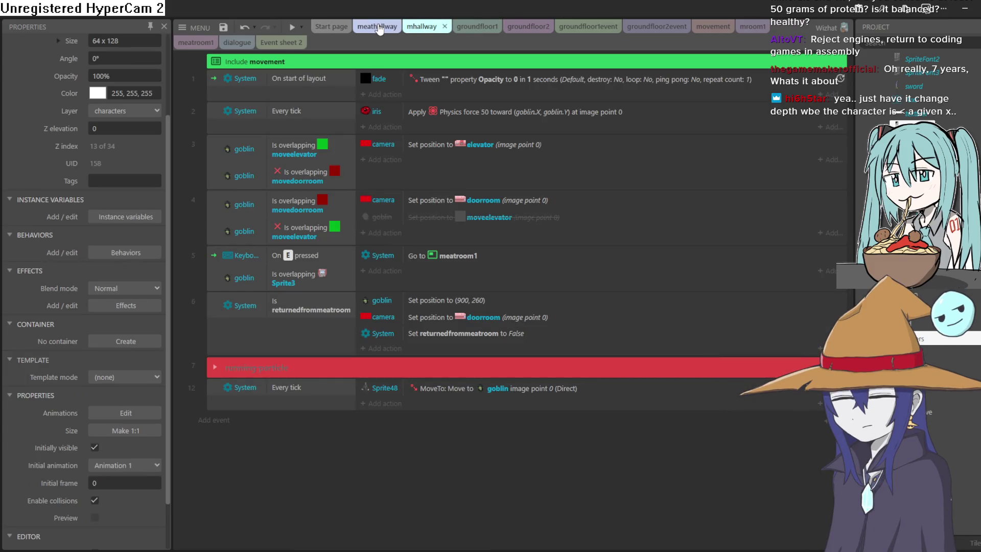
{"action": "left_click", "coordinate": [486, 27]}
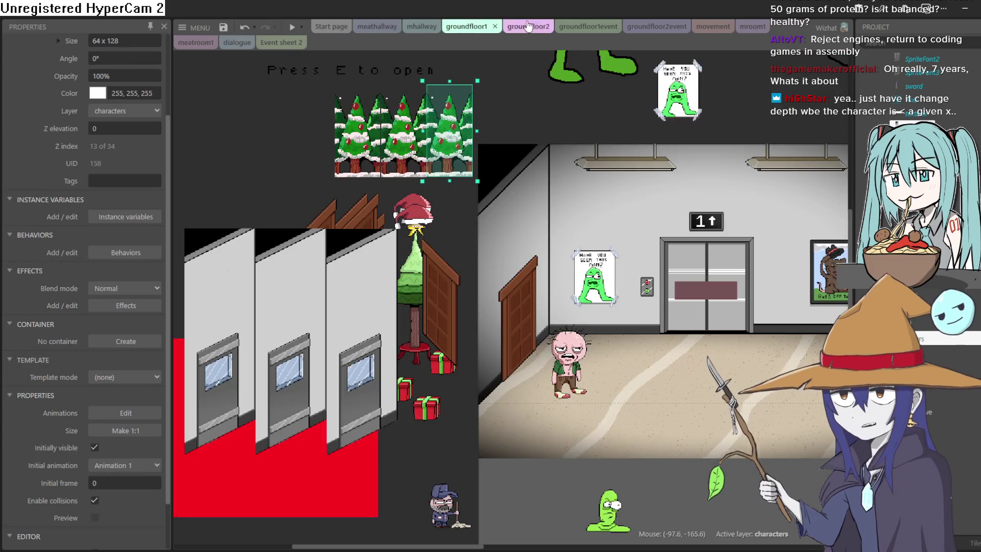
{"action": "left_click", "coordinate": [713, 27]}
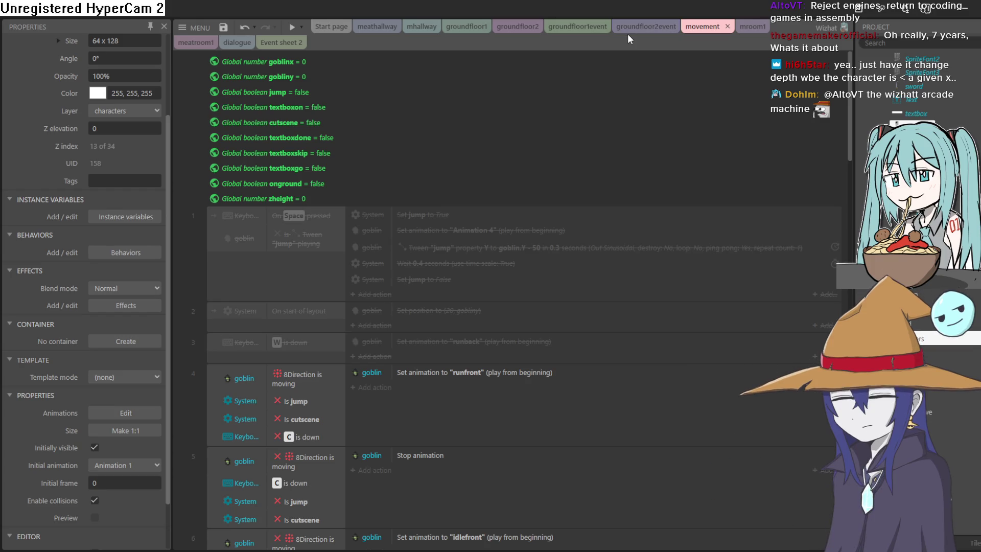
- Cycle back through groundfloor2event, groundfloor1event, groundfloor1 and mhallway, returning to the movement sheet
{"action": "left_click", "coordinate": [627, 34]}
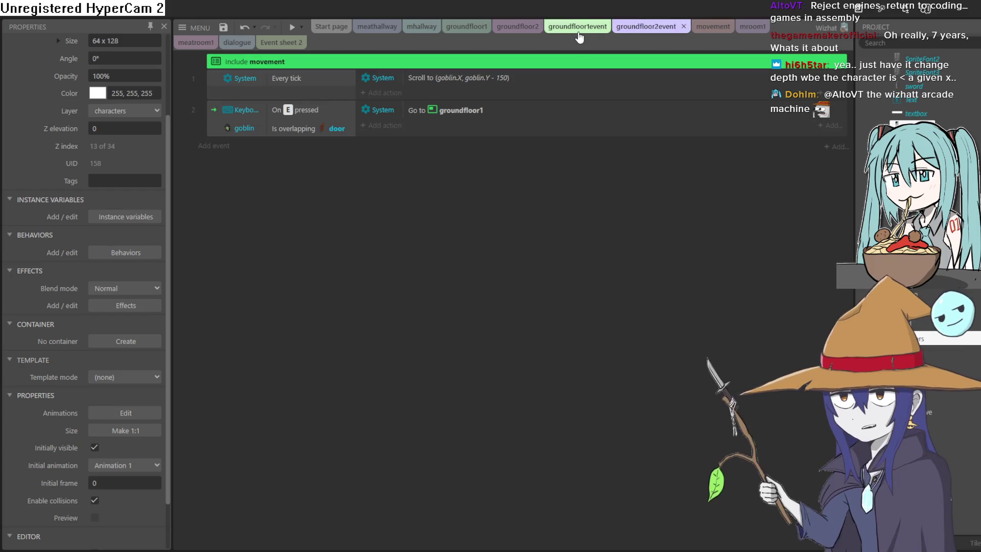
{"action": "left_click", "coordinate": [579, 30]}
{"action": "left_click", "coordinate": [513, 33]}
{"action": "left_click", "coordinate": [453, 29]}
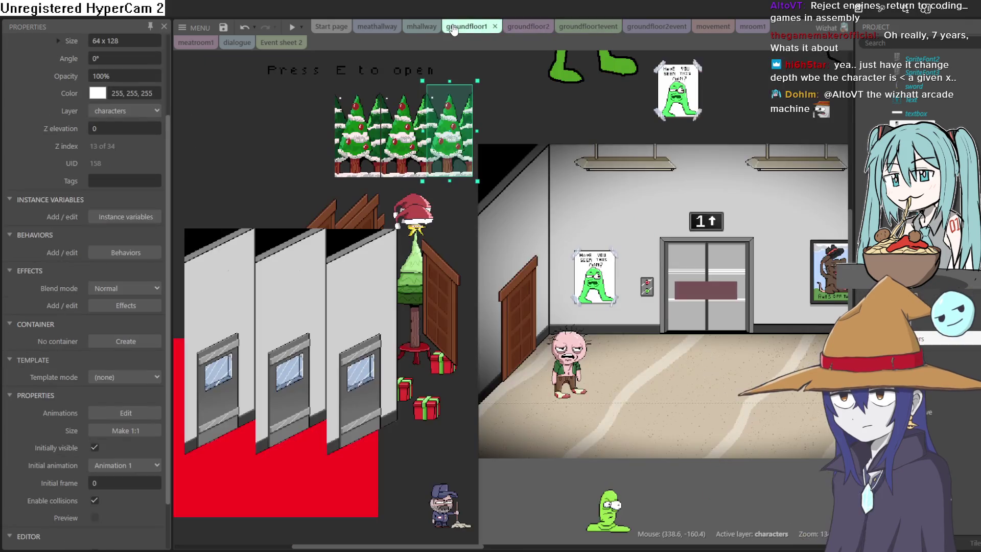
{"action": "left_click", "coordinate": [408, 29]}
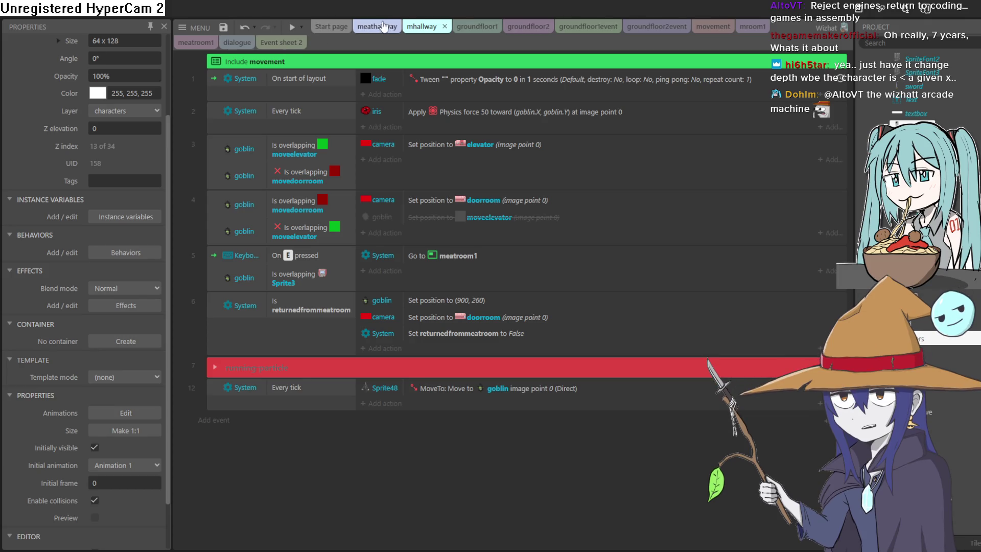
{"action": "left_click", "coordinate": [667, 34]}
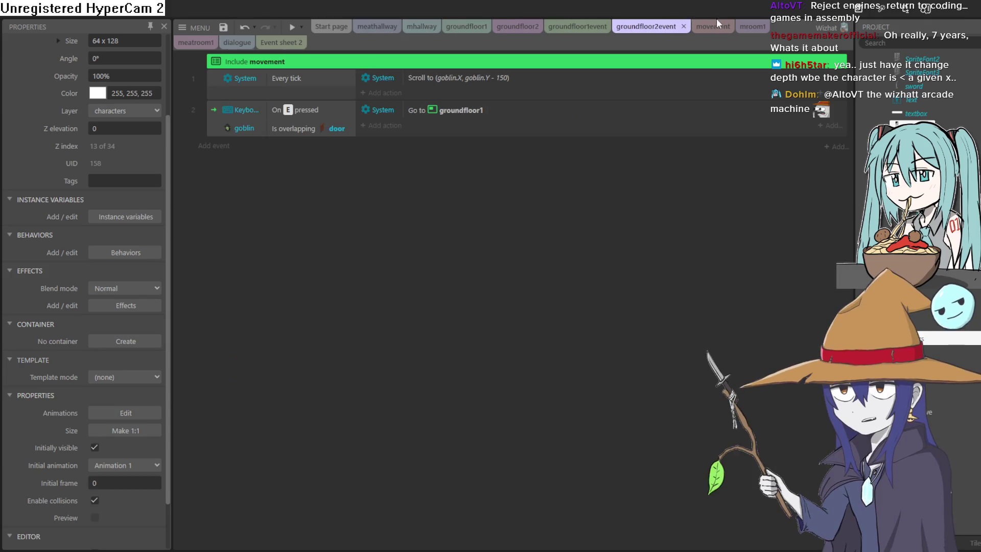
{"action": "left_click", "coordinate": [715, 30]}
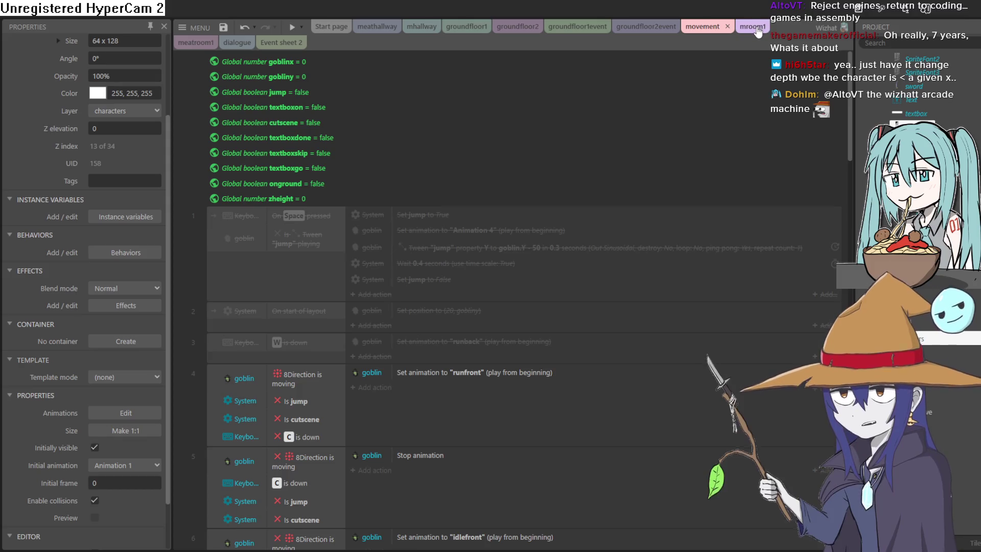
{"action": "left_click", "coordinate": [752, 28]}
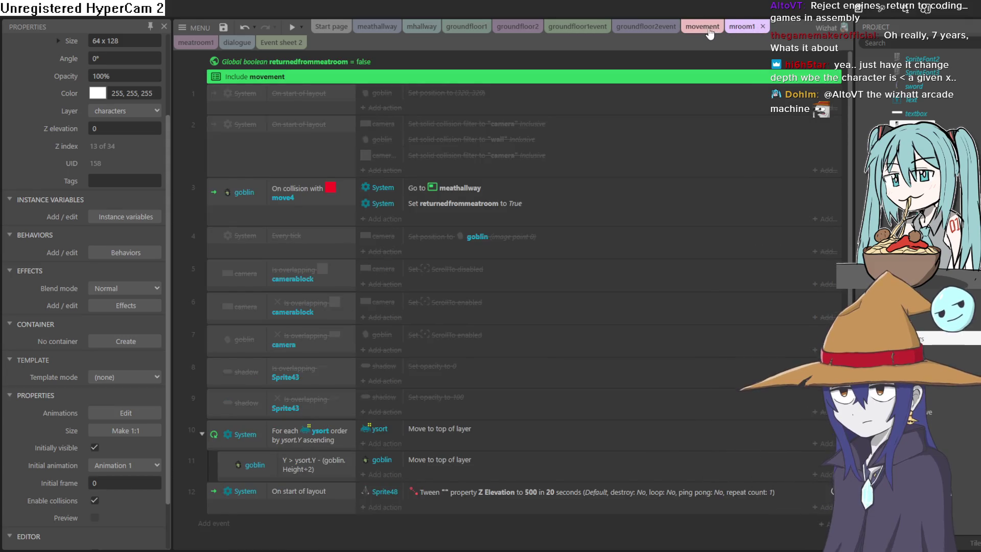
{"action": "left_click", "coordinate": [703, 26]}
{"action": "left_click", "coordinate": [646, 26]}
{"action": "left_click", "coordinate": [582, 26]}
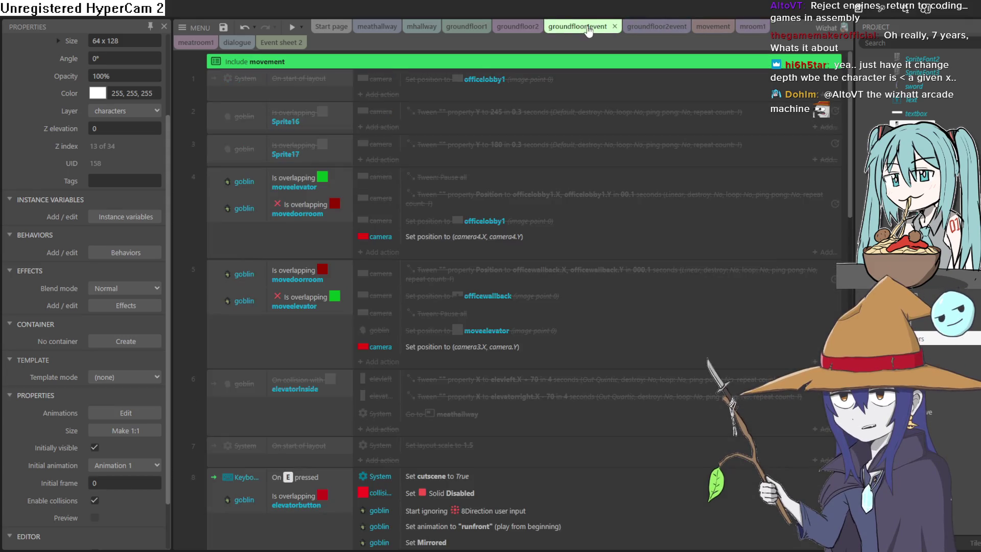
{"action": "left_click", "coordinate": [517, 26]}
{"action": "left_click", "coordinate": [475, 26]}
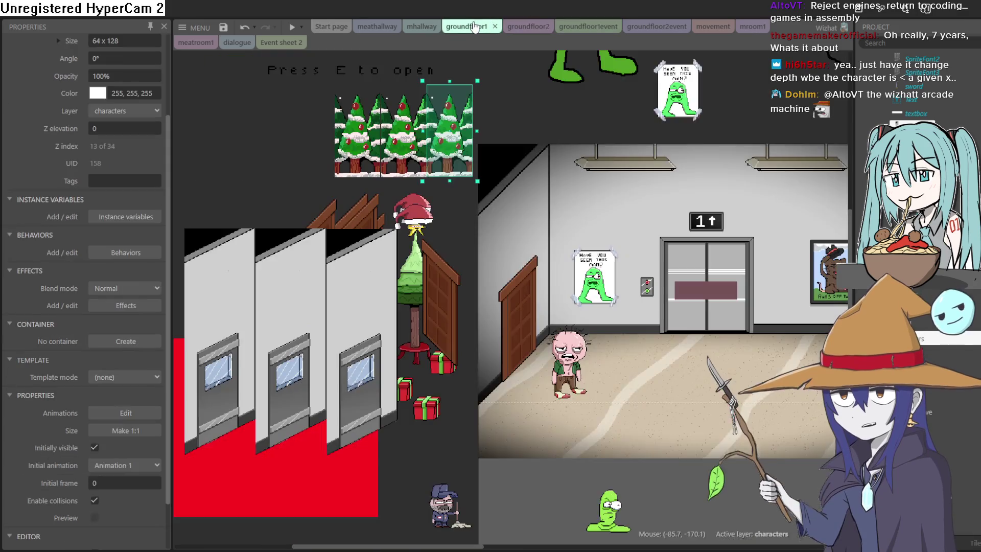
{"action": "left_click", "coordinate": [421, 26]}
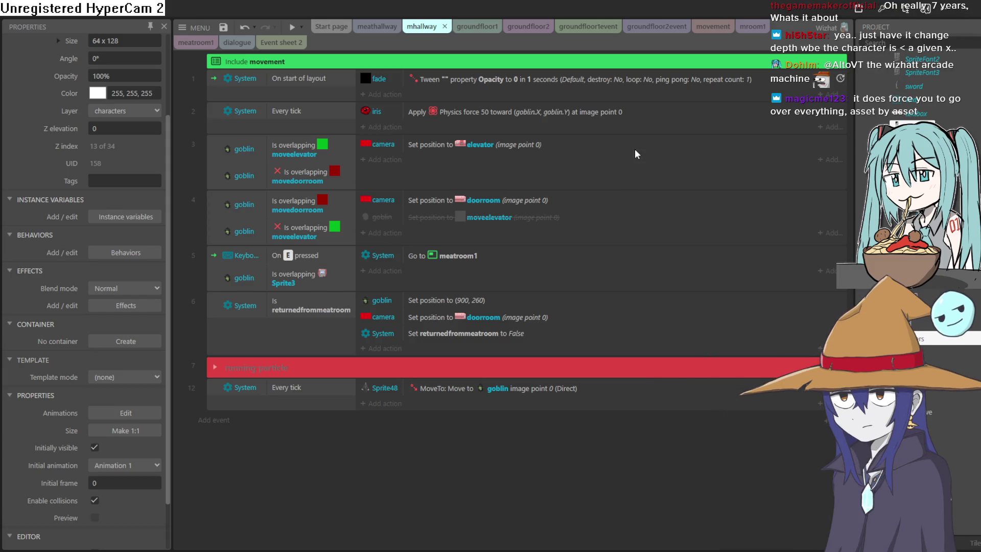
{"action": "left_click", "coordinate": [474, 25]}
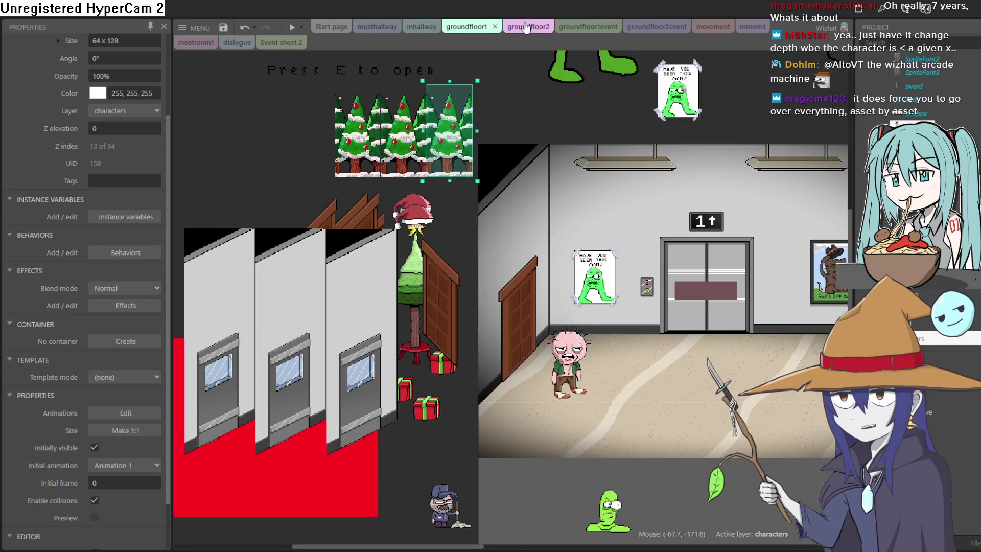
{"action": "left_click", "coordinate": [532, 25]}
{"action": "left_click", "coordinate": [590, 26]}
{"action": "left_click", "coordinate": [654, 26]}
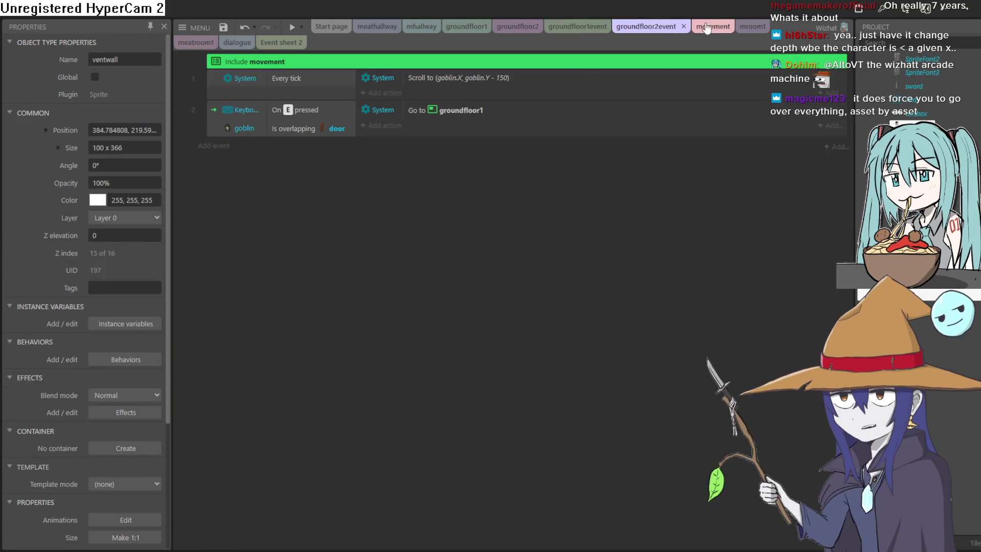
{"action": "left_click", "coordinate": [713, 26]}
{"action": "left_click", "coordinate": [747, 27]}
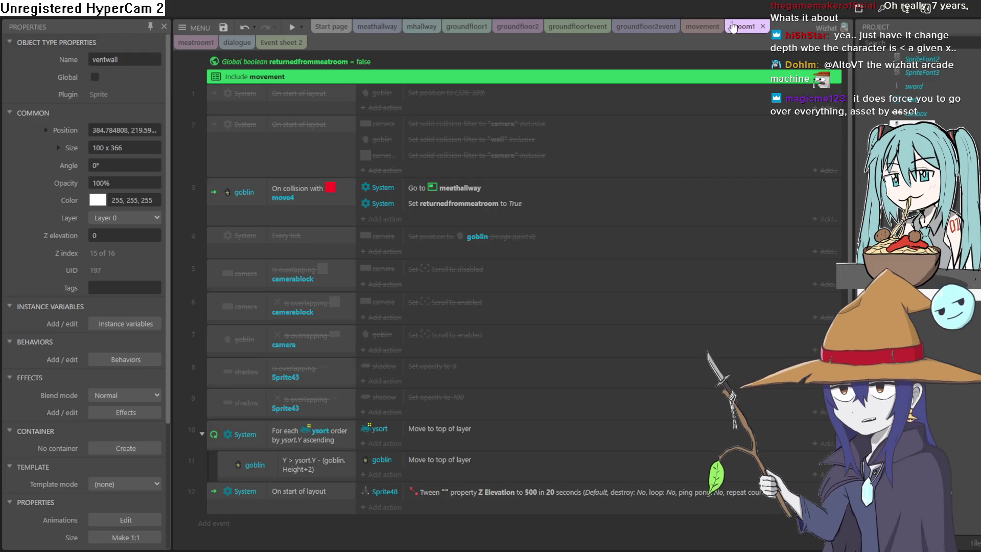
{"action": "left_click", "coordinate": [703, 26]}
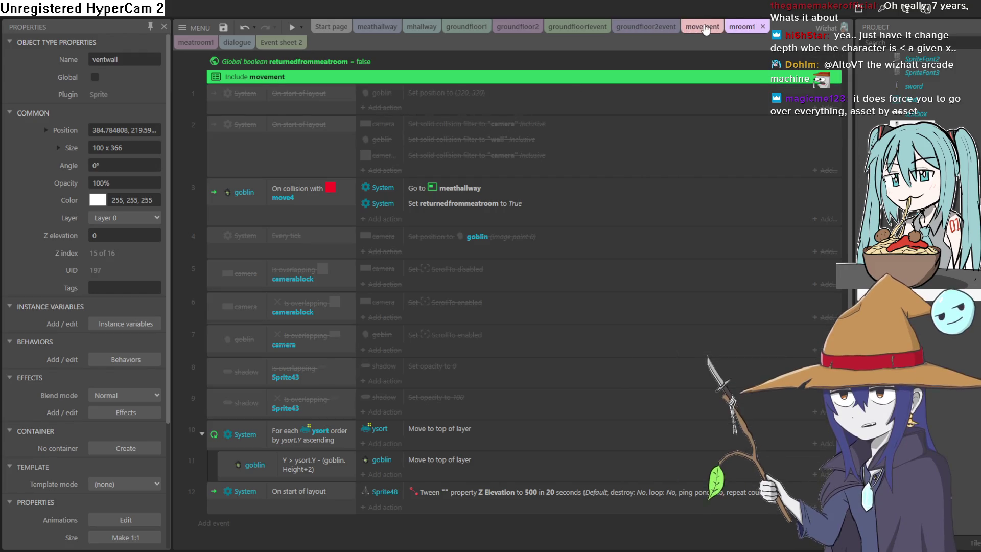
{"action": "left_click", "coordinate": [642, 26]}
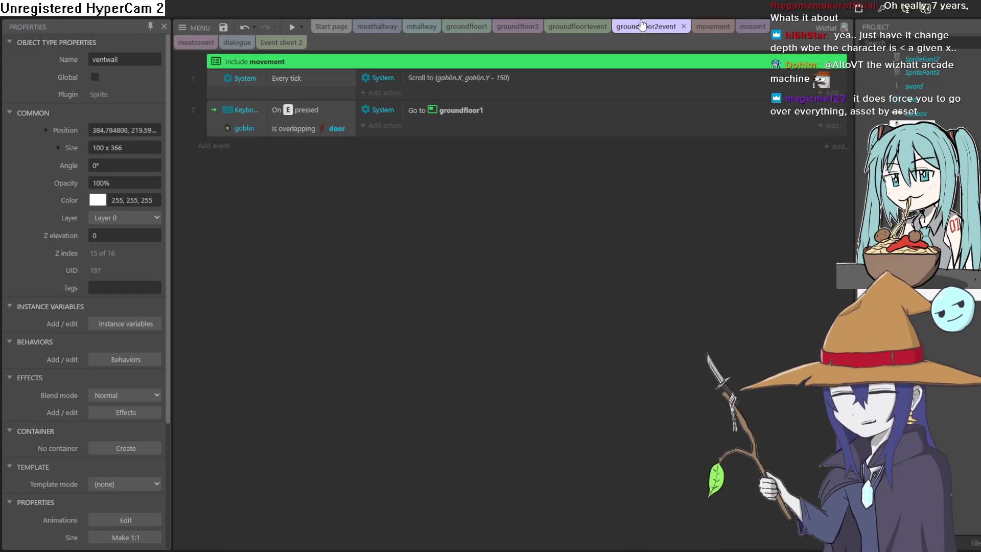
{"action": "left_click", "coordinate": [567, 30]}
{"action": "scroll", "coordinate": [536, 109], "scroll_direction": "down", "scroll_amount": 7}
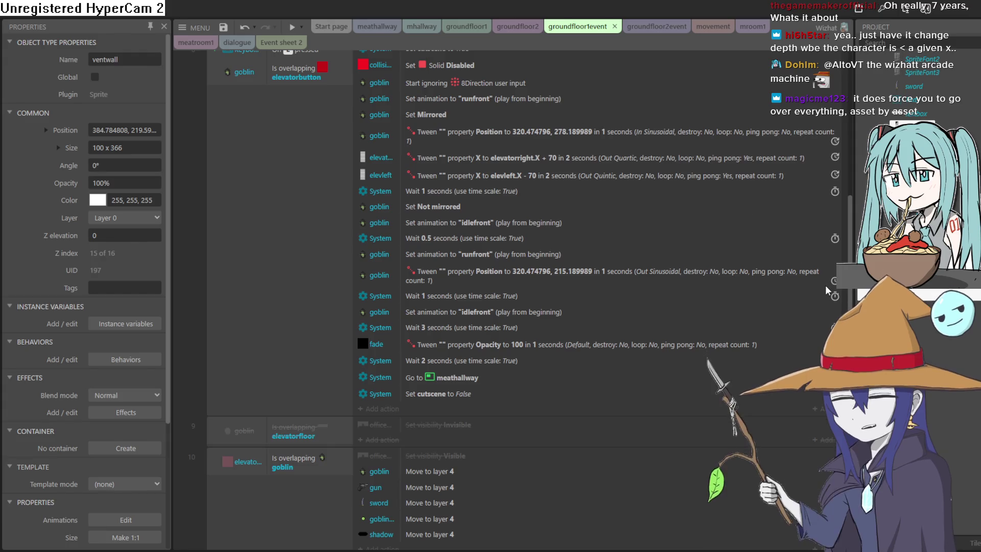
{"action": "scroll", "coordinate": [851, 296], "scroll_direction": "down", "scroll_amount": 12}
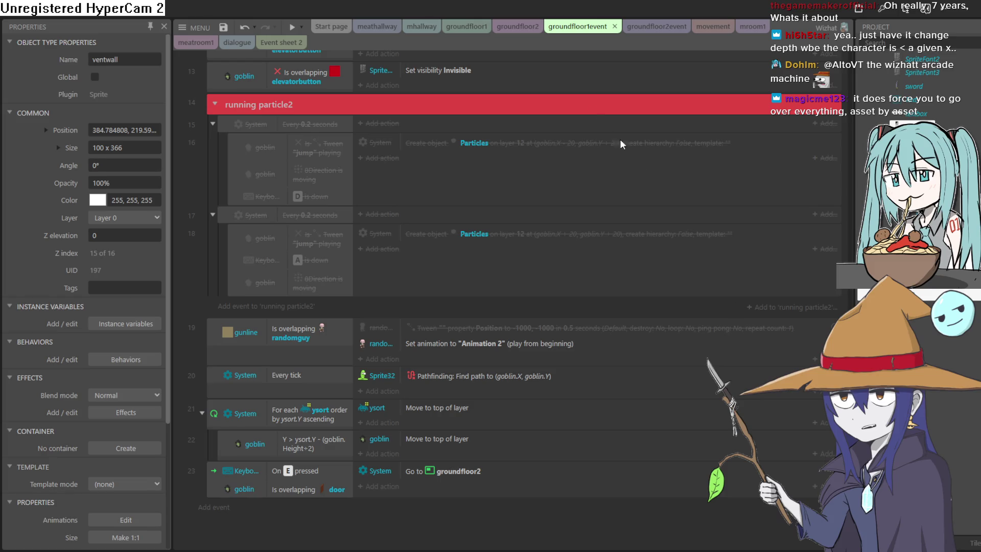
{"action": "left_click", "coordinate": [504, 23]}
{"action": "left_click", "coordinate": [450, 28]}
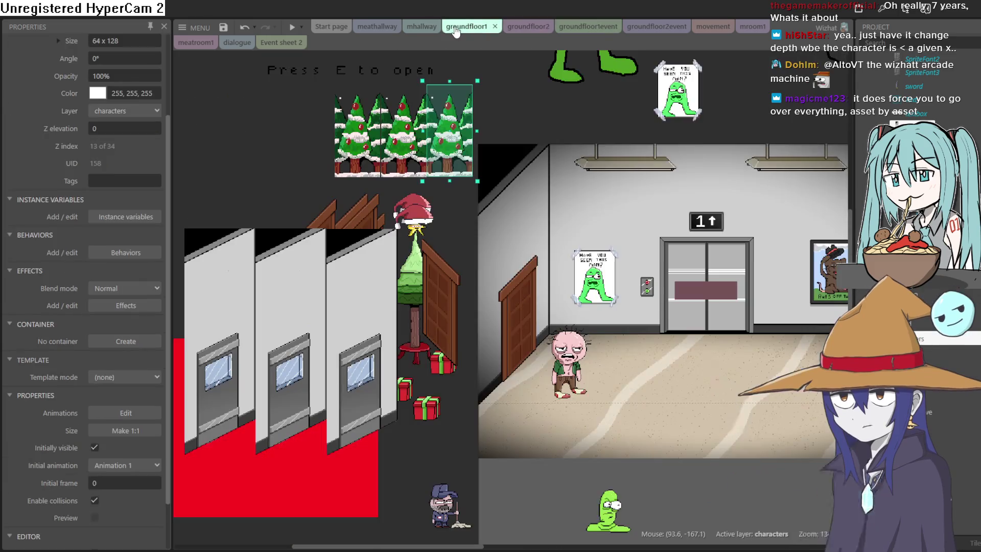
{"action": "left_click", "coordinate": [419, 29]}
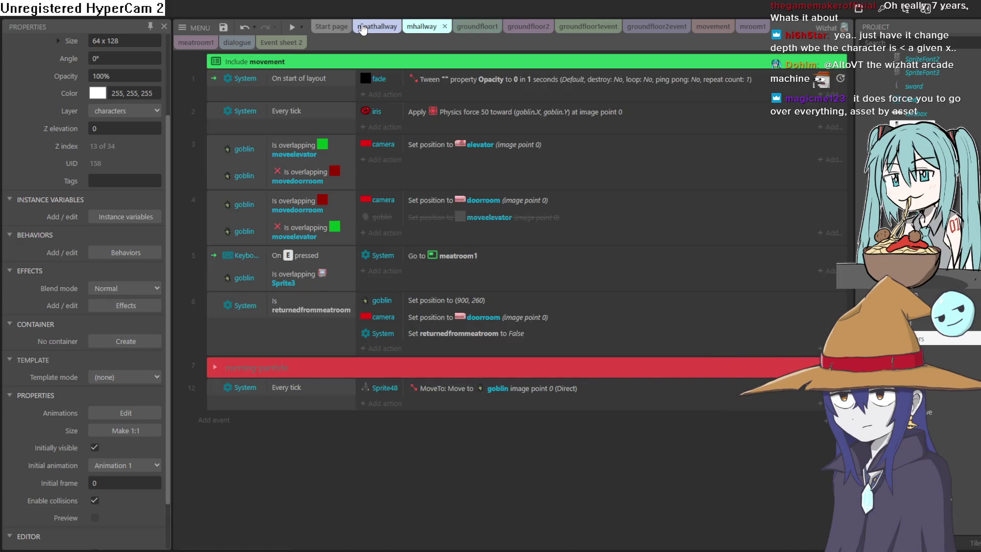
{"action": "left_click", "coordinate": [362, 29]}
- Look through mhallway, meatroom1 and Event sheet 2, check mroom1's ysort events, then go to groundfloor2event
{"action": "left_click", "coordinate": [422, 26]}
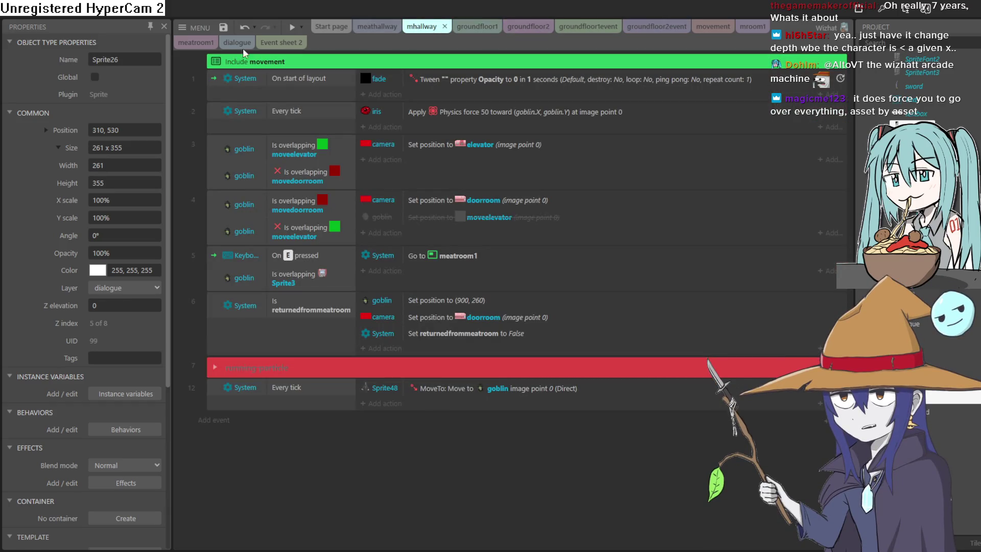
{"action": "left_click", "coordinate": [188, 45]}
{"action": "left_click", "coordinate": [286, 44]}
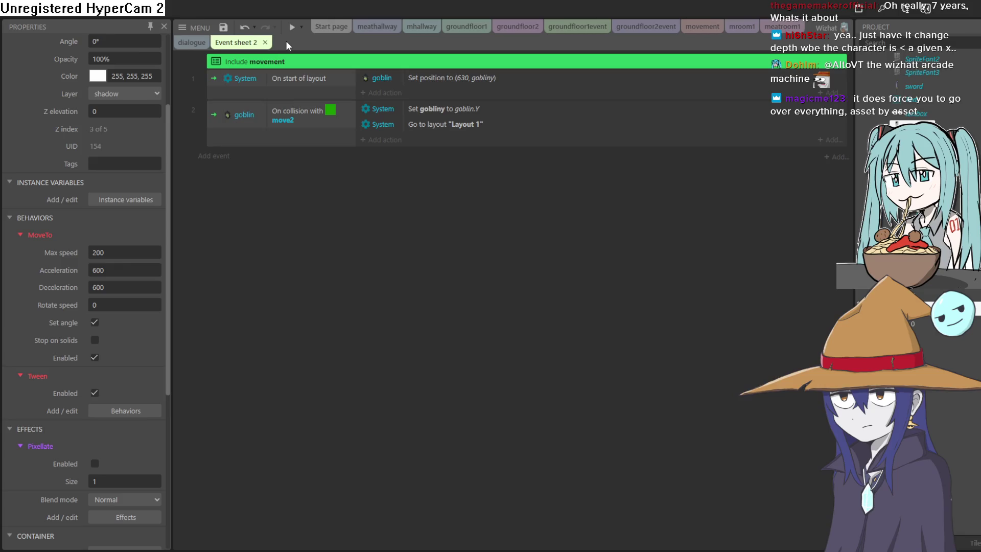
{"action": "scroll", "coordinate": [946, 113], "scroll_direction": "up", "scroll_amount": 10}
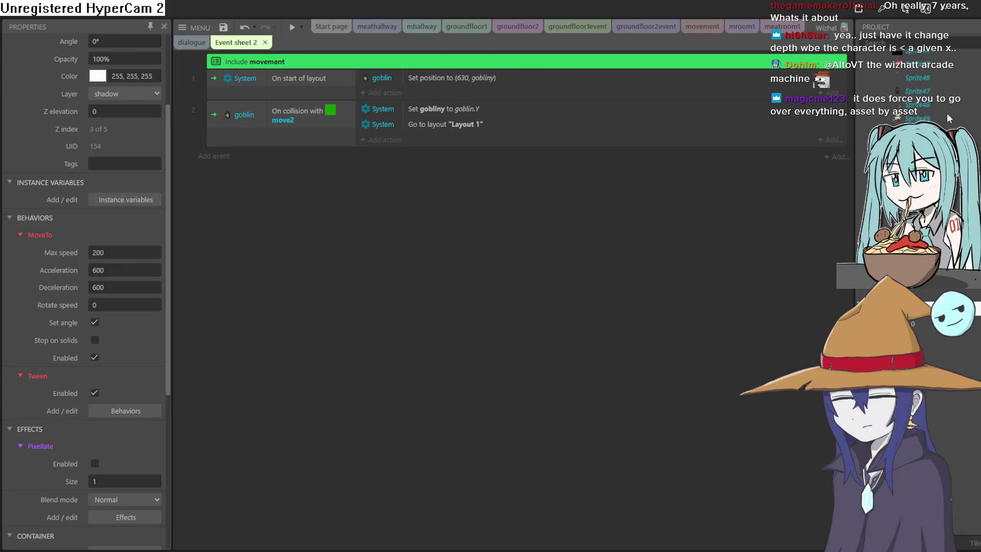
{"action": "scroll", "coordinate": [943, 109], "scroll_direction": "up", "scroll_amount": 5}
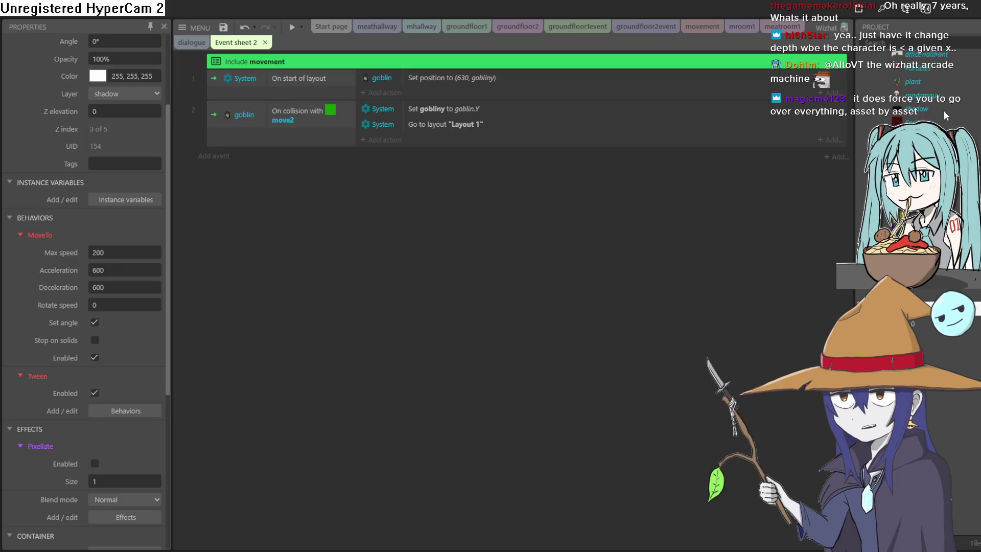
{"action": "scroll", "coordinate": [944, 108], "scroll_direction": "up", "scroll_amount": 5}
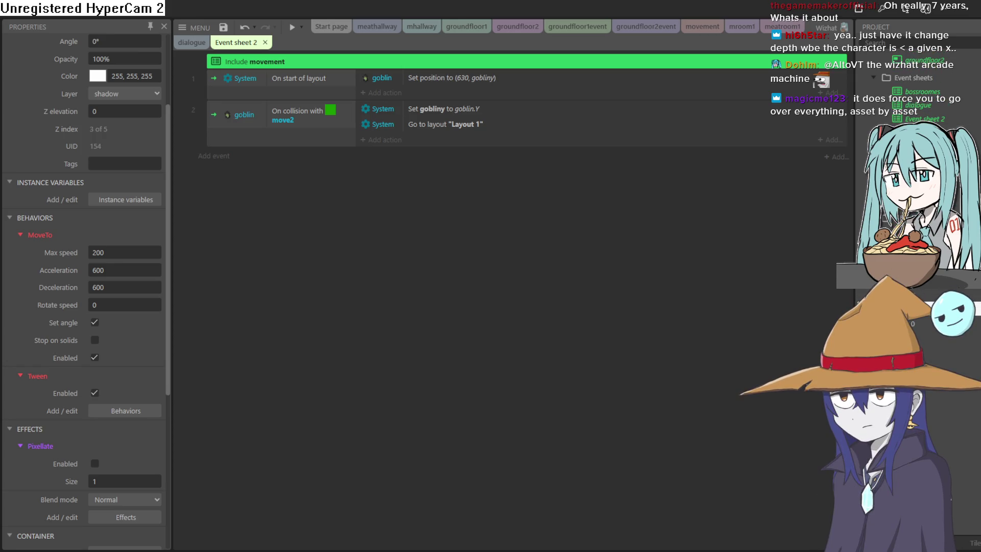
{"action": "left_click", "coordinate": [422, 27]}
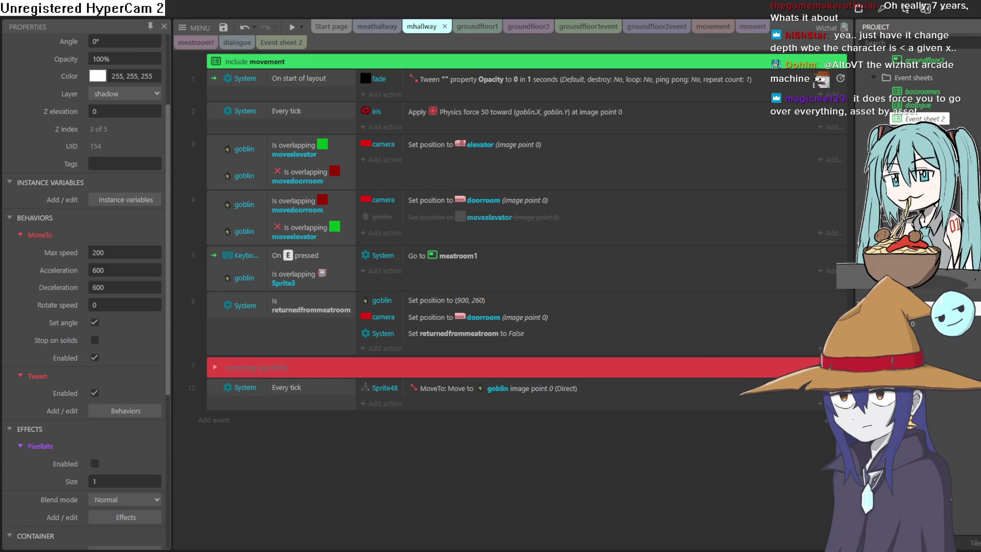
{"action": "left_click", "coordinate": [752, 27]}
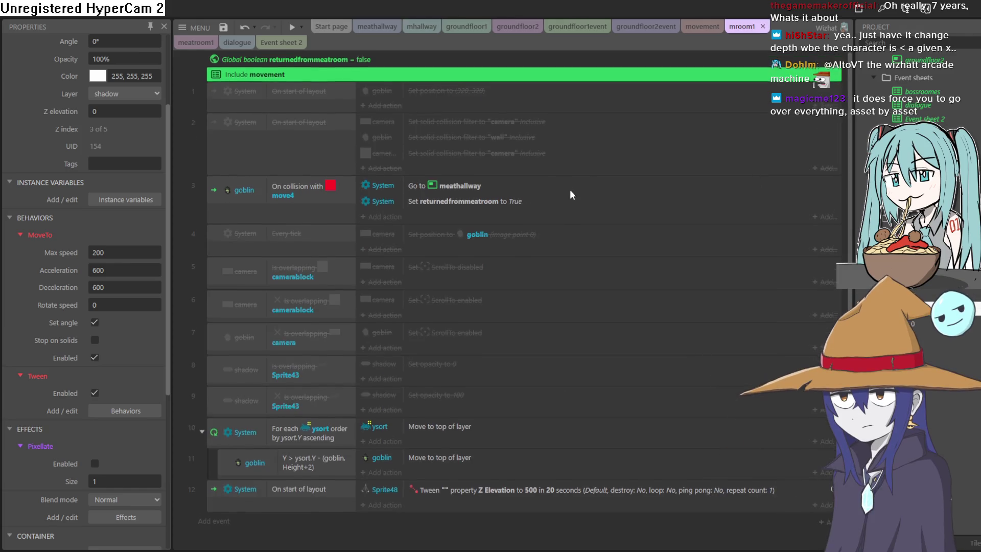
{"action": "scroll", "coordinate": [570, 191], "scroll_direction": "down", "scroll_amount": 1}
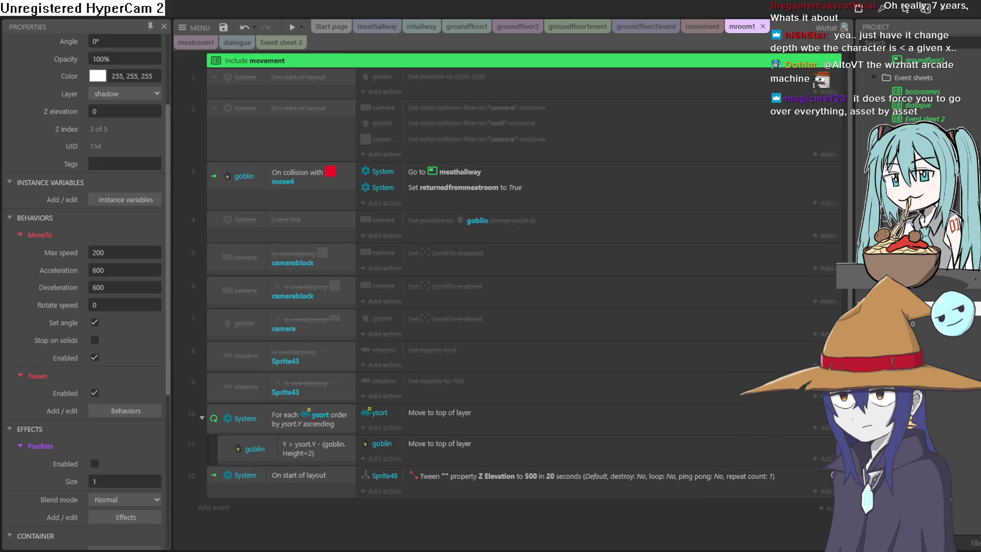
{"action": "left_click", "coordinate": [645, 26]}
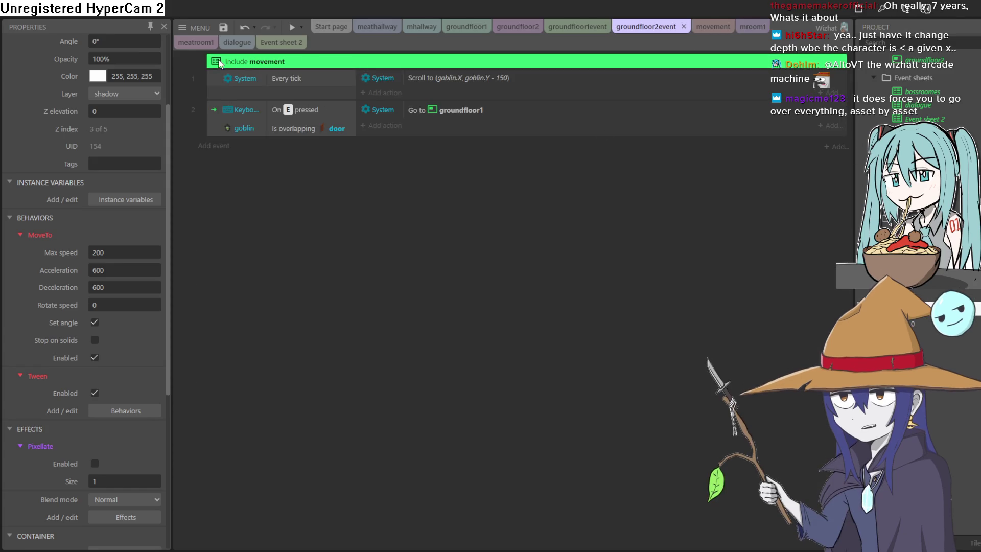
- Add an include of the mroom1 event sheet to groundfloor2event
{"action": "mouse_move", "coordinate": [845, 224]}
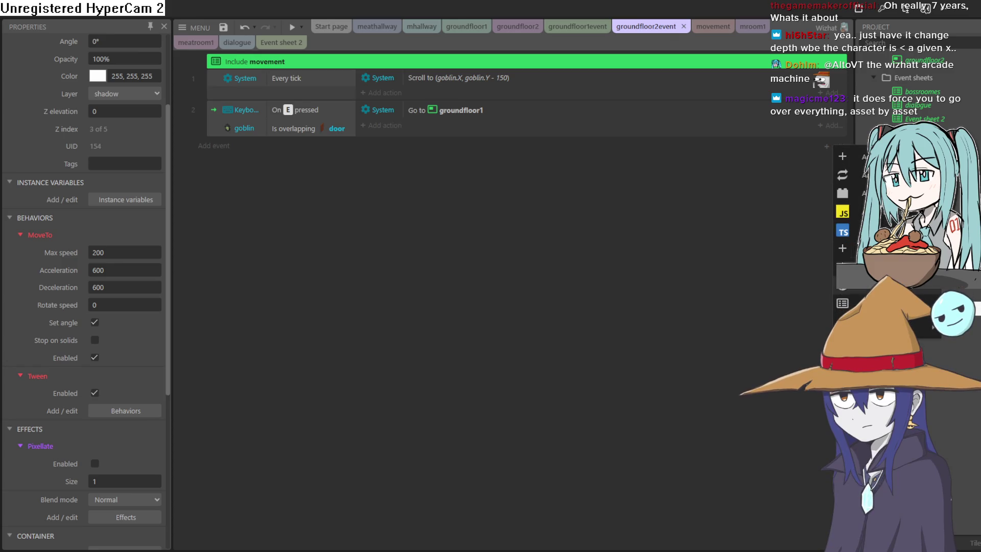
{"action": "left_click", "coordinate": [842, 303]}
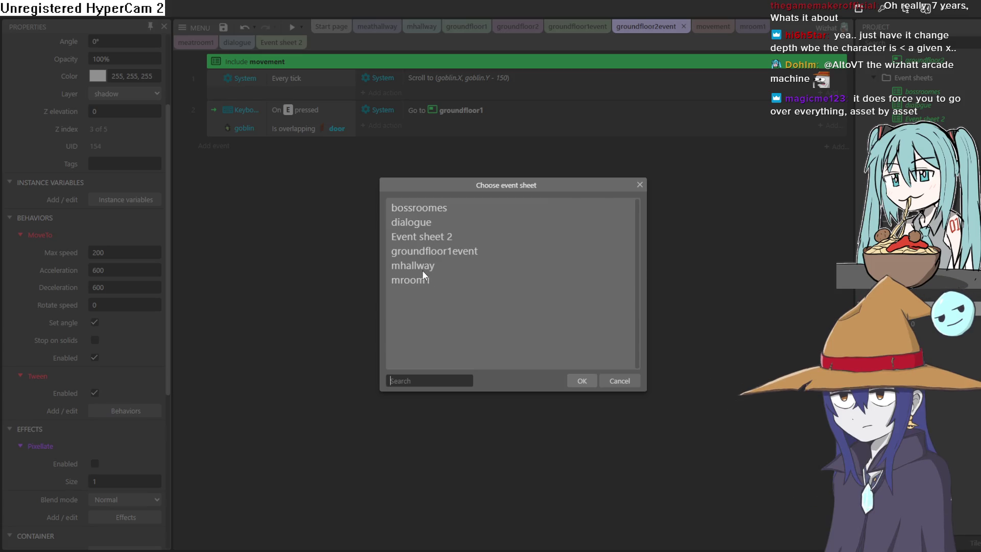
{"action": "double_click", "coordinate": [431, 284]}
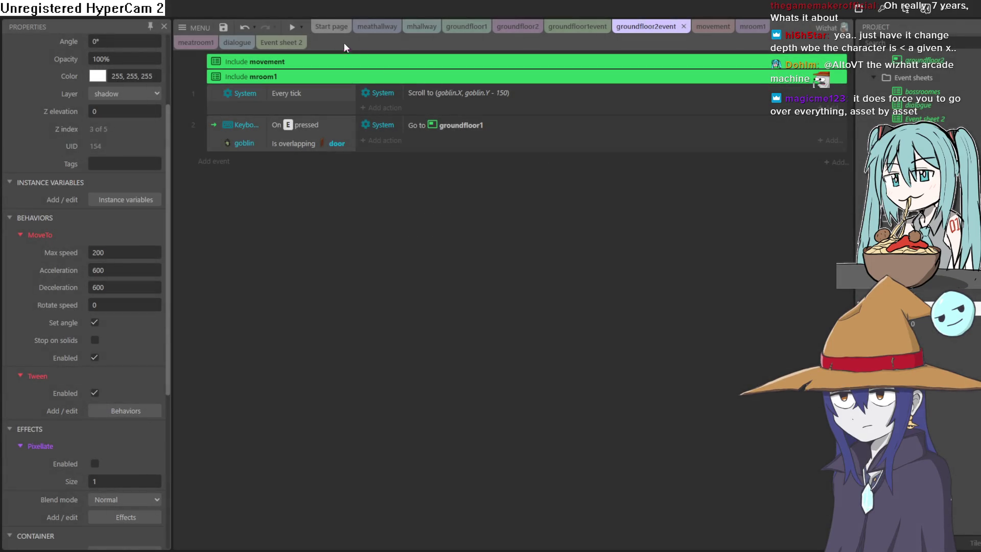
- Test the game in a preview, close it, then preview the groundfloor2 layout
{"action": "left_click", "coordinate": [292, 30]}
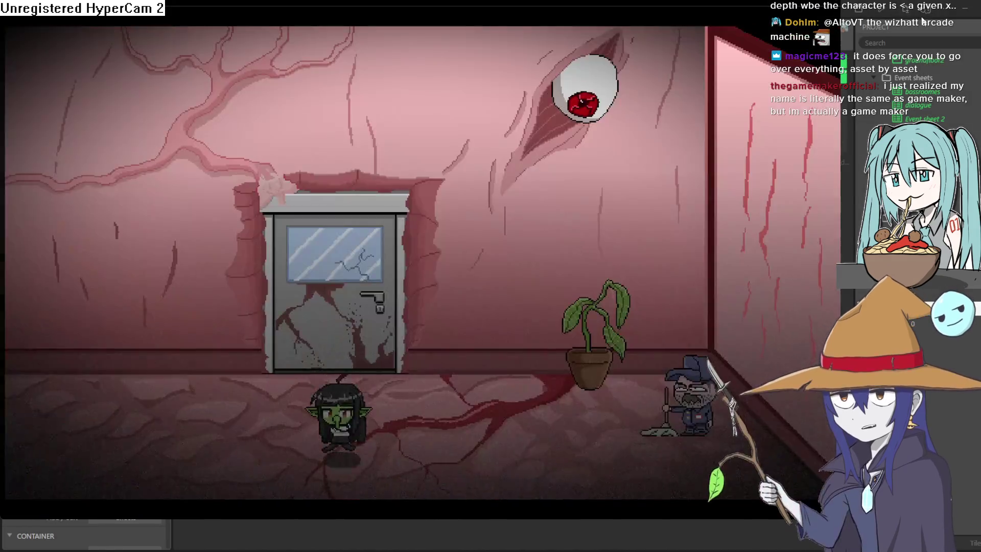
{"action": "left_click", "coordinate": [916, 11]}
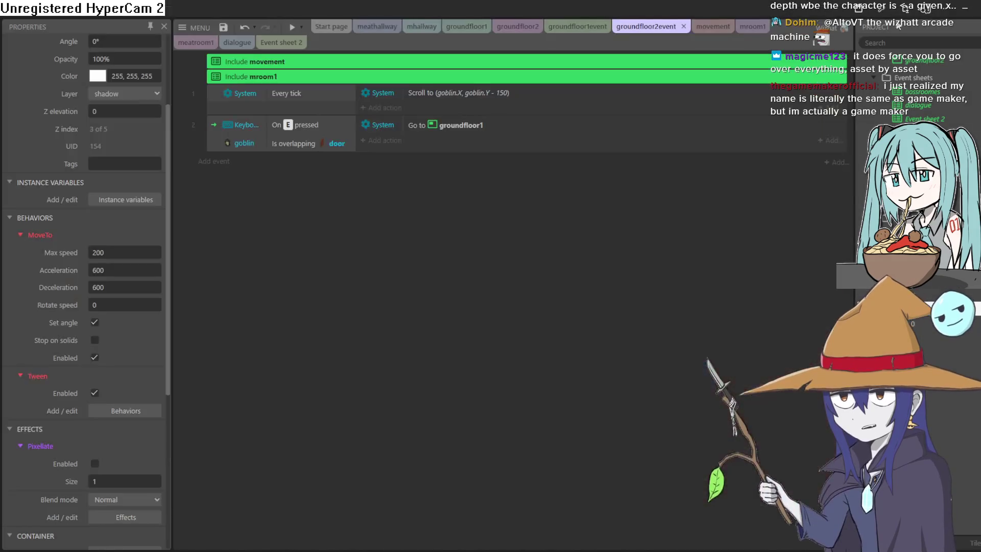
{"action": "left_click", "coordinate": [510, 31]}
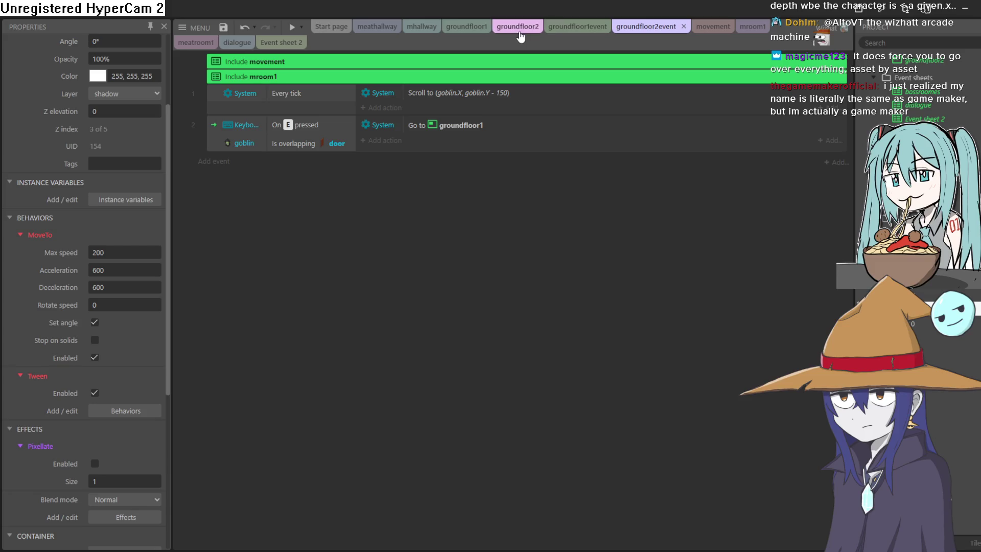
{"action": "left_click", "coordinate": [293, 29]}
{"action": "key", "text": "Left"}
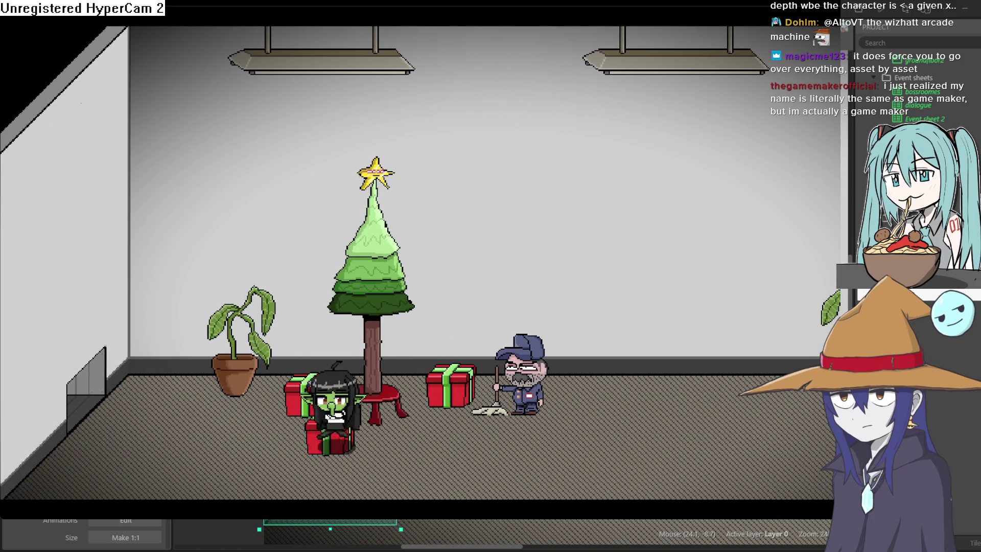
{"action": "key", "text": "Down"}
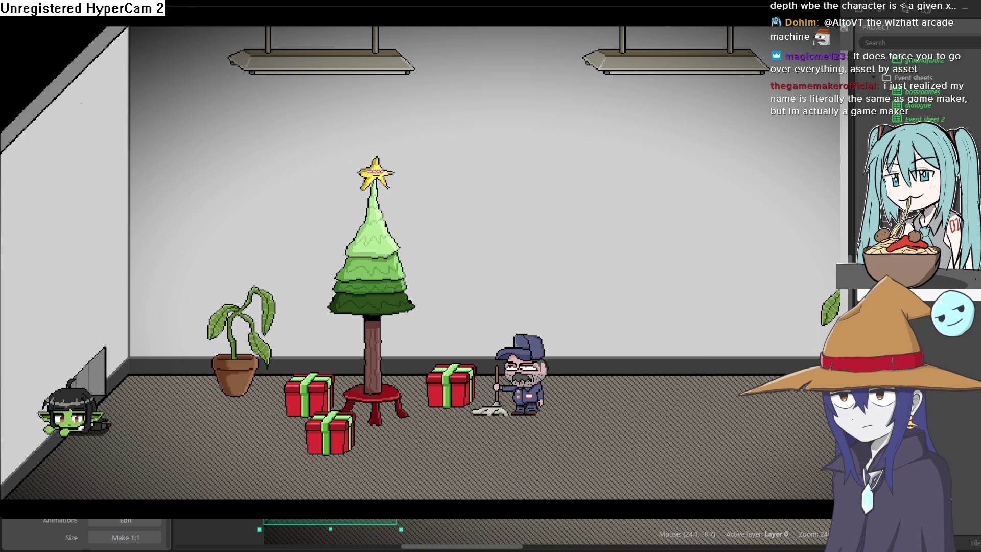
{"action": "key", "text": "alt+Tab"}
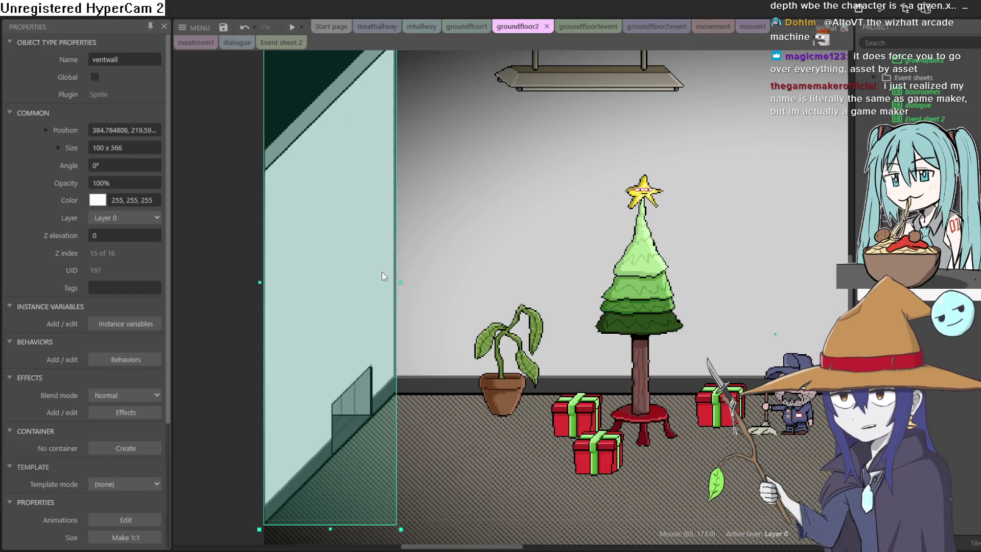
{"action": "scroll", "coordinate": [528, 240], "scroll_direction": "down", "scroll_amount": 2}
{"action": "scroll", "coordinate": [530, 238], "scroll_direction": "up", "scroll_amount": 2}
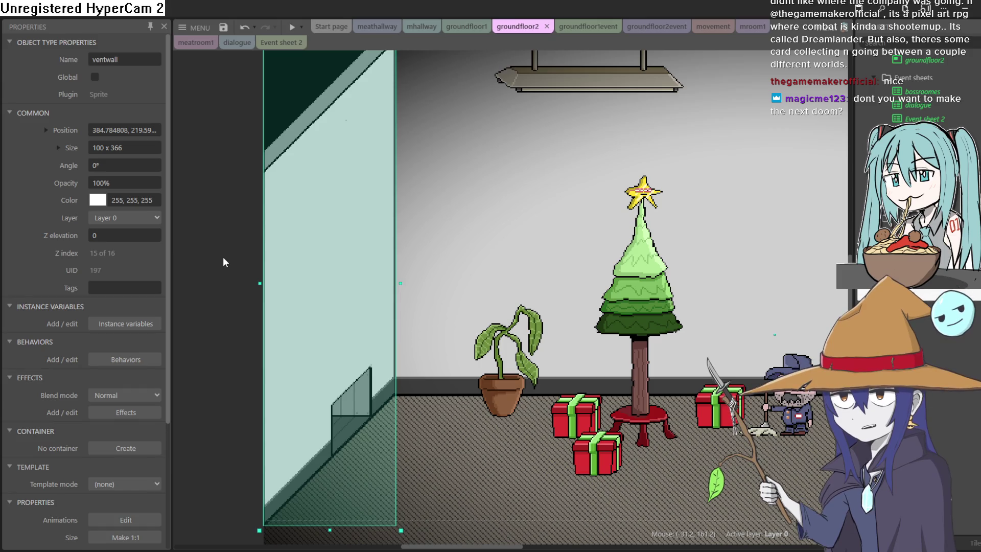
{"action": "mouse_move", "coordinate": [612, 264]}
{"action": "left_mouse_down"}
{"action": "mouse_move", "coordinate": [507, 315]}
{"action": "mouse_move", "coordinate": [474, 305]}
{"action": "mouse_move", "coordinate": [497, 302]}
{"action": "mouse_move", "coordinate": [519, 271]}
{"action": "left_mouse_up"}
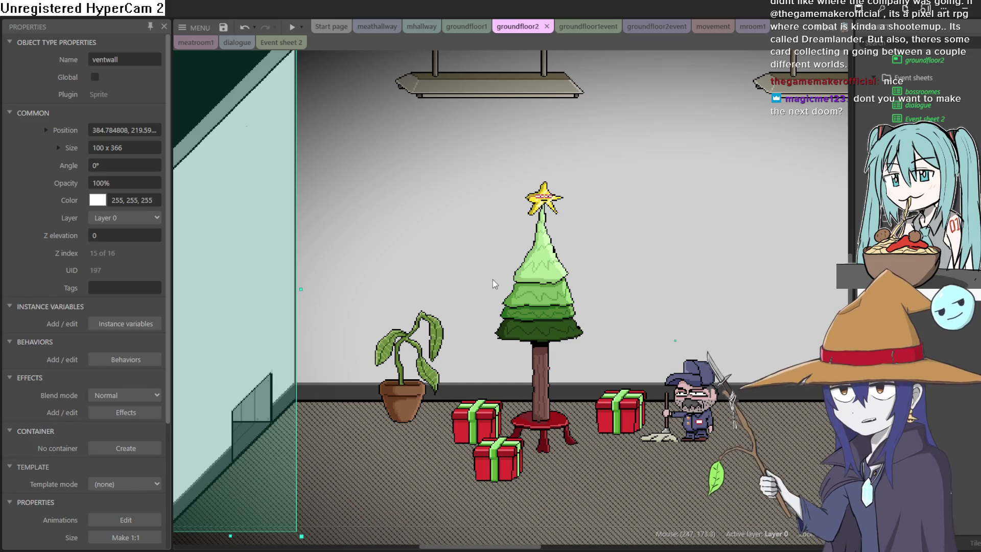
- Scroll the groundfloor1event sheet, then switch to groundfloor2 and pan to the ventwall
{"action": "left_click", "coordinate": [589, 28]}
{"action": "scroll", "coordinate": [504, 161], "scroll_direction": "up", "scroll_amount": 10}
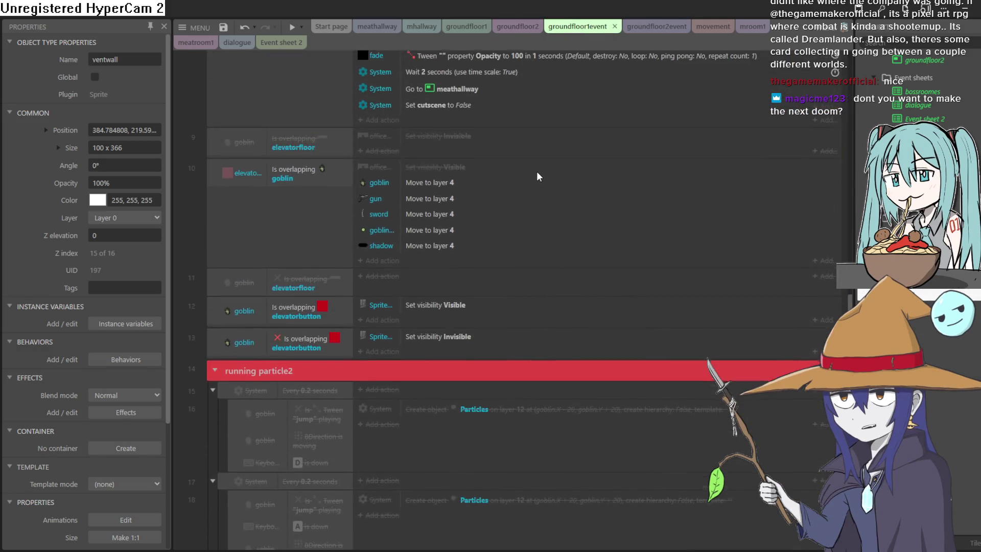
{"action": "scroll", "coordinate": [543, 181], "scroll_direction": "up", "scroll_amount": 5}
{"action": "scroll", "coordinate": [544, 182], "scroll_direction": "down", "scroll_amount": 5}
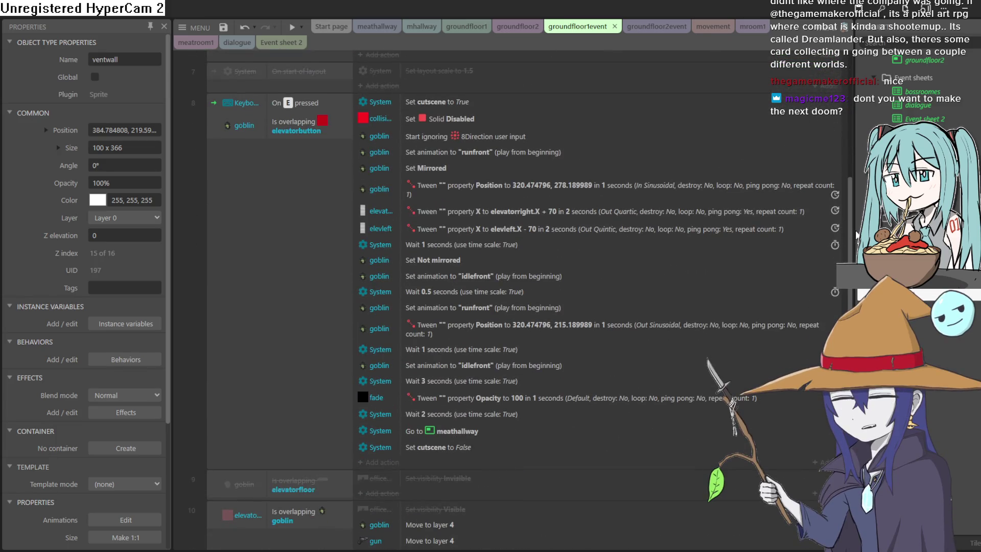
{"action": "left_click", "coordinate": [518, 34]}
{"action": "mouse_move", "coordinate": [381, 212]}
{"action": "left_mouse_down"}
{"action": "mouse_move", "coordinate": [622, 191]}
{"action": "mouse_move", "coordinate": [615, 175]}
{"action": "mouse_move", "coordinate": [582, 169]}
{"action": "mouse_move", "coordinate": [563, 207]}
{"action": "mouse_move", "coordinate": [542, 218]}
{"action": "left_mouse_up"}
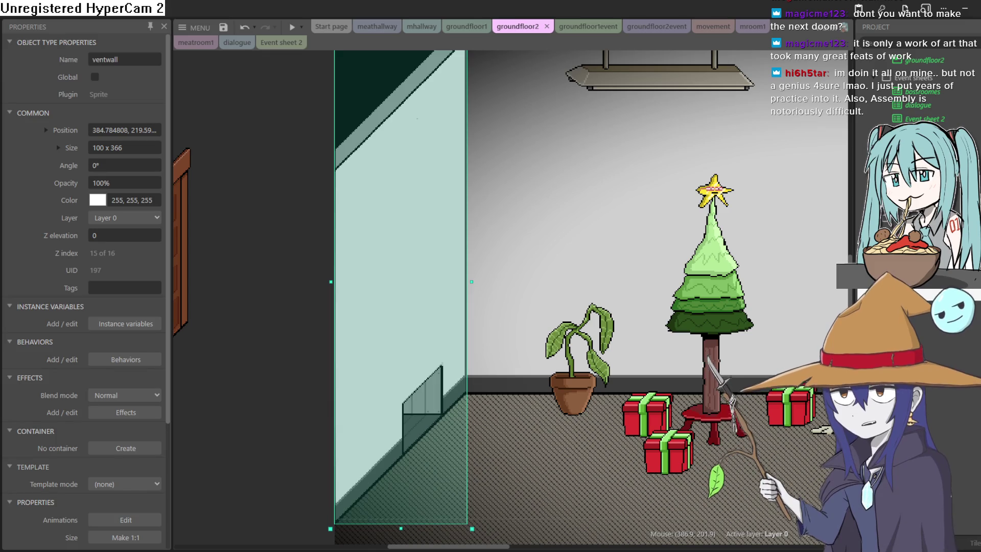
- Leave groundfloor2 for the groundfloor1 layout and launch a game preview from there
{"action": "scroll", "coordinate": [629, 356], "scroll_direction": "down", "scroll_amount": 1}
{"action": "scroll", "coordinate": [629, 356], "scroll_direction": "right", "scroll_amount": 1}
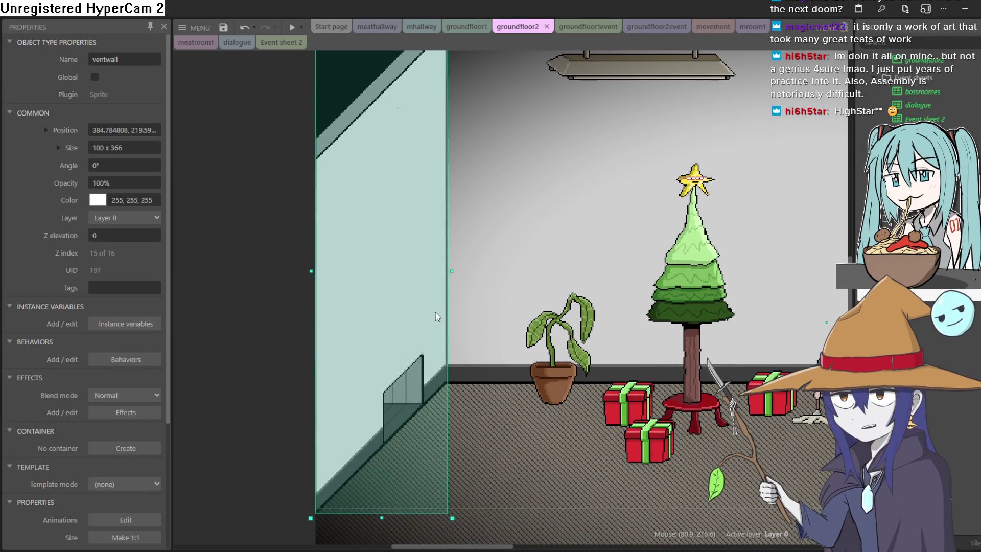
{"action": "scroll", "coordinate": [440, 345], "scroll_direction": "up", "scroll_amount": 3}
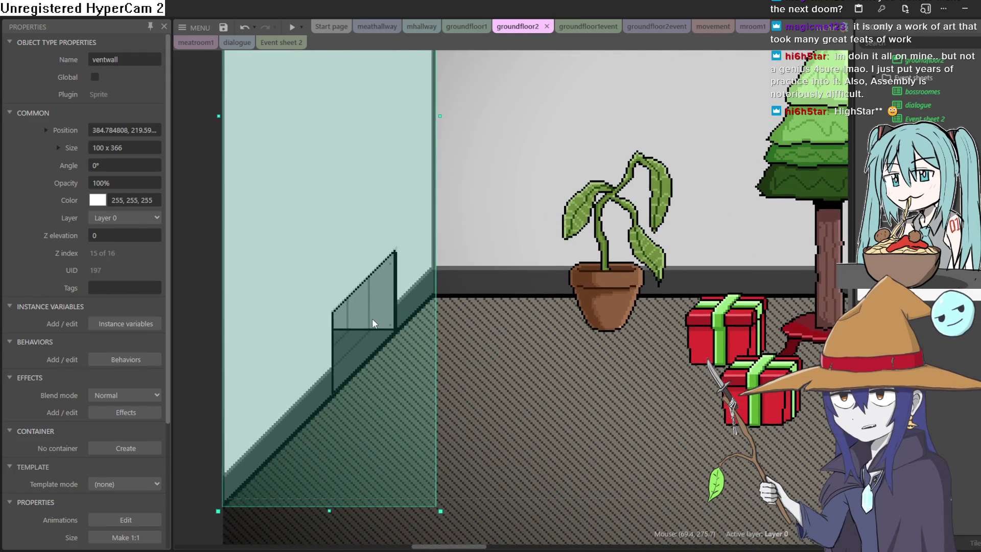
{"action": "scroll", "coordinate": [358, 305], "scroll_direction": "down", "scroll_amount": 2}
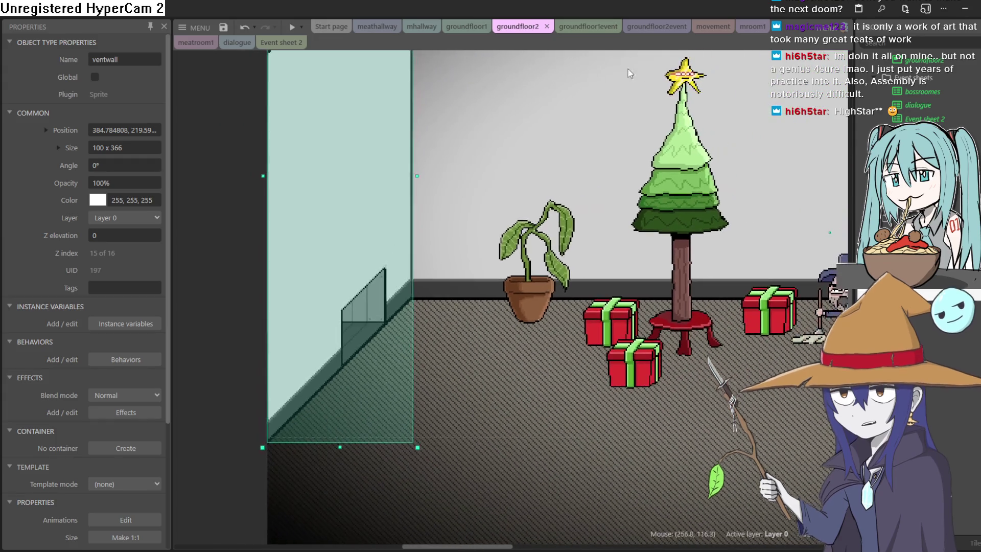
{"action": "left_click", "coordinate": [469, 29]}
{"action": "scroll", "coordinate": [707, 195], "scroll_direction": "right", "scroll_amount": 5}
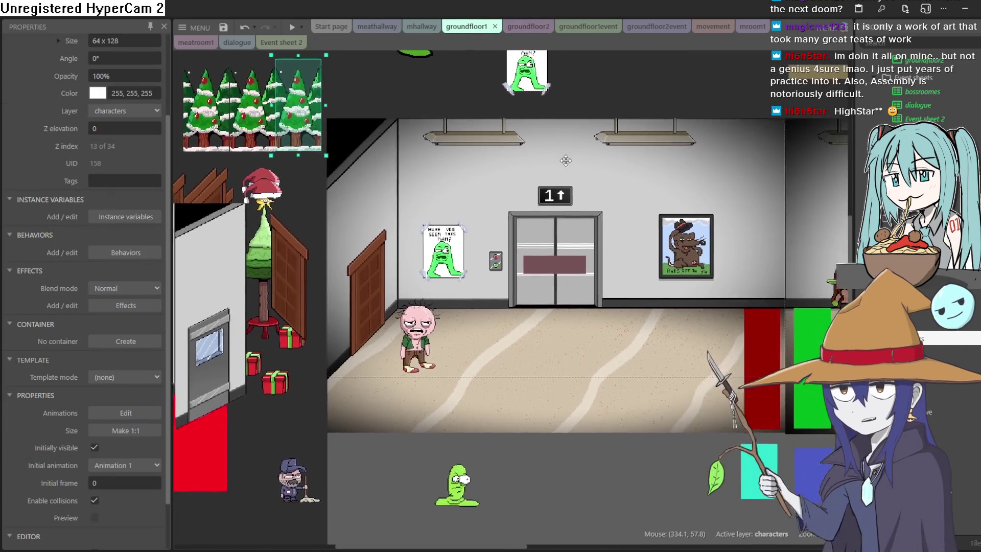
{"action": "left_click", "coordinate": [291, 29]}
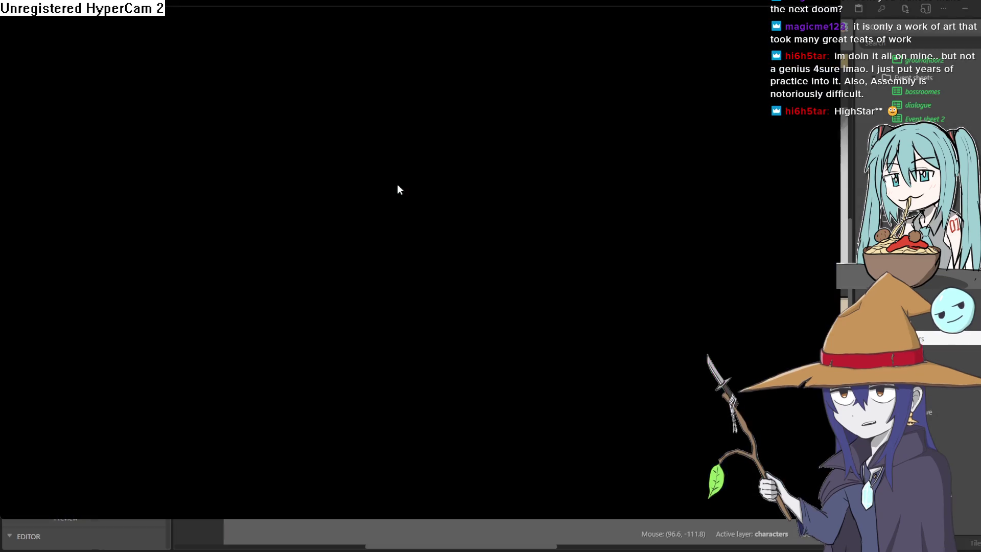
- Walk the goblin left down the elevator hallway and open the elevator
{"action": "key", "text": "Left"}
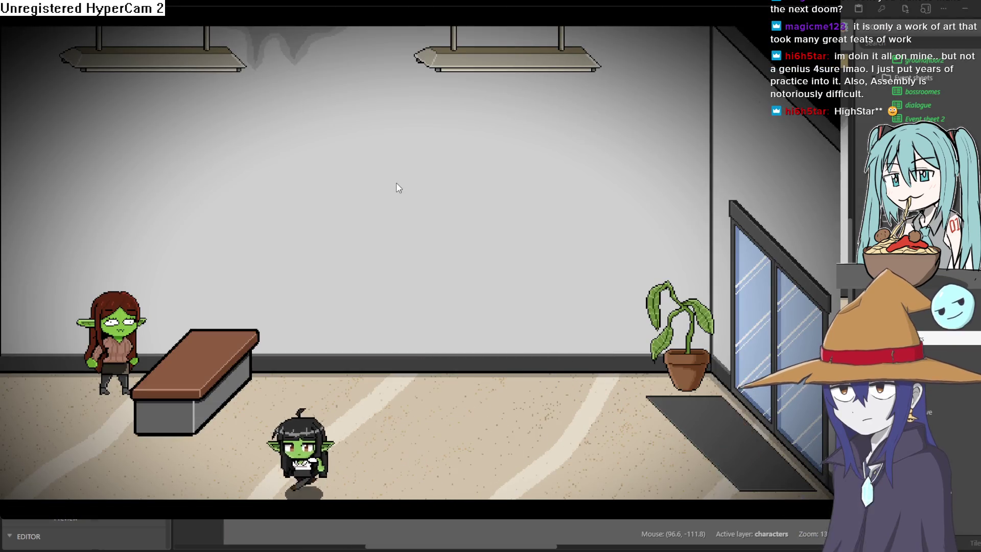
{"action": "key", "text": "Left"}
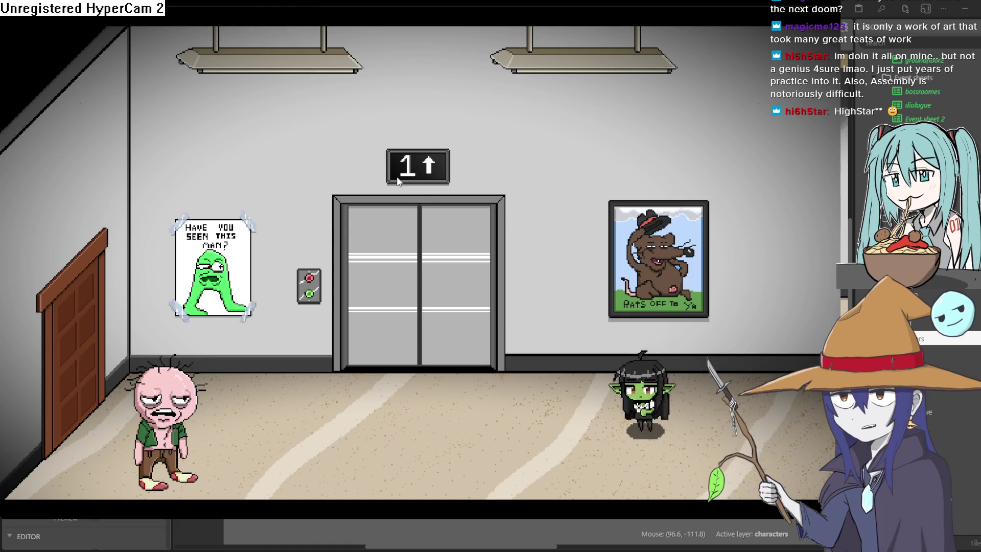
{"action": "key", "text": "Up"}
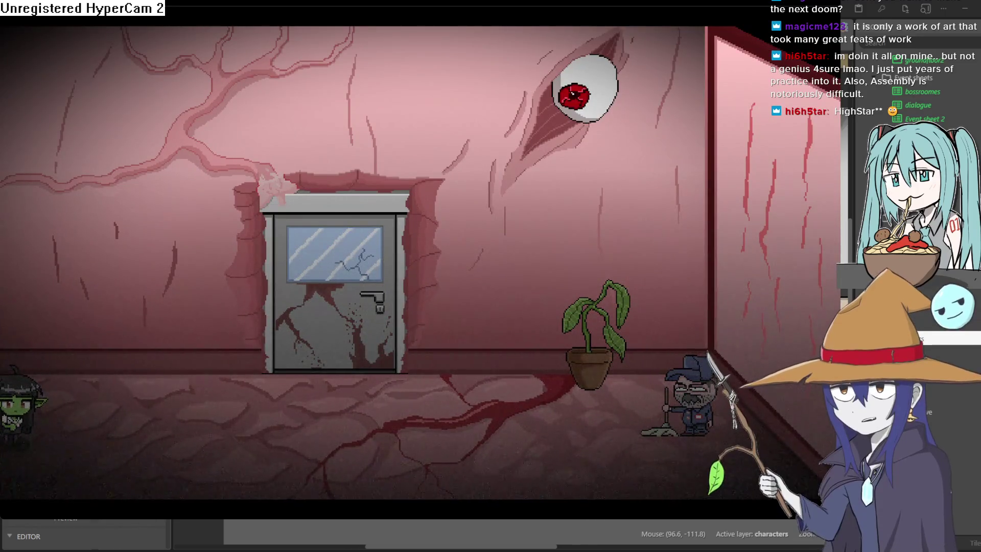
- Walk right to the plant, read its dialogue twice, and return to the door
{"action": "key", "text": "Right"}
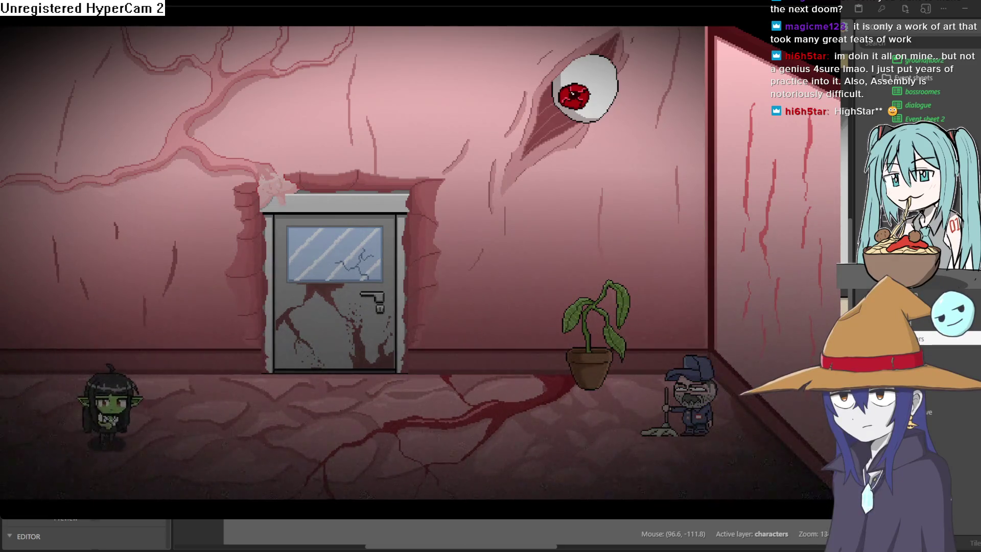
{"action": "key", "text": "Right"}
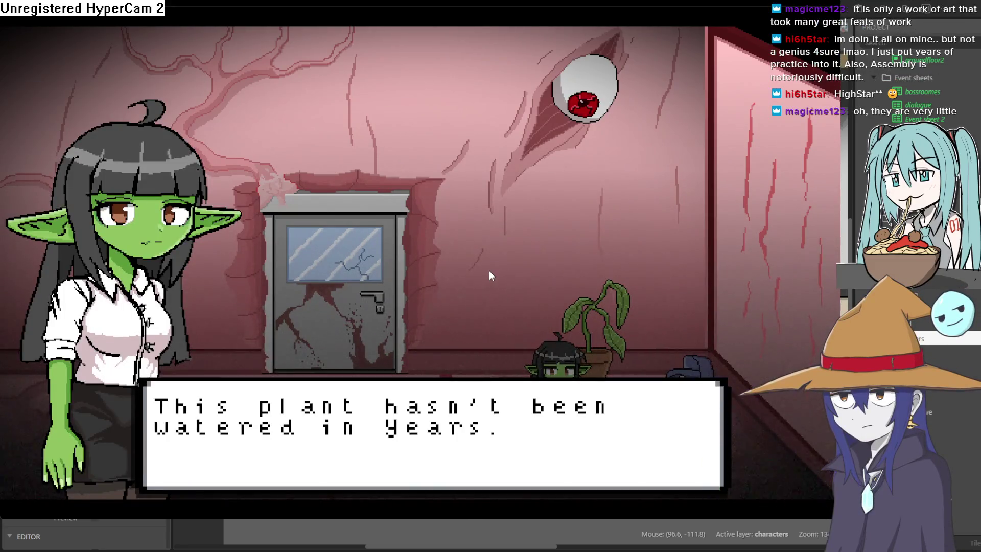
{"action": "key", "text": "Return"}
{"action": "key", "text": "Return"}
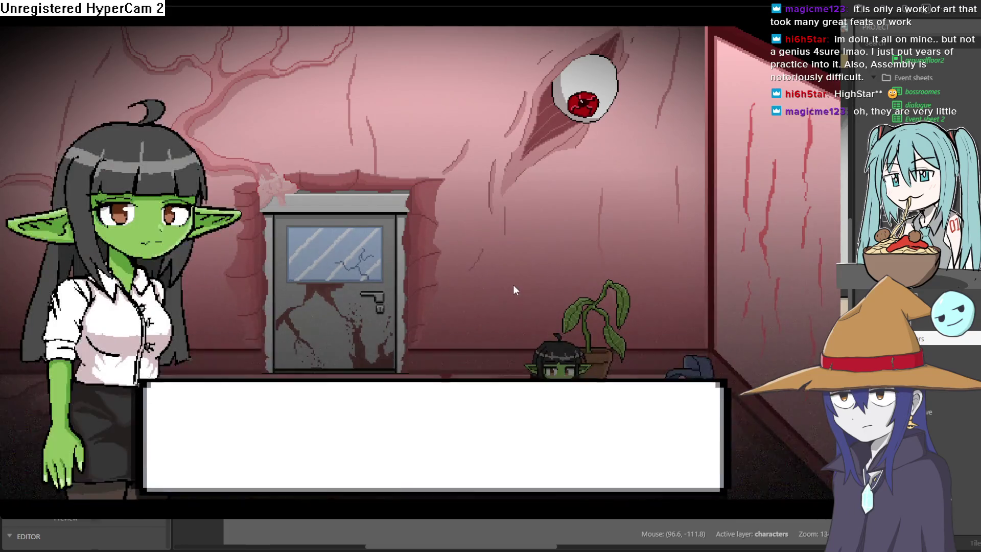
{"action": "key", "text": "Return"}
{"action": "key", "text": "Left"}
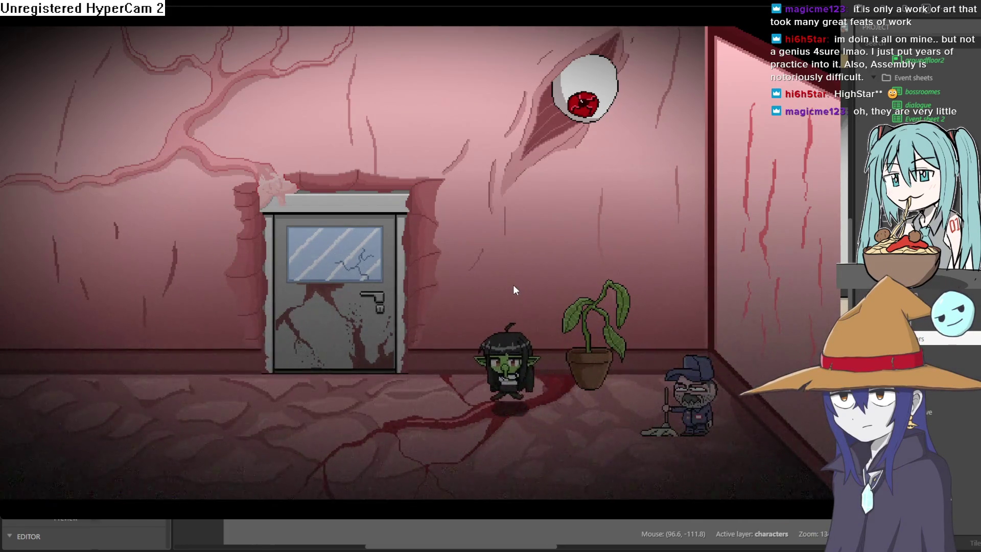
- Go through the door, crawl the goblin under the desk, then close the preview
{"action": "key", "text": "Up"}
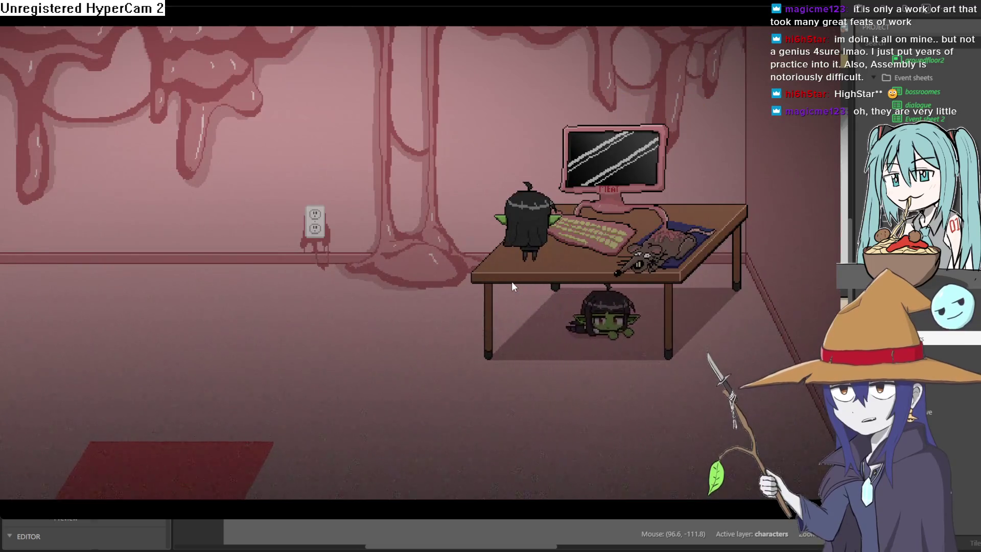
{"action": "key", "text": "Left"}
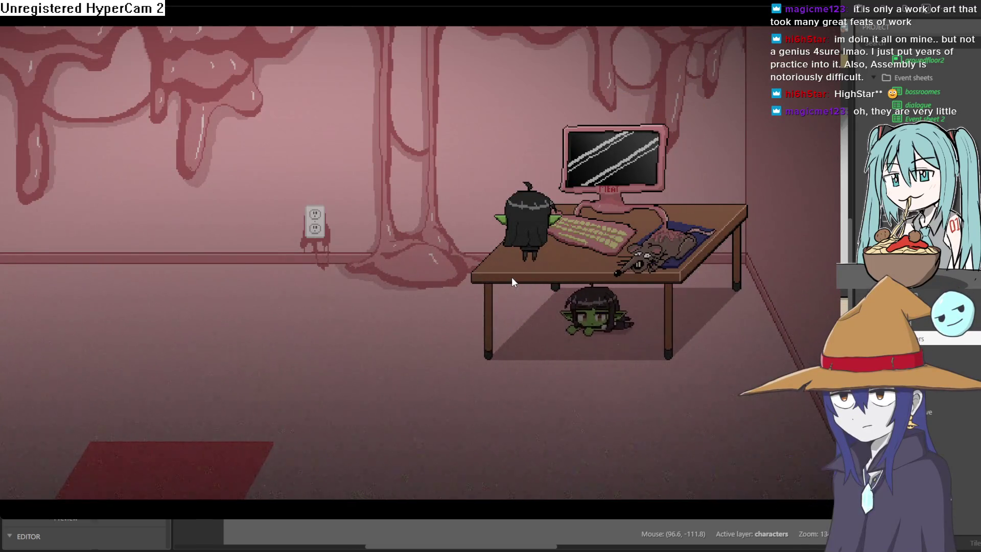
{"action": "left_click", "coordinate": [915, 22]}
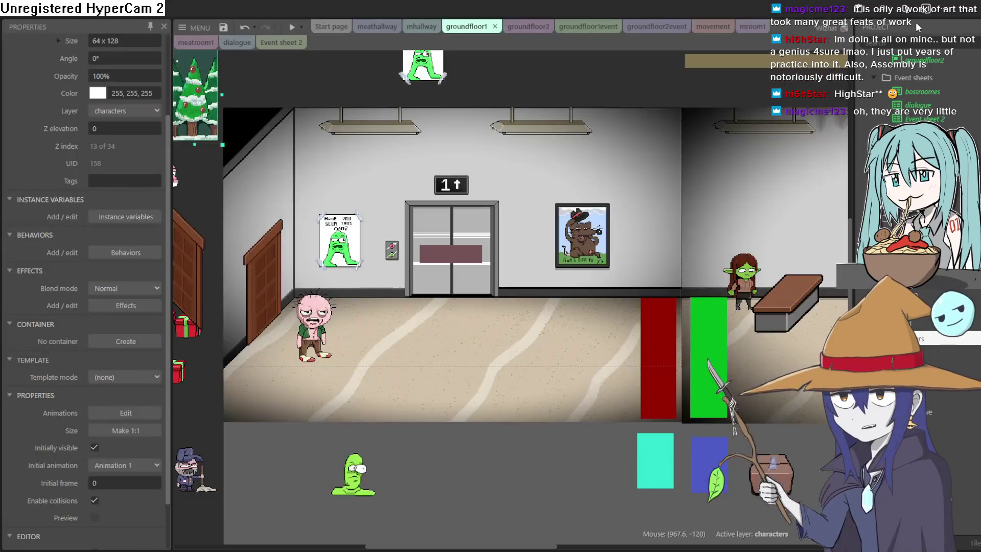
- Flip through meatroom1, Event sheet 2, meathallway, mhallway and groundfloor1, ending on groundfloor2
{"action": "left_click", "coordinate": [196, 43]}
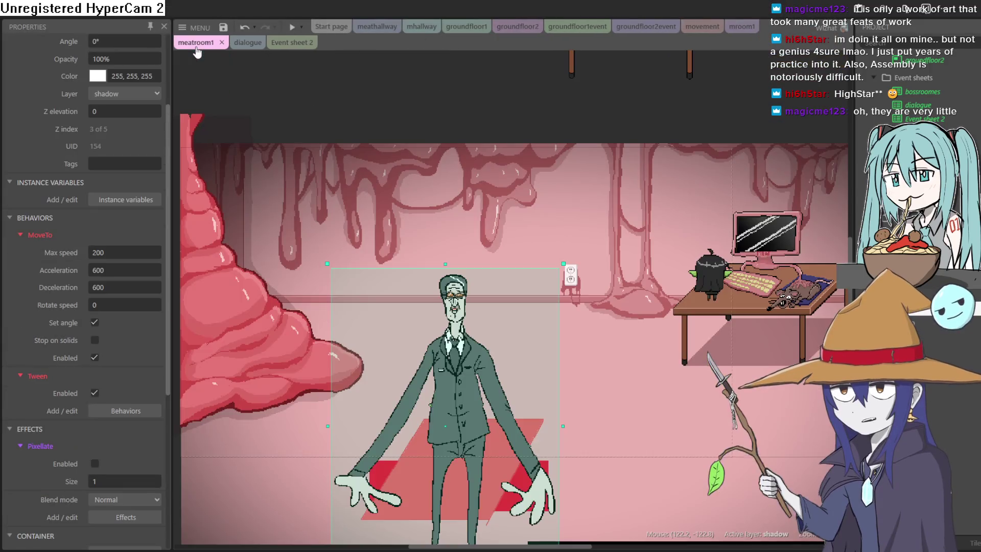
{"action": "left_click", "coordinate": [304, 45]}
{"action": "left_click", "coordinate": [377, 26]}
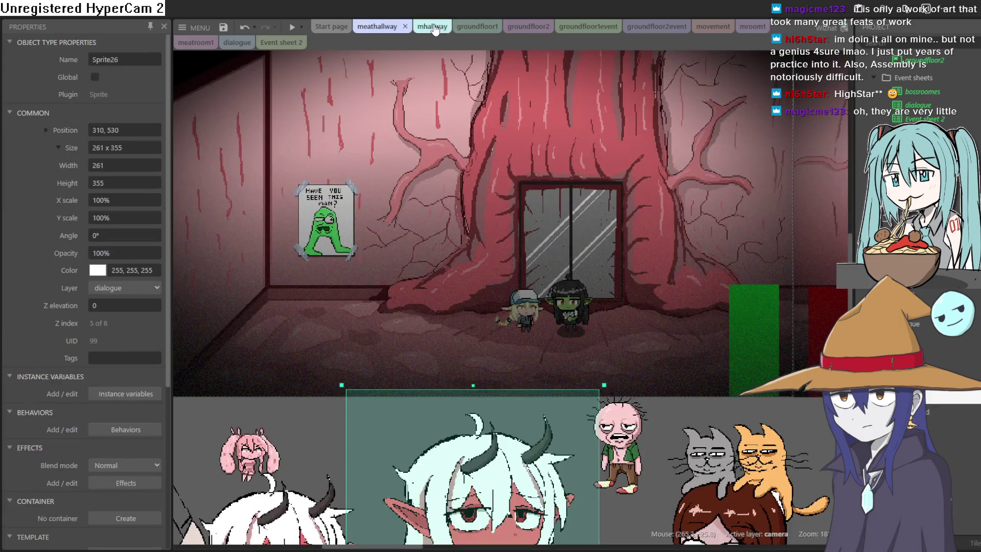
{"action": "left_click", "coordinate": [428, 28]}
{"action": "left_click", "coordinate": [488, 28]}
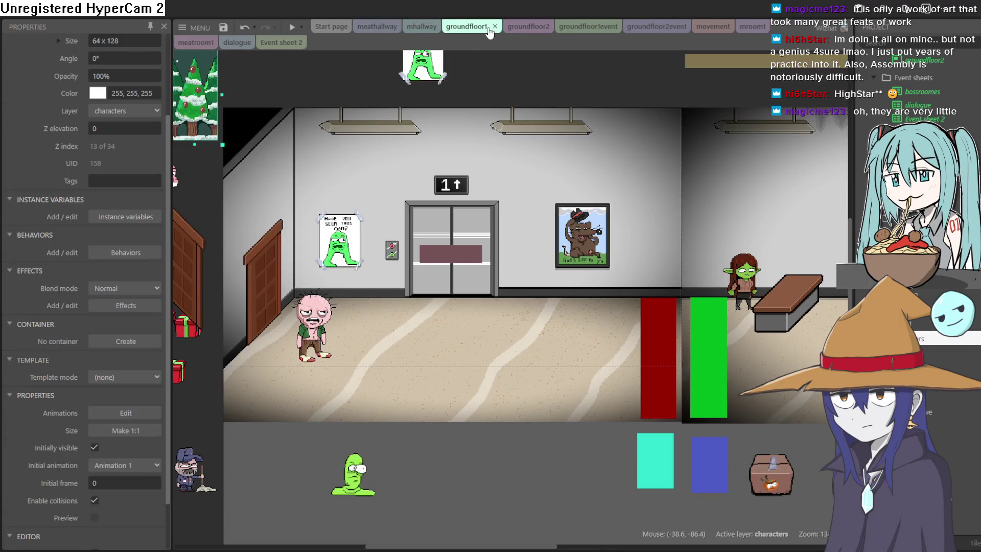
{"action": "left_click", "coordinate": [529, 26]}
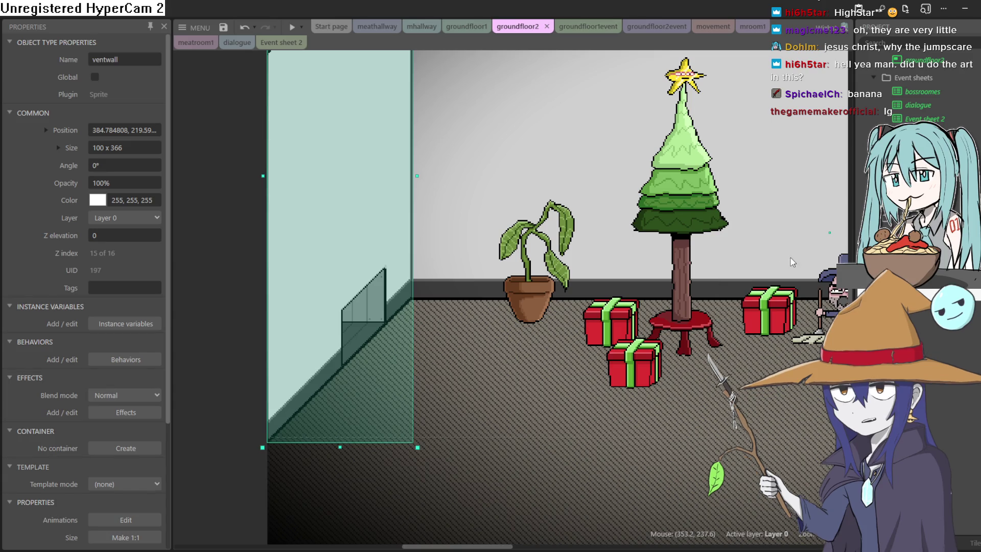
- Pan and zoom groundfloor2 so the whole room is centred around the ventwall
{"action": "left_click_drag", "start_coordinate": [800, 249], "coordinate": [697, 246]}
{"action": "scroll", "coordinate": [698, 245], "scroll_direction": "down", "scroll_amount": 3}
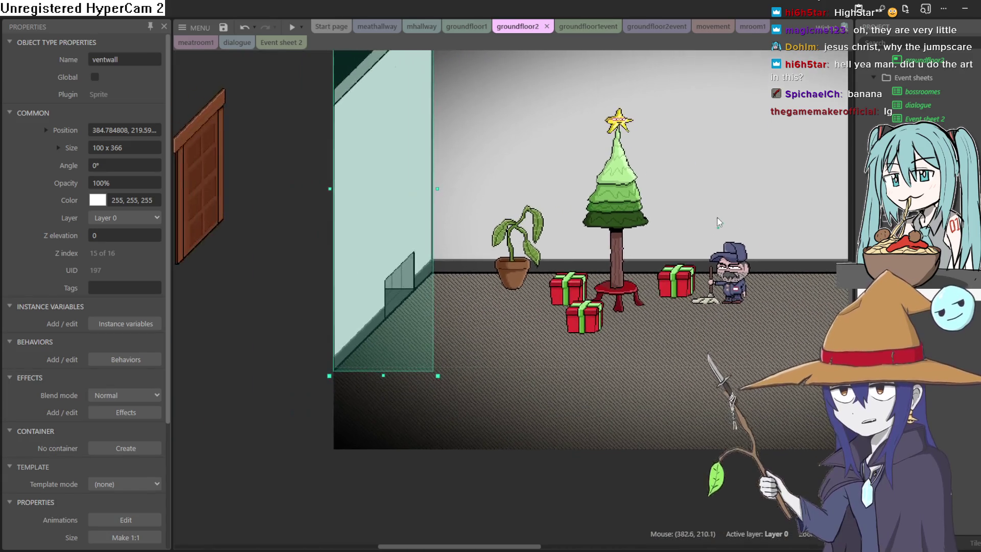
{"action": "mouse_move", "coordinate": [722, 213]}
{"action": "left_mouse_down"}
{"action": "mouse_move", "coordinate": [548, 226]}
{"action": "mouse_move", "coordinate": [538, 218]}
{"action": "mouse_move", "coordinate": [557, 232]}
{"action": "mouse_move", "coordinate": [560, 217]}
{"action": "mouse_move", "coordinate": [574, 237]}
{"action": "left_mouse_up"}
{"action": "scroll", "coordinate": [544, 219], "scroll_direction": "down", "scroll_amount": 2}
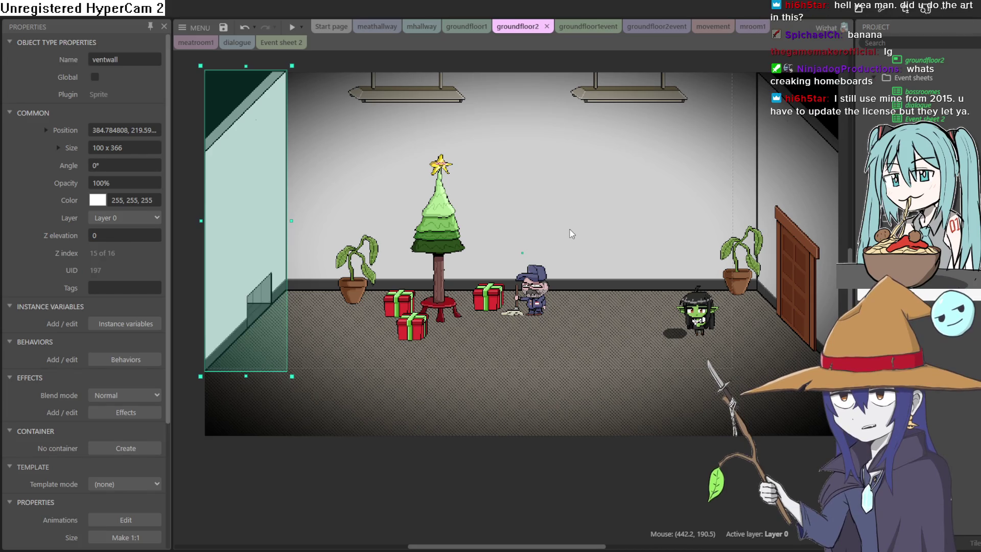
{"action": "scroll", "coordinate": [571, 233], "scroll_direction": "up", "scroll_amount": 1}
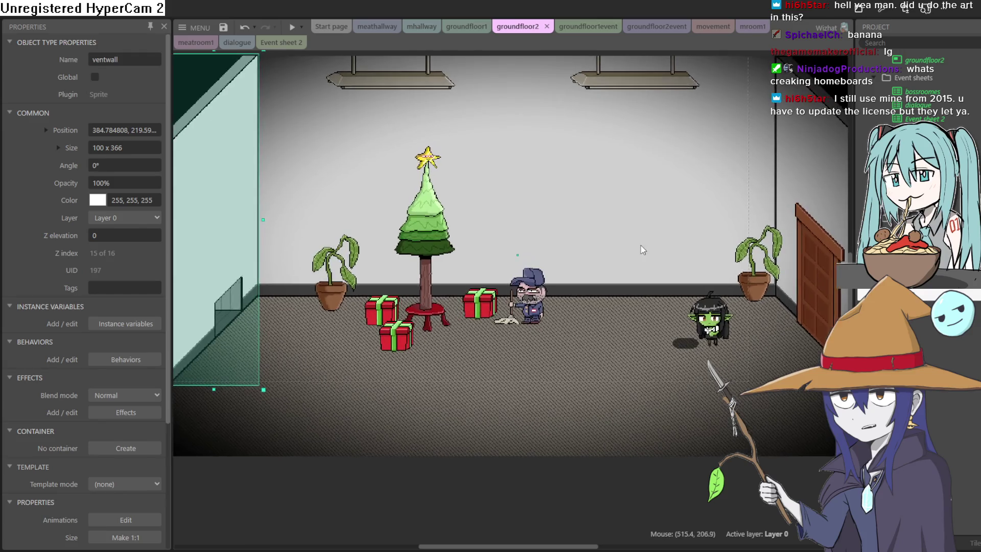
{"action": "mouse_move", "coordinate": [644, 247]}
{"action": "left_mouse_down"}
{"action": "mouse_move", "coordinate": [676, 240]}
{"action": "mouse_move", "coordinate": [640, 252]}
{"action": "mouse_move", "coordinate": [606, 247]}
{"action": "mouse_move", "coordinate": [710, 246]}
{"action": "mouse_move", "coordinate": [709, 294]}
{"action": "left_mouse_up"}
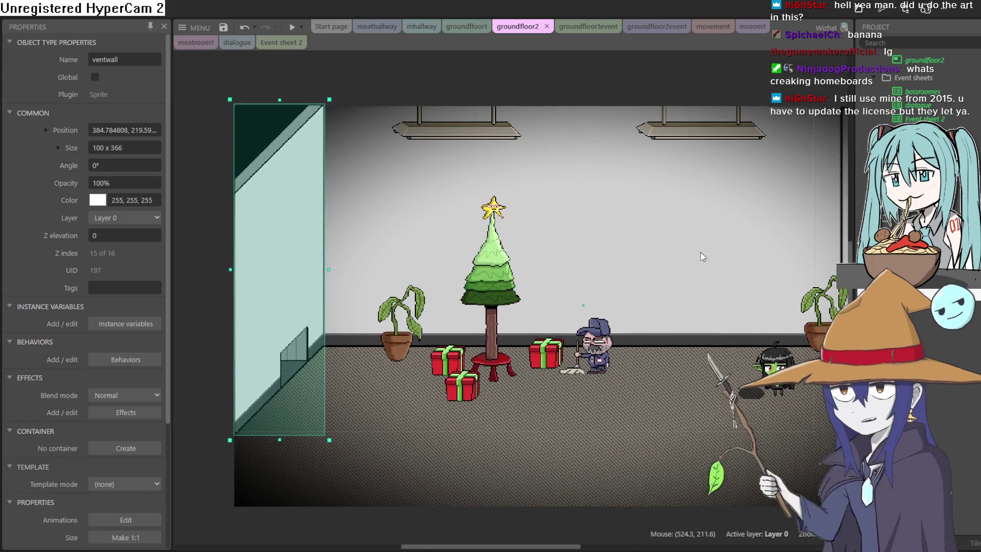
{"action": "left_click_drag", "start_coordinate": [394, 367], "coordinate": [456, 344]}
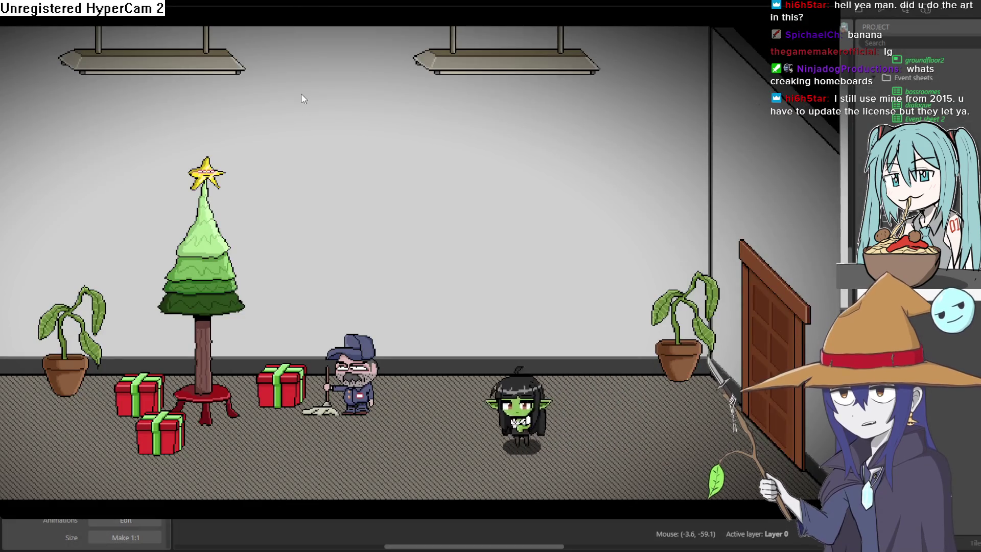
- Crawl the goblin left into the vent and back out twice, then return to the editor
{"action": "key", "text": "Left"}
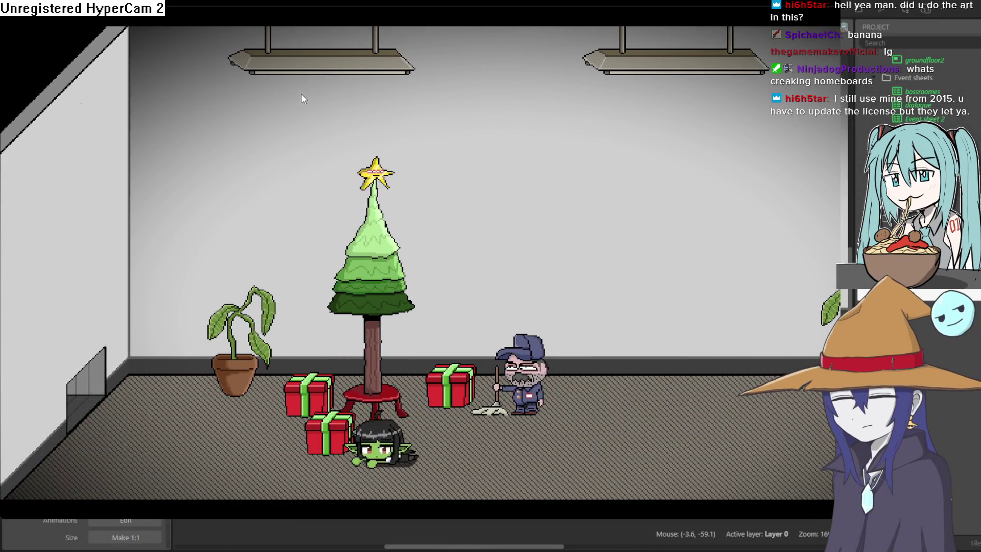
{"action": "key", "text": "Left"}
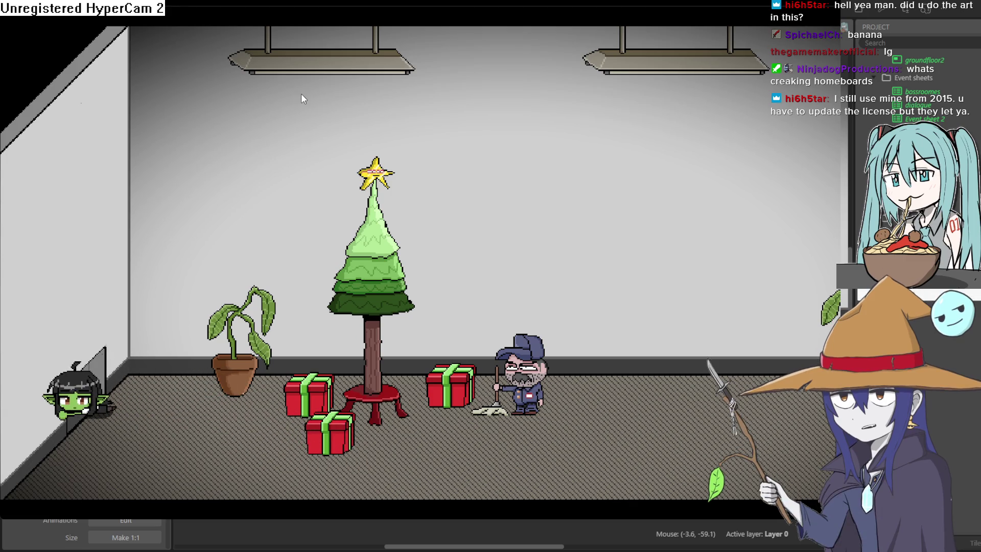
{"action": "key", "text": "Right"}
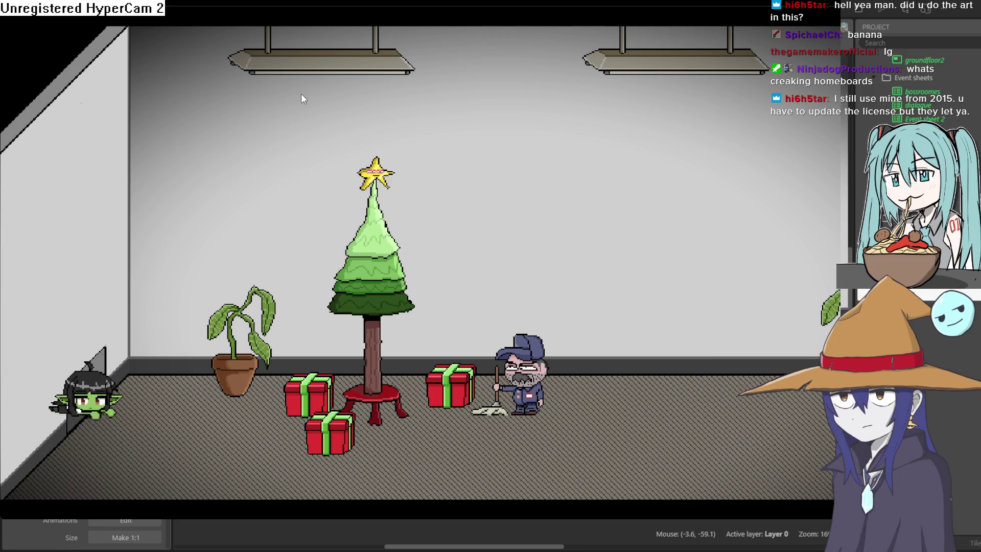
{"action": "key", "text": "Left"}
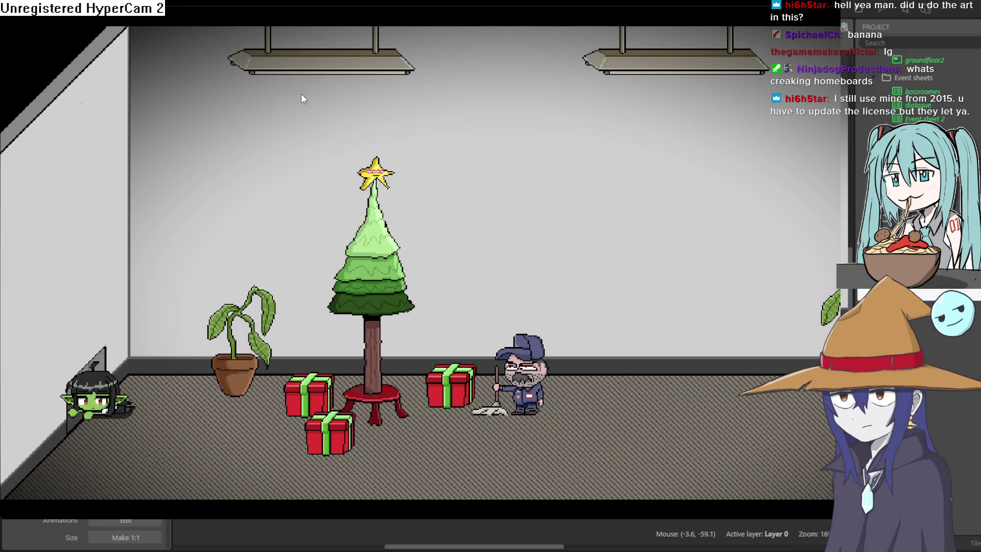
{"action": "key", "text": "Right"}
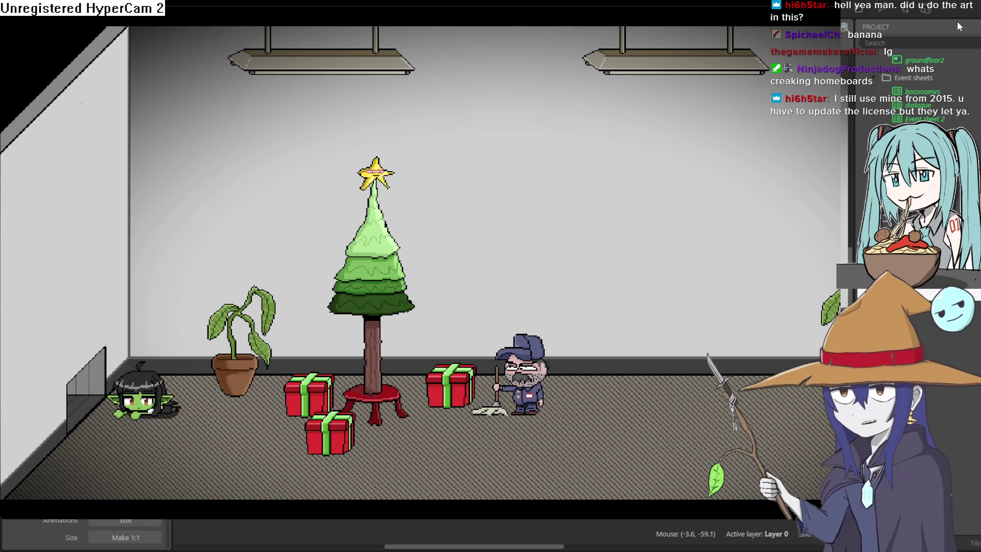
{"action": "left_click", "coordinate": [900, 32]}
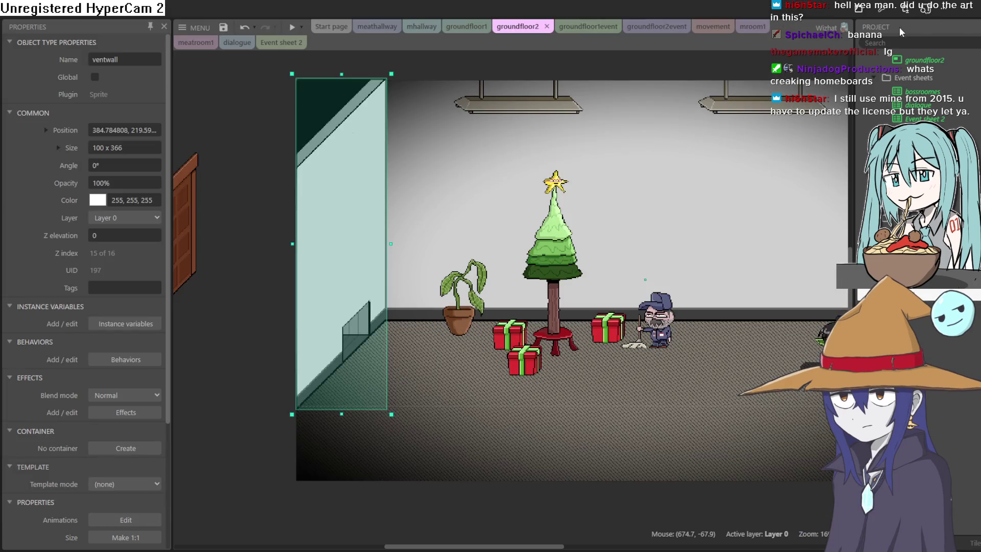
- Delete the narrow right-edge strip of the ventwall image, then close the Animations Editor
{"action": "double_click", "coordinate": [368, 283]}
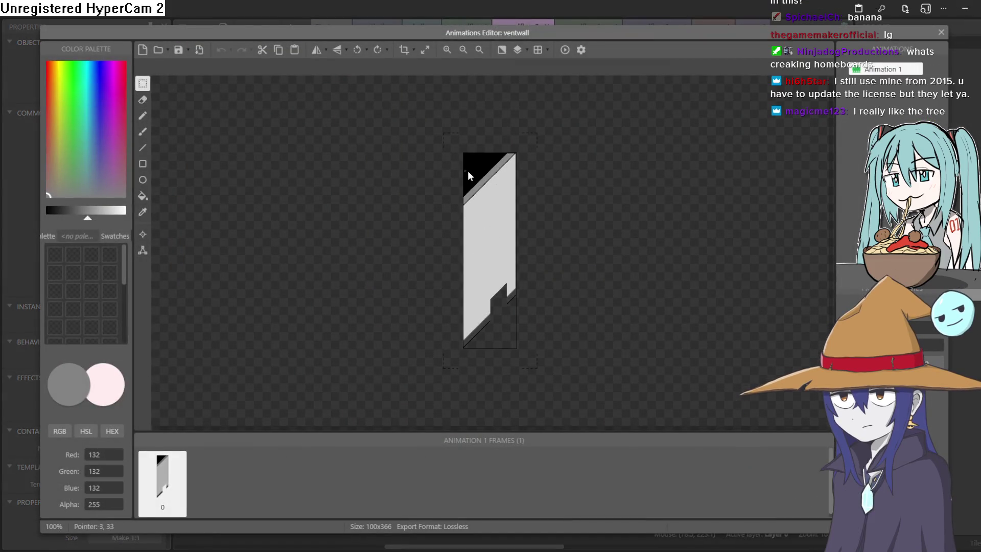
{"action": "scroll", "coordinate": [505, 158], "scroll_direction": "up", "scroll_amount": 3}
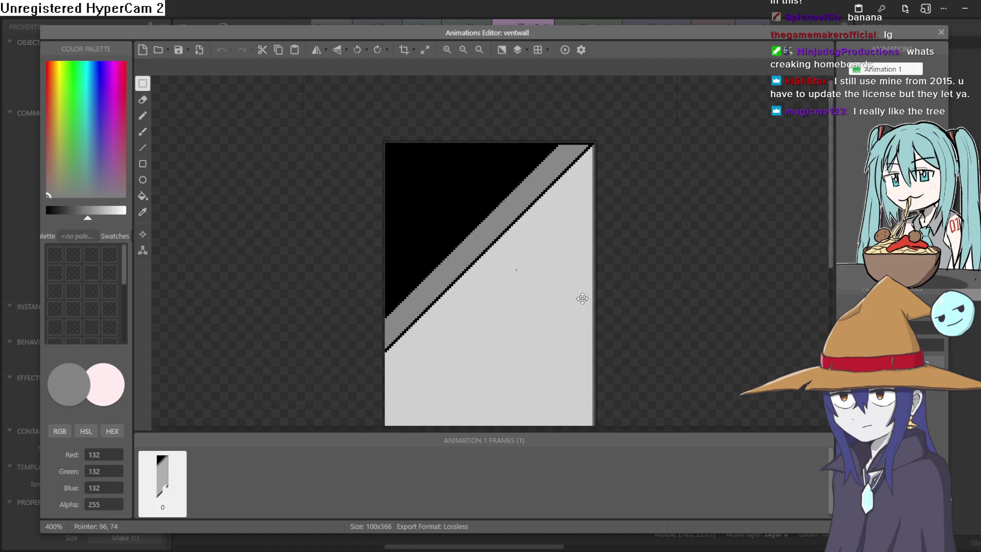
{"action": "scroll", "coordinate": [582, 299], "scroll_direction": "down", "scroll_amount": 2}
{"action": "scroll", "coordinate": [561, 272], "scroll_direction": "down", "scroll_amount": 3}
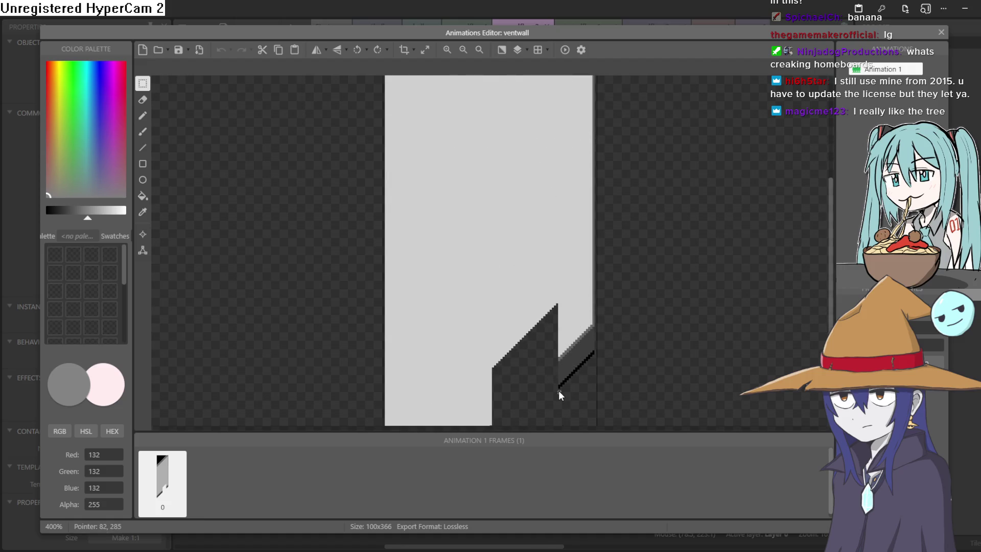
{"action": "left_click_drag", "start_coordinate": [597, 230], "coordinate": [602, 1]}
{"action": "mouse_move", "coordinate": [602, 77]}
{"action": "left_mouse_down"}
{"action": "mouse_move", "coordinate": [603, 127]}
{"action": "mouse_move", "coordinate": [591, 83]}
{"action": "mouse_move", "coordinate": [598, 130]}
{"action": "left_mouse_up"}
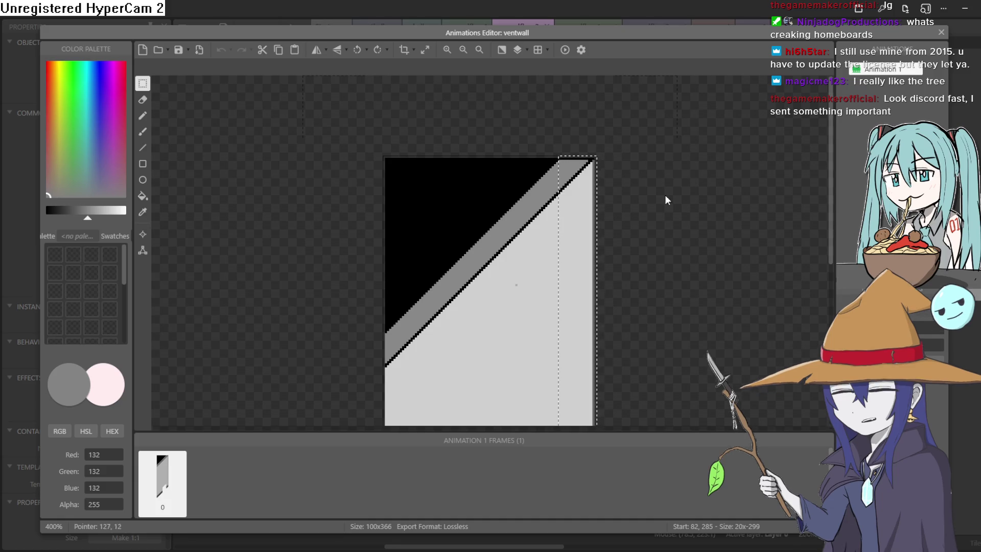
{"action": "key", "text": "Delete"}
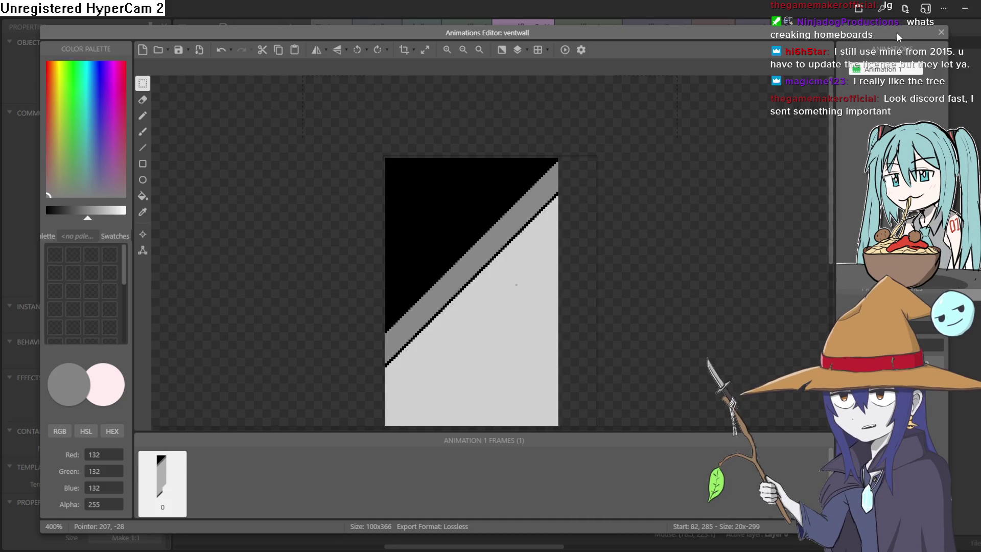
{"action": "left_click", "coordinate": [942, 33]}
{"action": "left_click", "coordinate": [219, 176]}
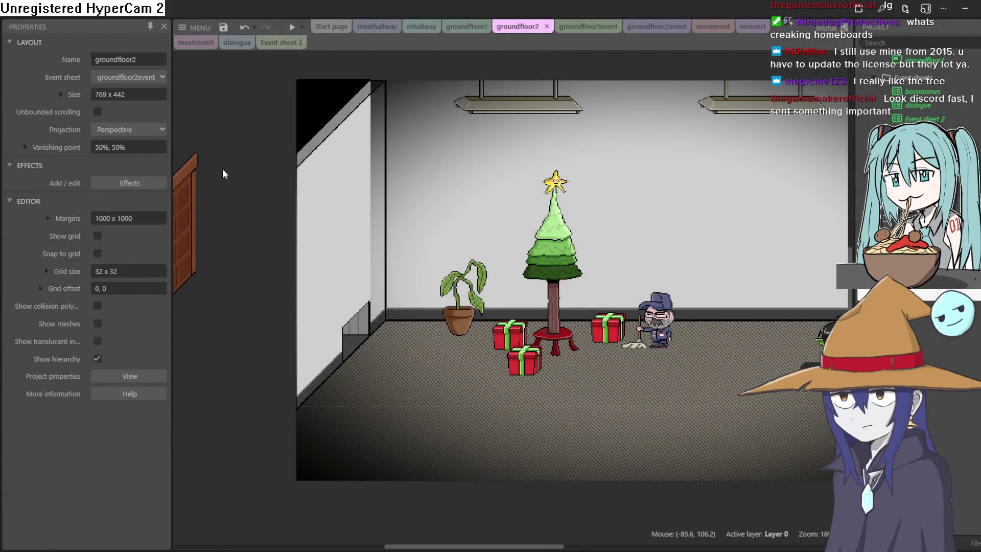
- Insert a new Sprite holding the pasted wall image, enlarging the canvas to fit
{"action": "double_click", "coordinate": [229, 155]}
{"action": "left_click", "coordinate": [600, 409]}
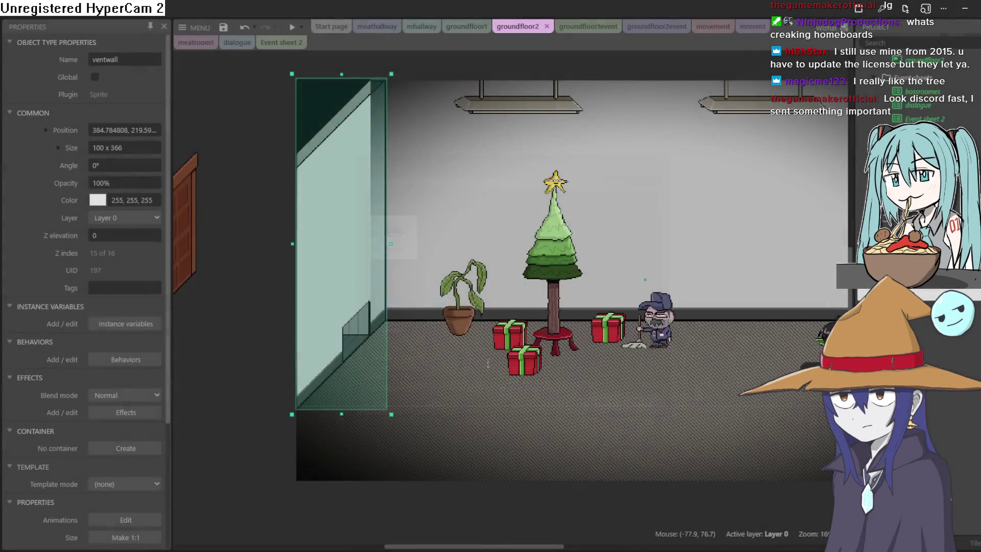
{"action": "left_click", "coordinate": [274, 215]}
{"action": "key", "text": "ctrl+v"}
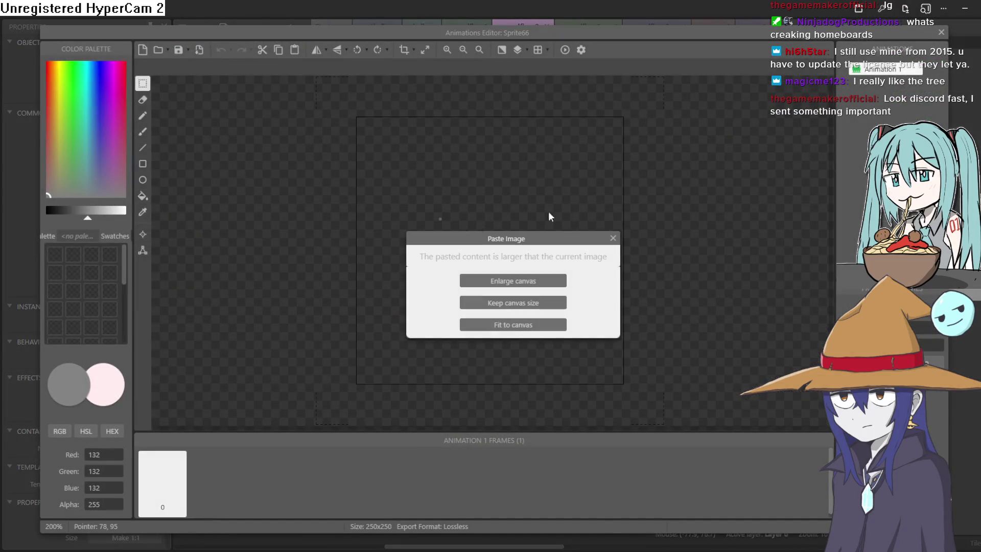
{"action": "left_click", "coordinate": [529, 282]}
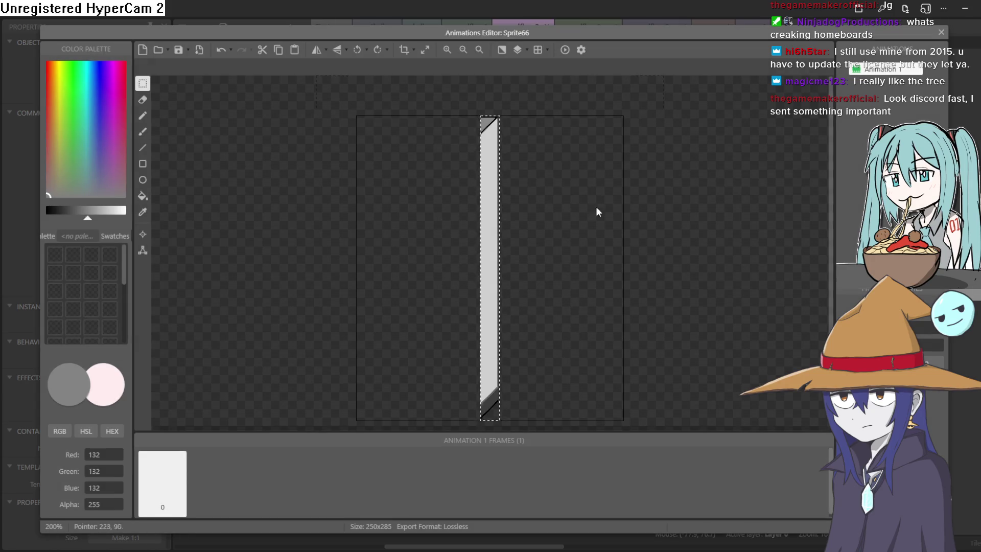
{"action": "key", "text": "Escape"}
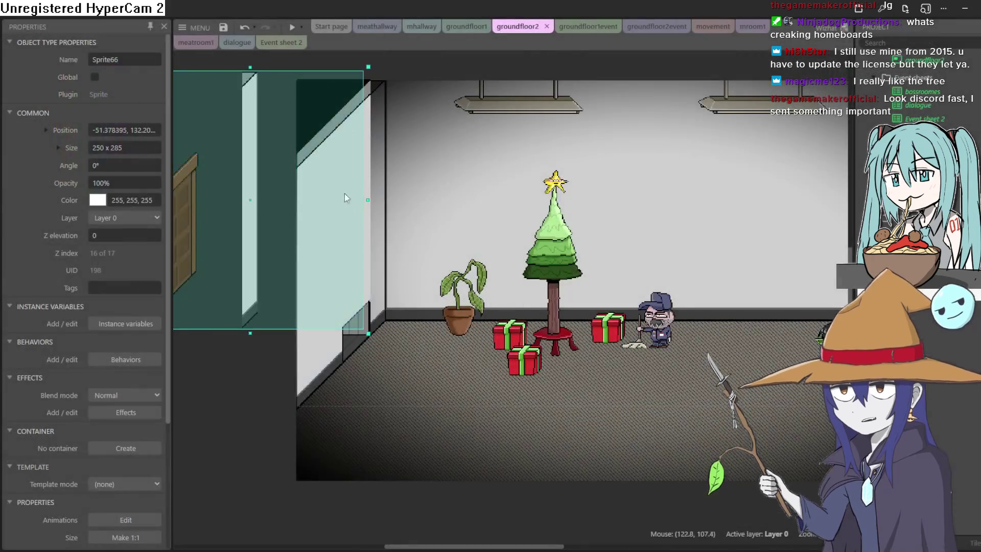
- Drag Sprite66 over the room's left wall and nudge it one pixel left into alignment
{"action": "mouse_move", "coordinate": [286, 200]}
{"action": "left_mouse_down"}
{"action": "mouse_move", "coordinate": [396, 194]}
{"action": "mouse_move", "coordinate": [389, 192]}
{"action": "left_mouse_up"}
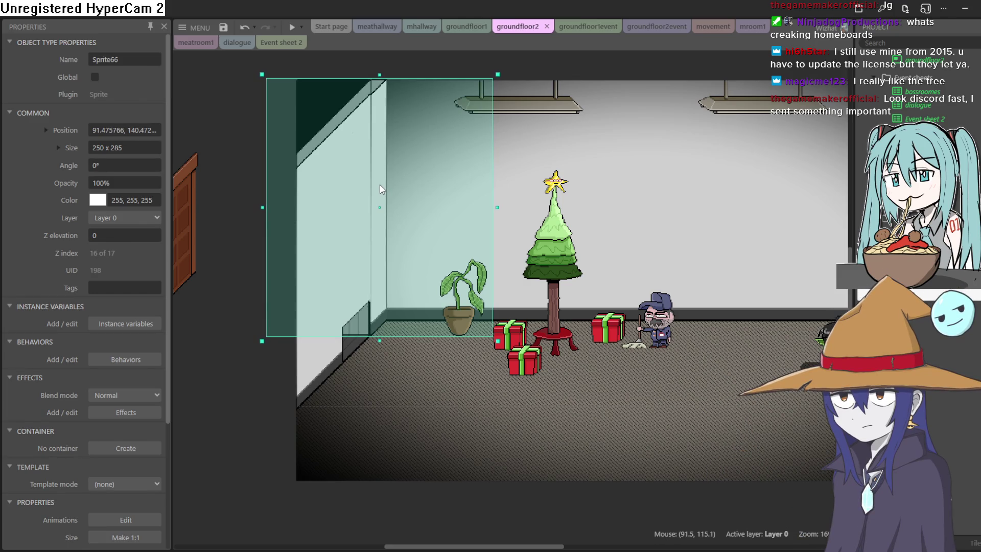
{"action": "left_click_drag", "start_coordinate": [379, 185], "coordinate": [379, 186]}
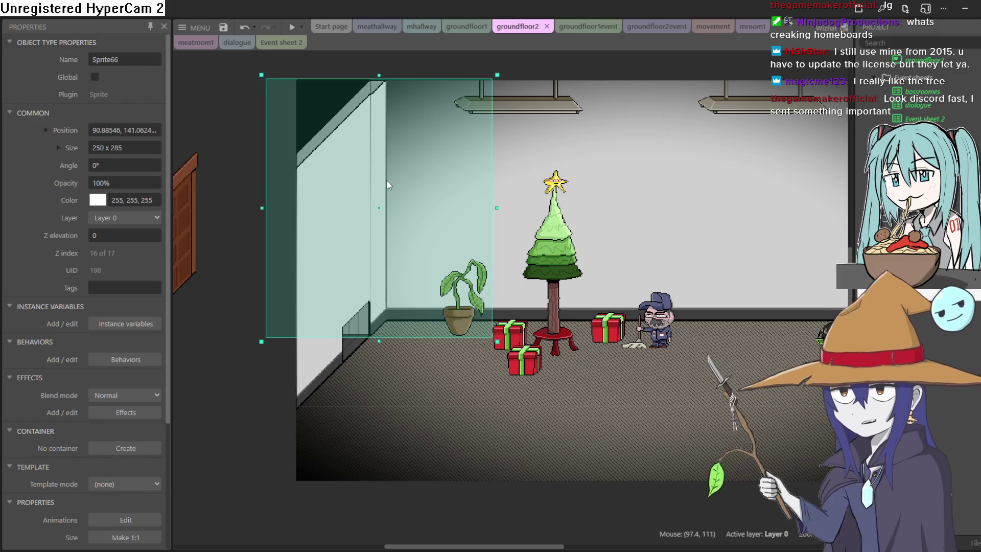
{"action": "scroll", "coordinate": [382, 182], "scroll_direction": "up", "scroll_amount": 2, "text": "ctrl"}
{"action": "scroll", "coordinate": [374, 157], "scroll_direction": "up", "scroll_amount": 2, "text": "ctrl"}
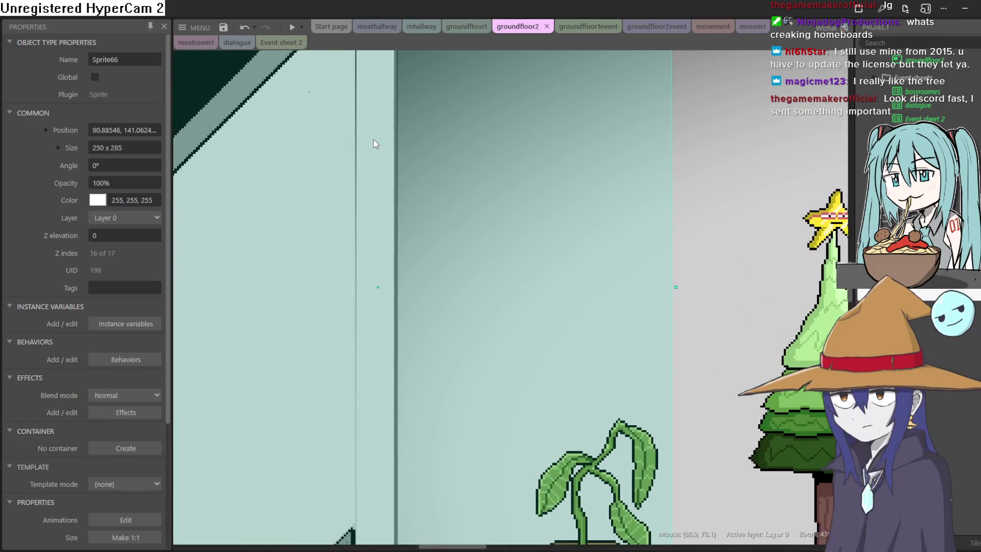
{"action": "key", "text": "Left"}
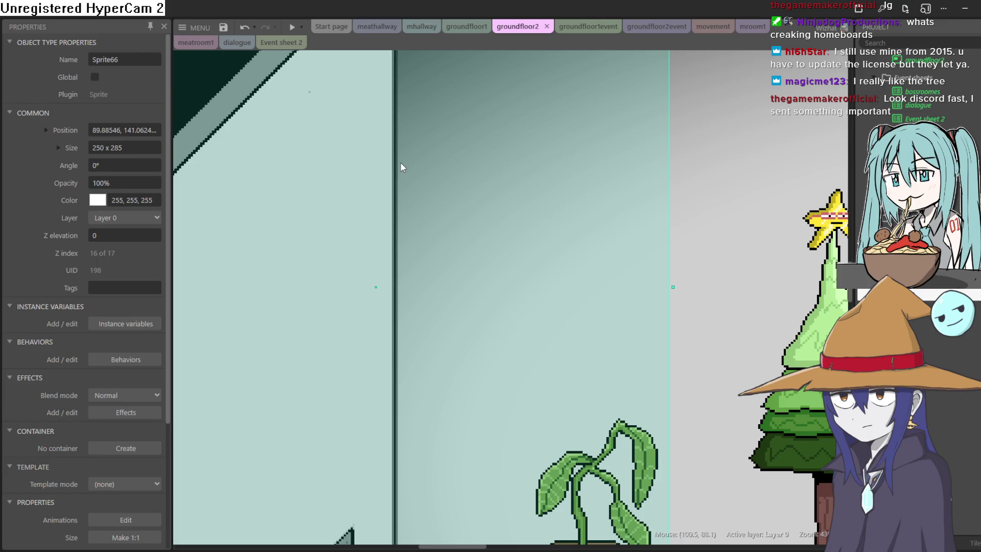
{"action": "scroll", "coordinate": [409, 162], "scroll_direction": "up", "scroll_amount": 3}
{"action": "scroll", "coordinate": [422, 264], "scroll_direction": "down", "scroll_amount": 1}
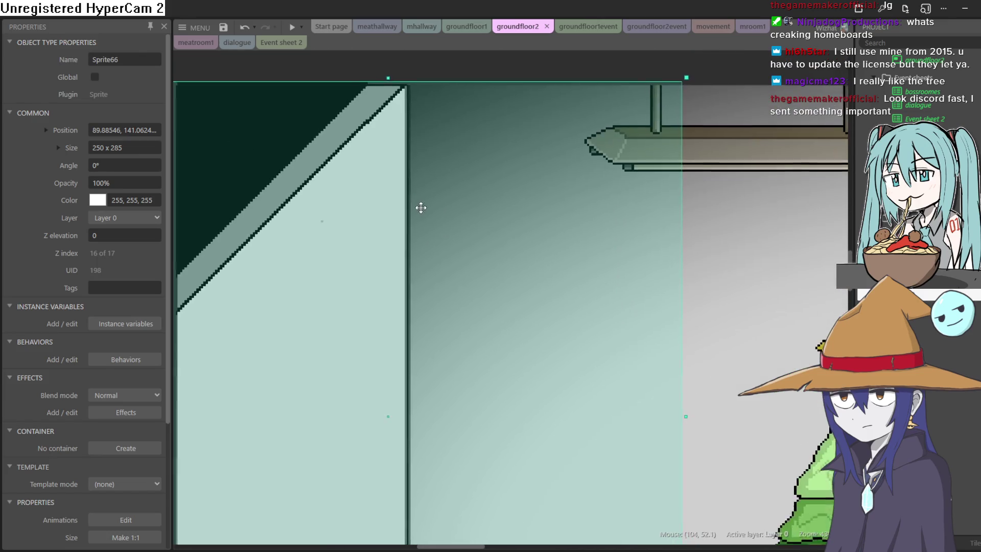
{"action": "scroll", "coordinate": [559, 238], "scroll_direction": "up", "scroll_amount": 3}
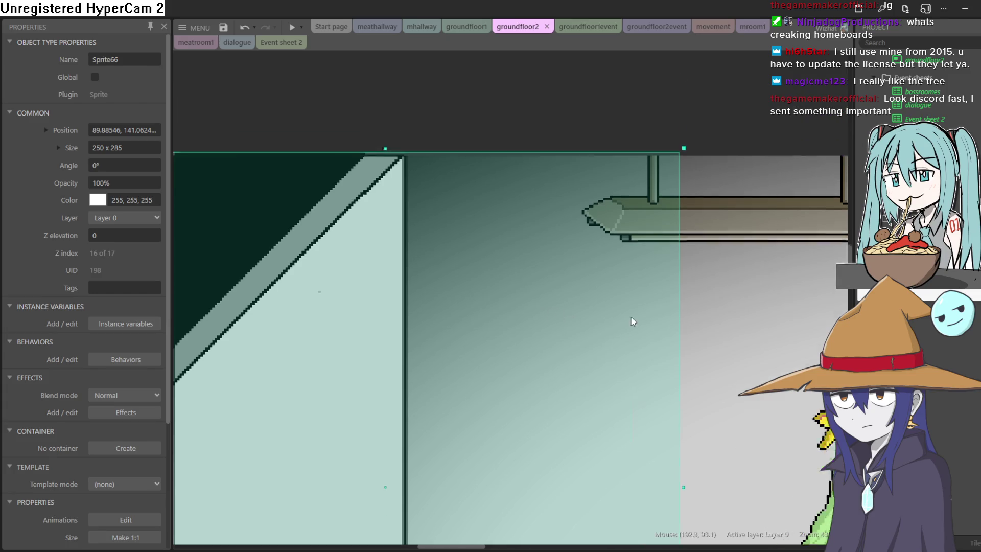
{"action": "scroll", "coordinate": [621, 387], "scroll_direction": "down", "scroll_amount": 2}
{"action": "scroll", "coordinate": [621, 387], "scroll_direction": "right", "scroll_amount": 2}
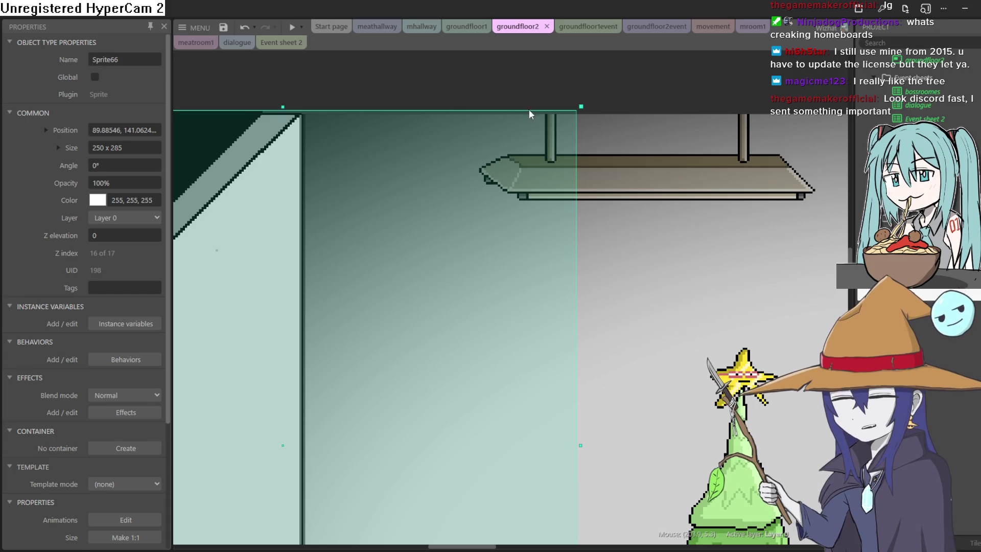
{"action": "key", "text": "Delete"}
{"action": "left_click_drag", "start_coordinate": [508, 226], "coordinate": [856, 169]}
{"action": "scroll", "coordinate": [720, 247], "scroll_direction": "down", "scroll_amount": 3}
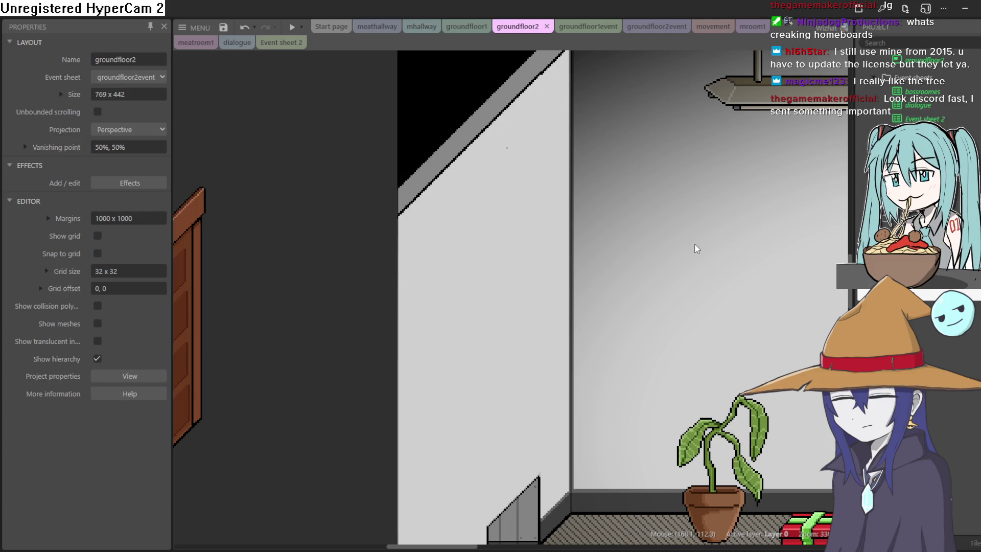
{"action": "scroll", "coordinate": [630, 242], "scroll_direction": "down", "scroll_amount": 2}
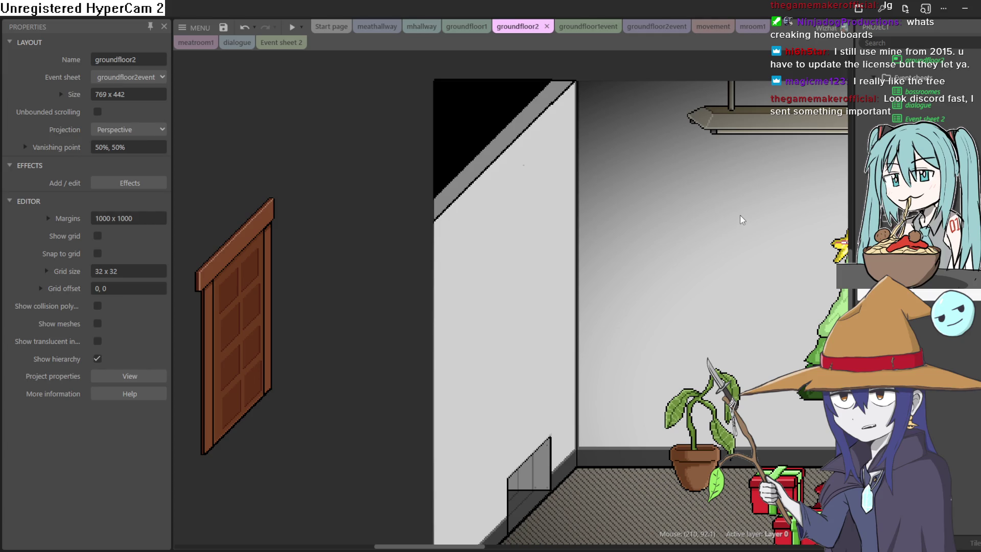
{"action": "left_click_drag", "start_coordinate": [730, 211], "coordinate": [633, 218]}
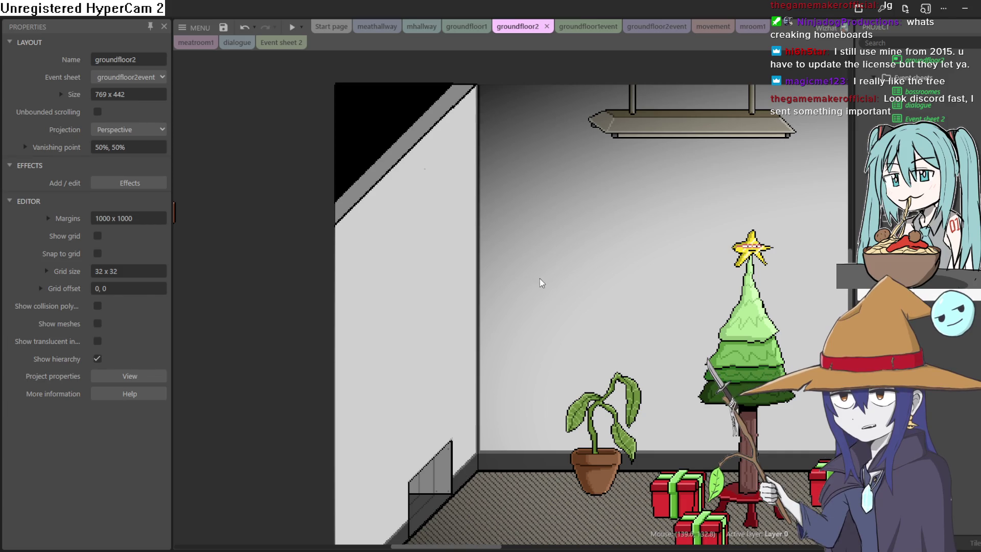
{"action": "left_click_drag", "start_coordinate": [504, 251], "coordinate": [492, 185]}
{"action": "left_click", "coordinate": [291, 28]}
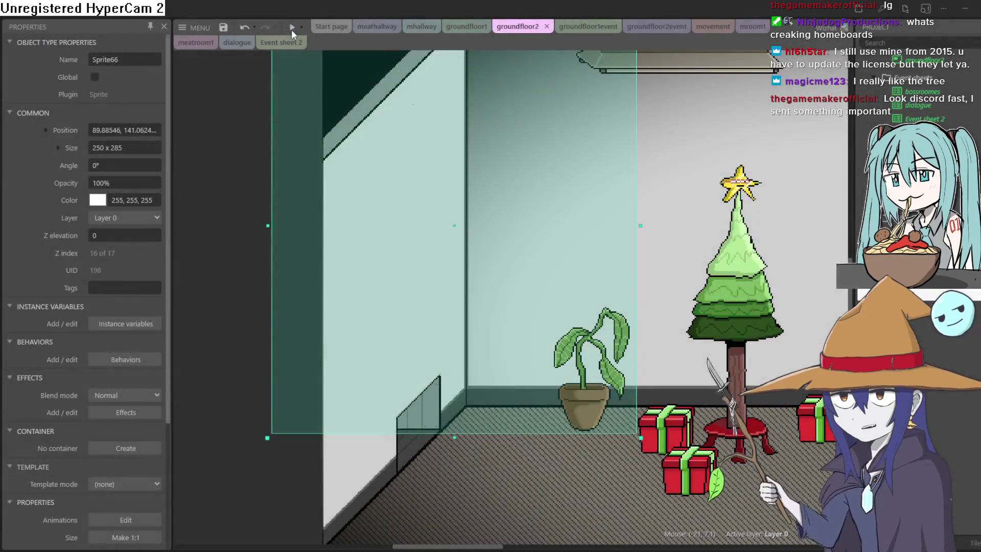
{"action": "key", "text": "Left"}
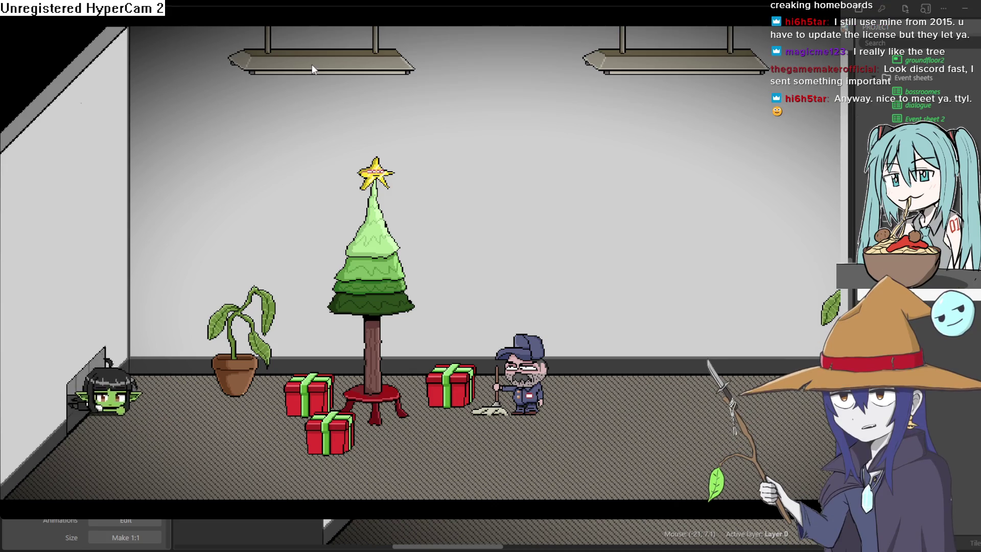
{"action": "left_click", "coordinate": [938, 10]}
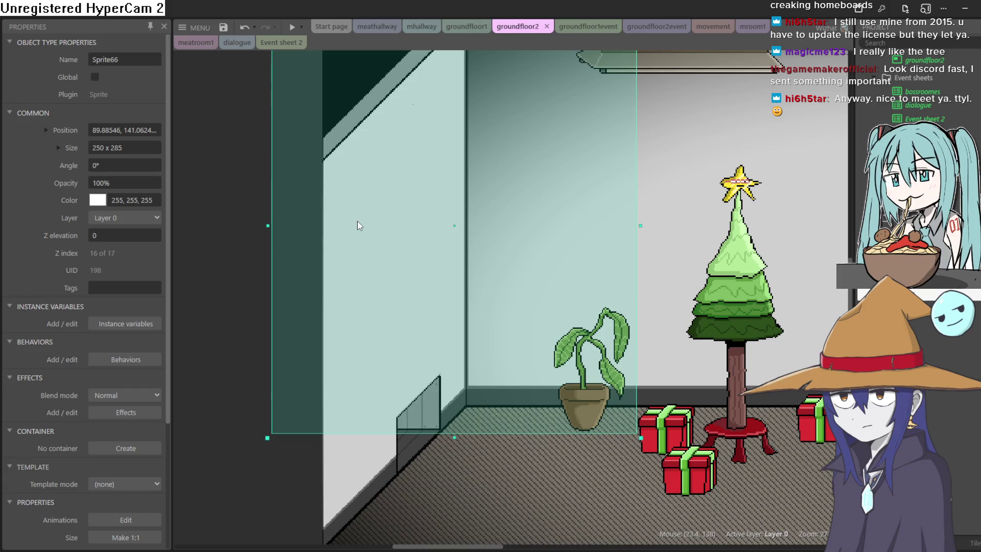
- In the Z Order bar's Layer 0 list, move ventwall above the goblin, leaving Sprite66 beneath
{"action": "double_click", "coordinate": [356, 466]}
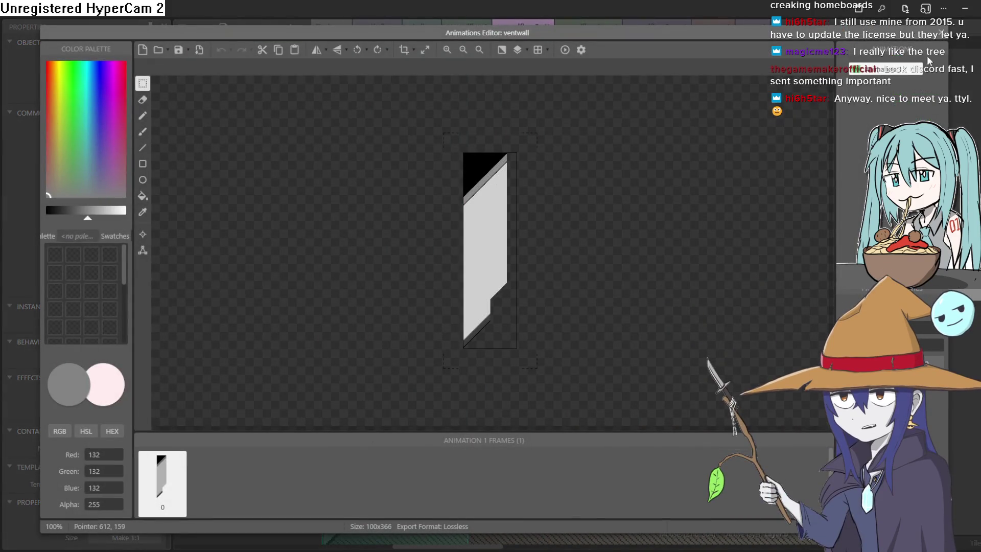
{"action": "left_click", "coordinate": [939, 34]}
{"action": "right_click", "coordinate": [347, 295]}
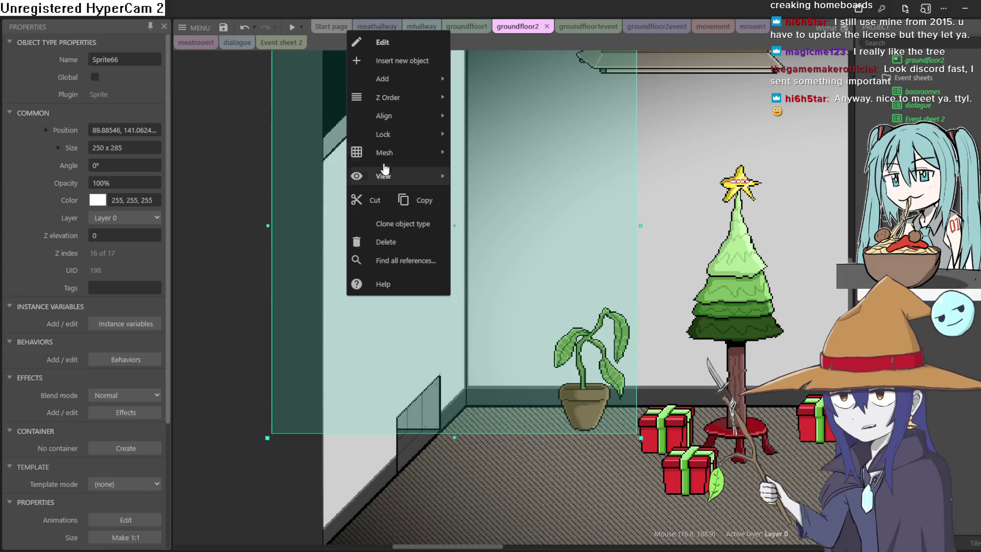
{"action": "right_click", "coordinate": [331, 210]}
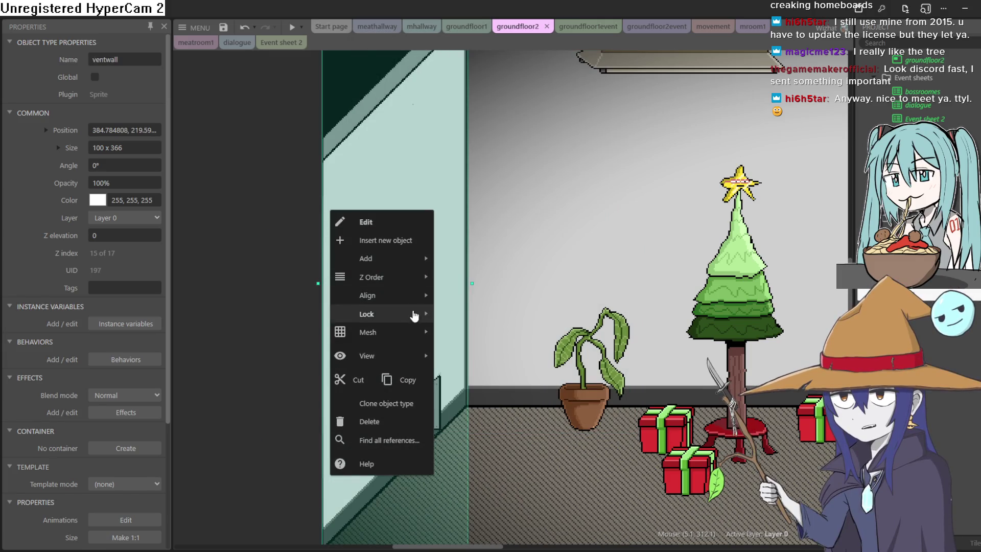
{"action": "mouse_move", "coordinate": [409, 279]}
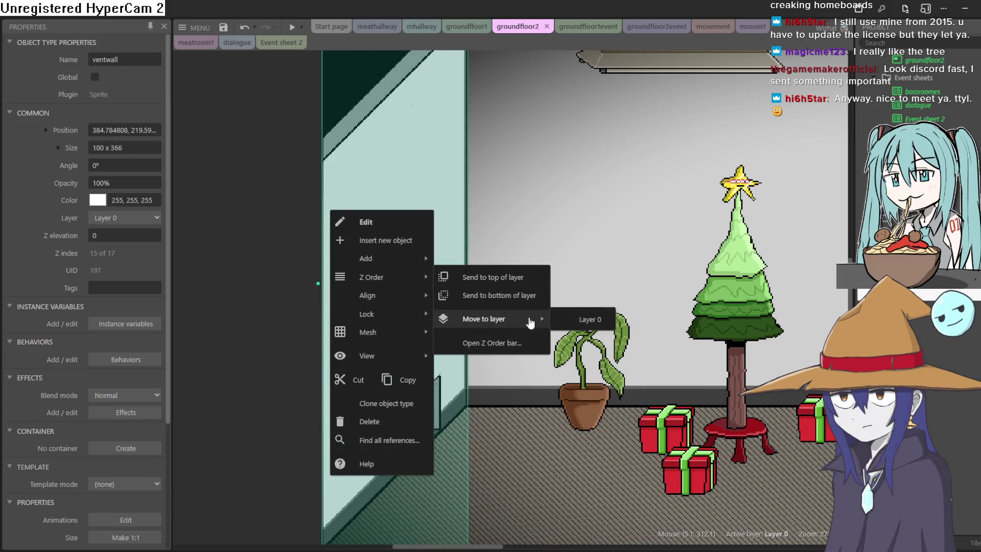
{"action": "left_click", "coordinate": [522, 347]}
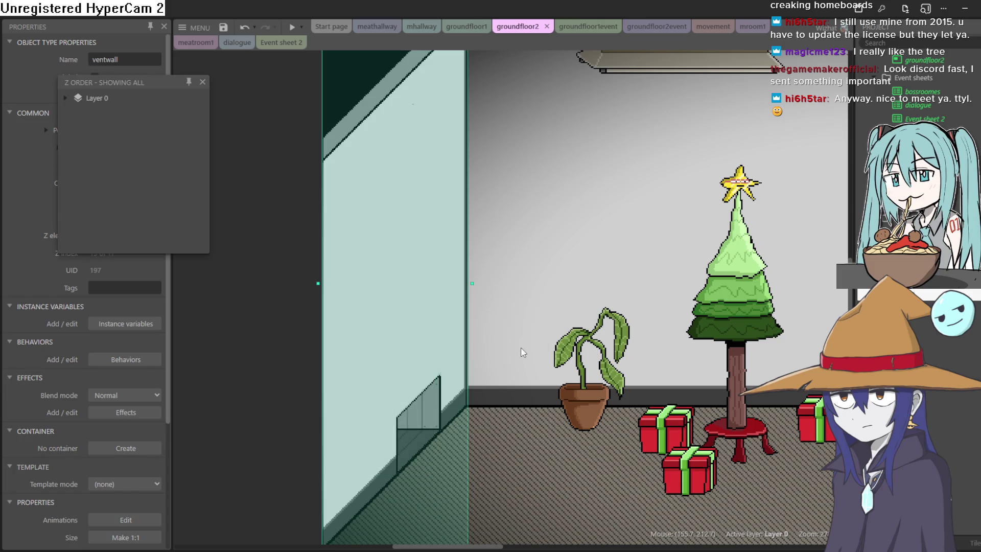
{"action": "left_click", "coordinate": [62, 98]}
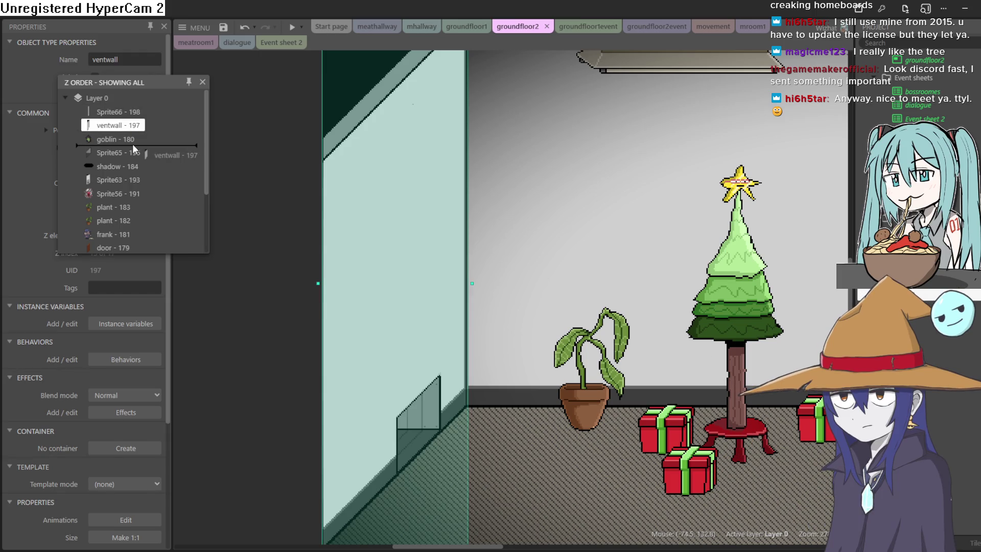
{"action": "mouse_move", "coordinate": [133, 145]}
{"action": "left_mouse_down"}
{"action": "mouse_move", "coordinate": [120, 113]}
{"action": "mouse_move", "coordinate": [134, 143]}
{"action": "left_mouse_up"}
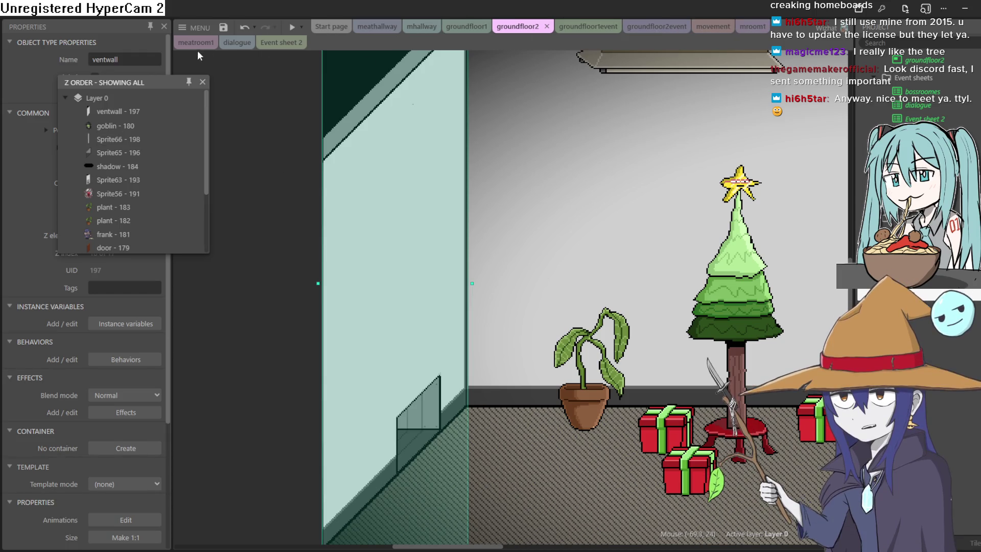
{"action": "left_click", "coordinate": [203, 83]}
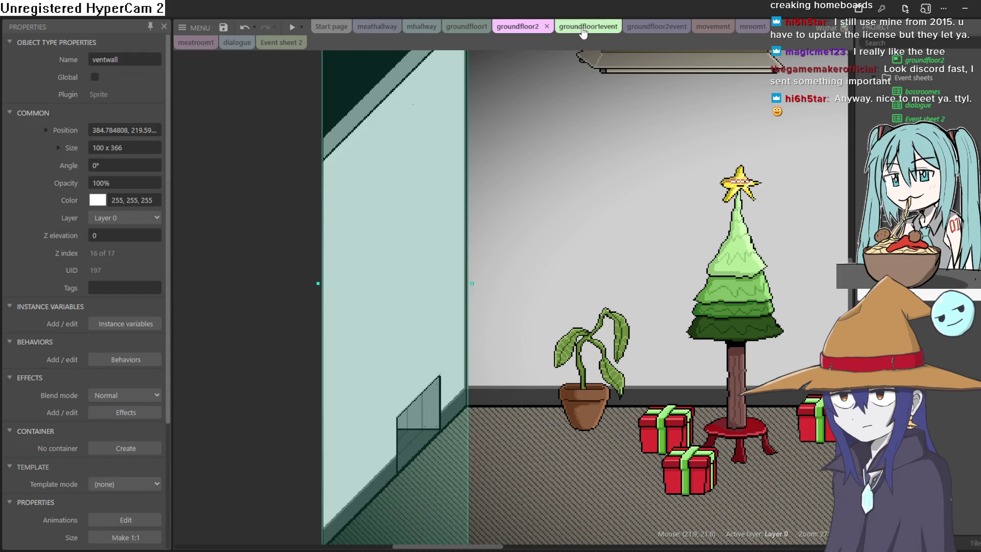
- Delete the 'Include mroom1' row from groundfloor2event and run a preview
{"action": "left_click", "coordinate": [583, 31]}
{"action": "scroll", "coordinate": [519, 117], "scroll_direction": "up", "scroll_amount": 5}
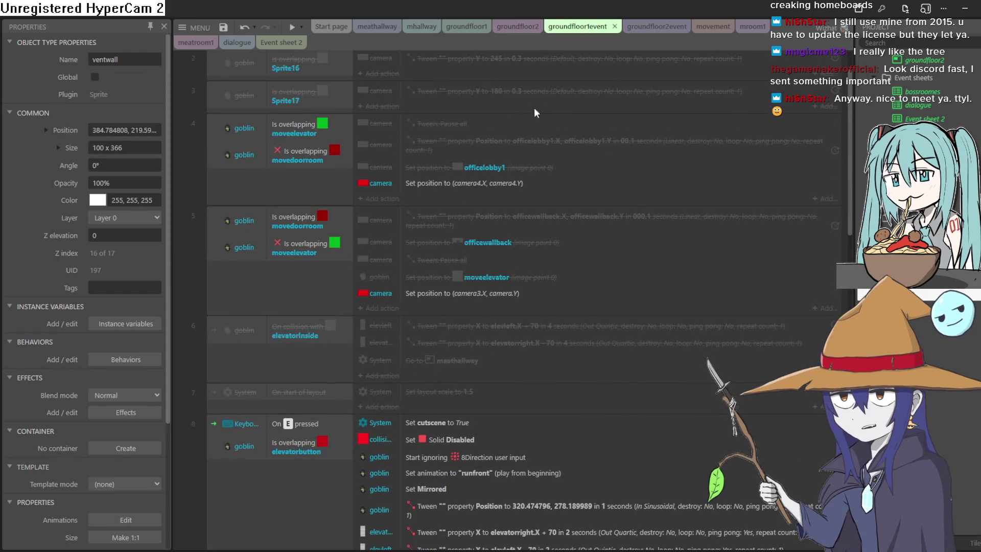
{"action": "left_click", "coordinate": [668, 31]}
{"action": "right_click", "coordinate": [273, 79]}
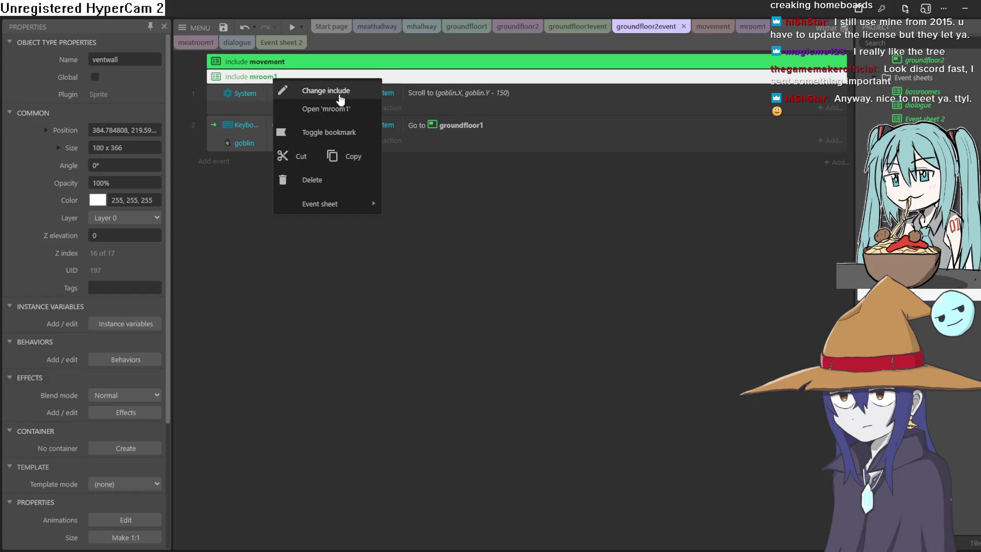
{"action": "left_click", "coordinate": [312, 180]}
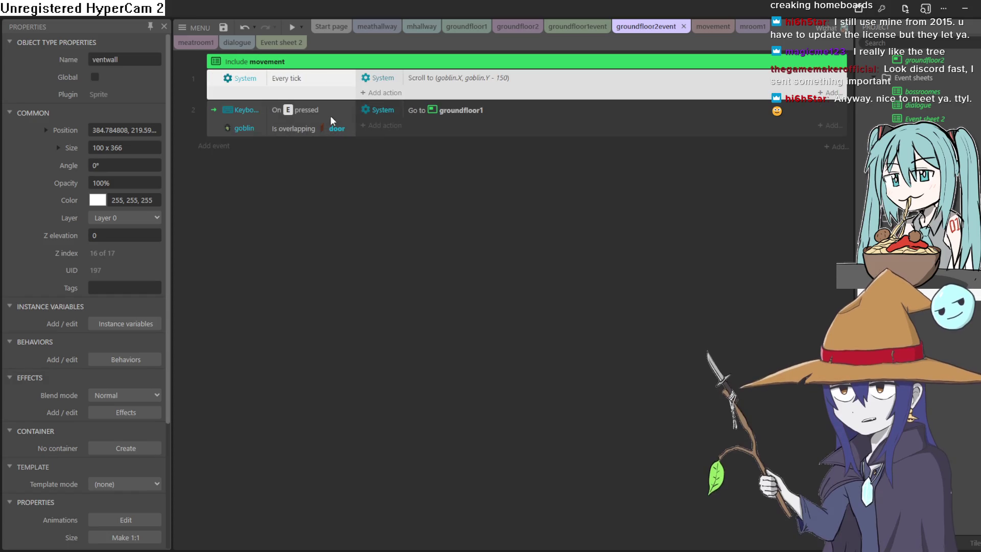
{"action": "left_click", "coordinate": [293, 26]}
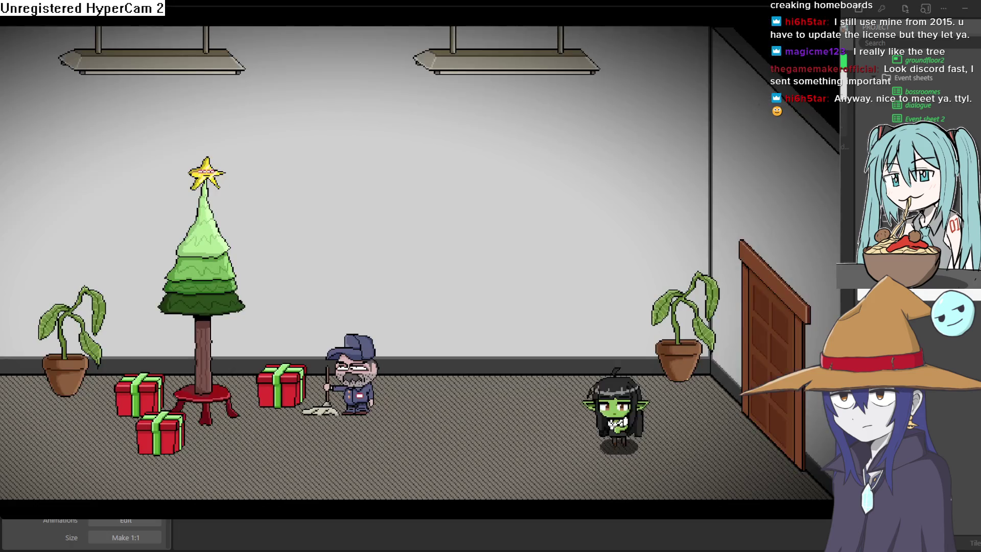
- Walk the goblin left to the wall vent and move it in and out several times
{"action": "key", "text": "Left"}
{"action": "key", "text": "Left"}
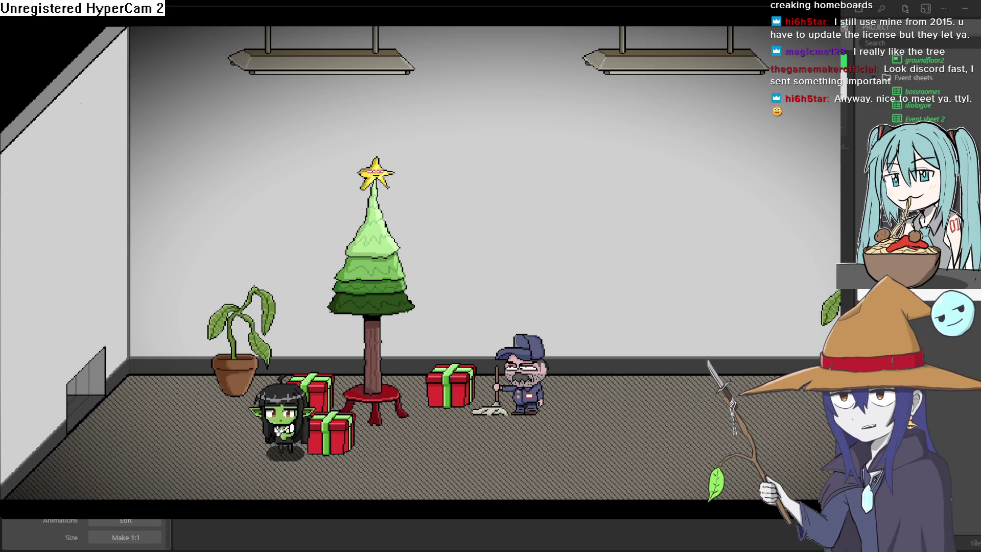
{"action": "key", "text": "Left"}
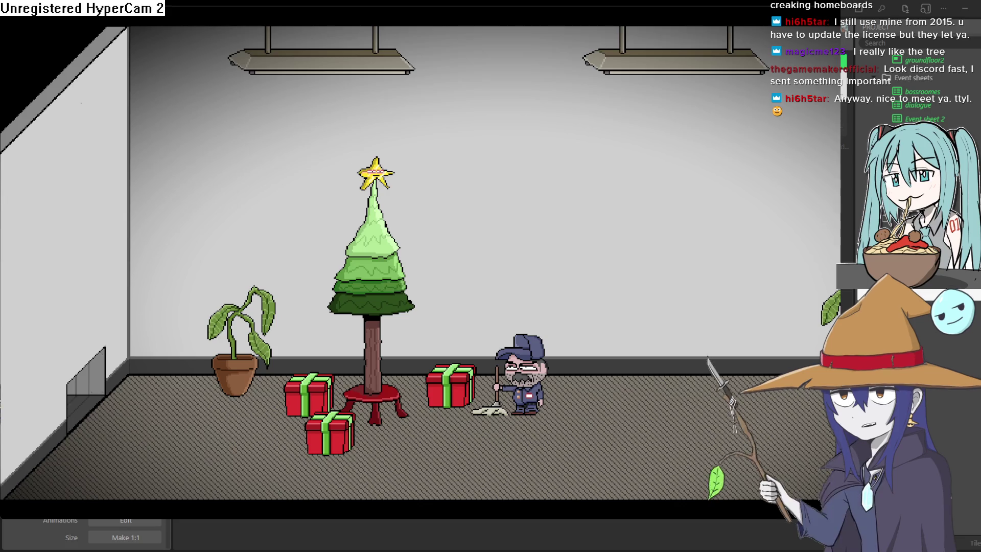
{"action": "key", "text": "Right"}
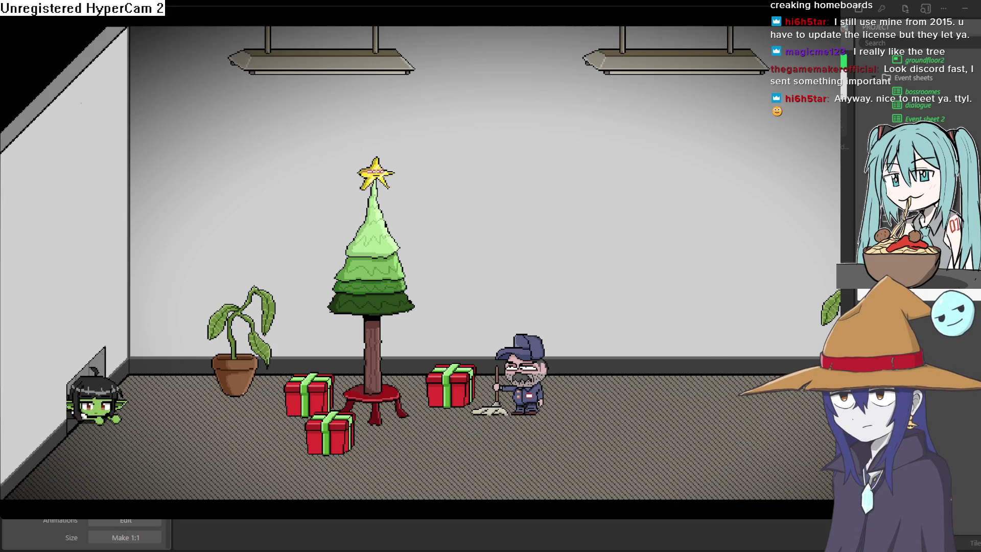
{"action": "key", "text": "Left"}
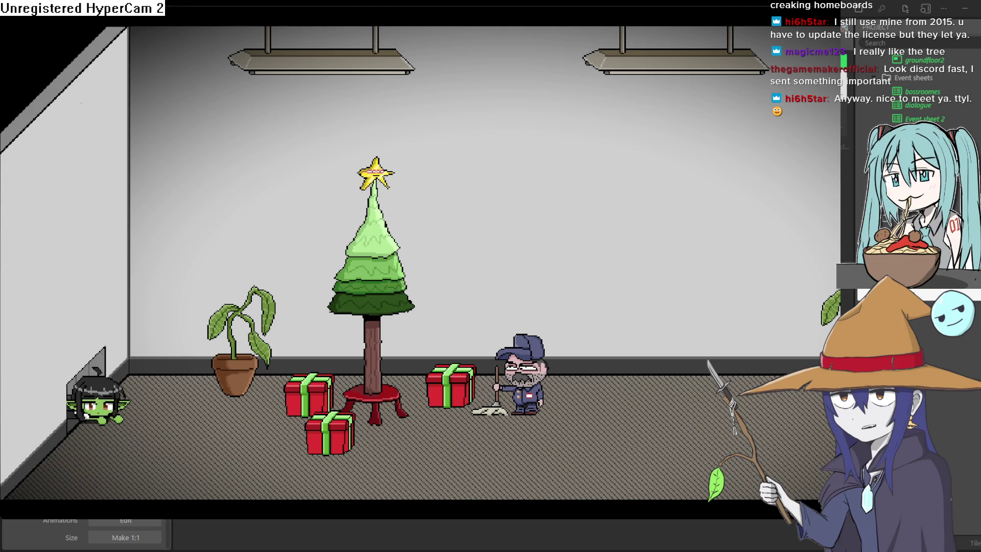
{"action": "key", "text": "Right"}
{"action": "key", "text": "Left"}
{"action": "key", "text": "Right"}
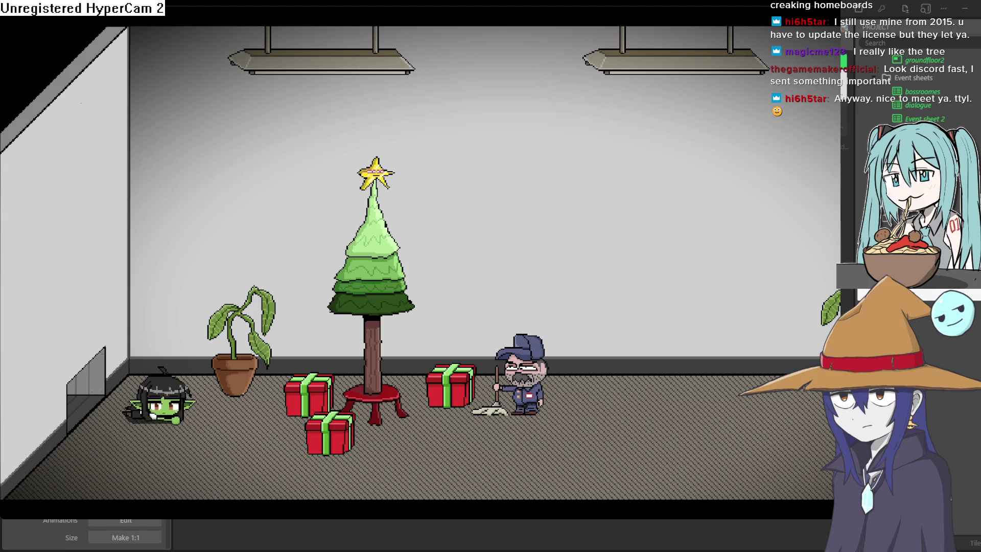
{"action": "key", "text": "Left"}
{"action": "key", "text": "Left"}
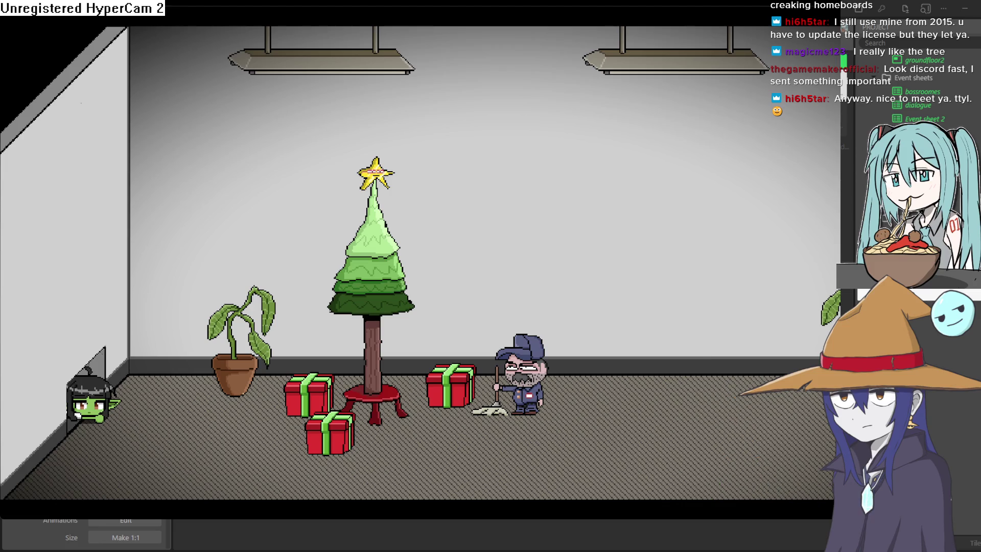
{"action": "key", "text": "Right"}
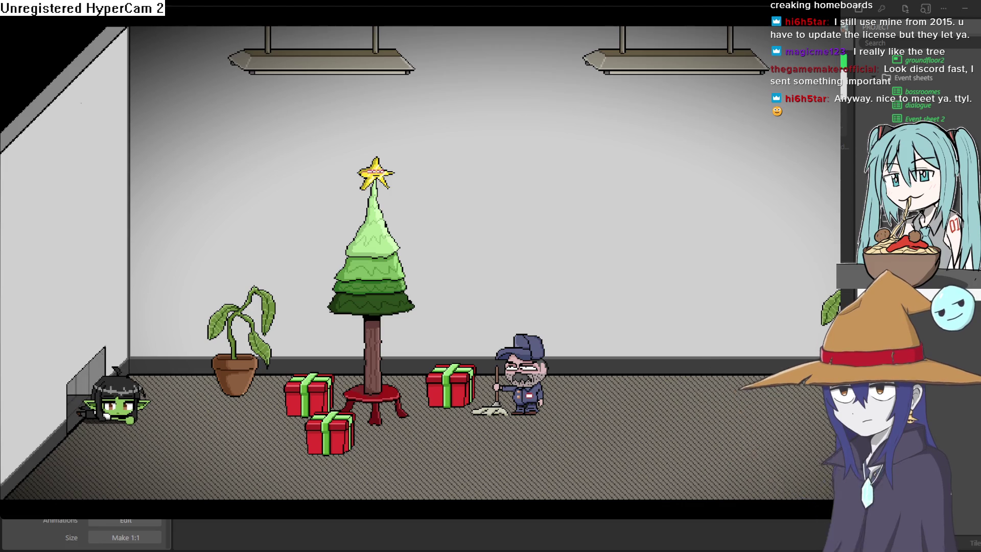
- Crouch the goblin and crawl it in and out of the vent, then stand it up
{"action": "key", "text": "Down"}
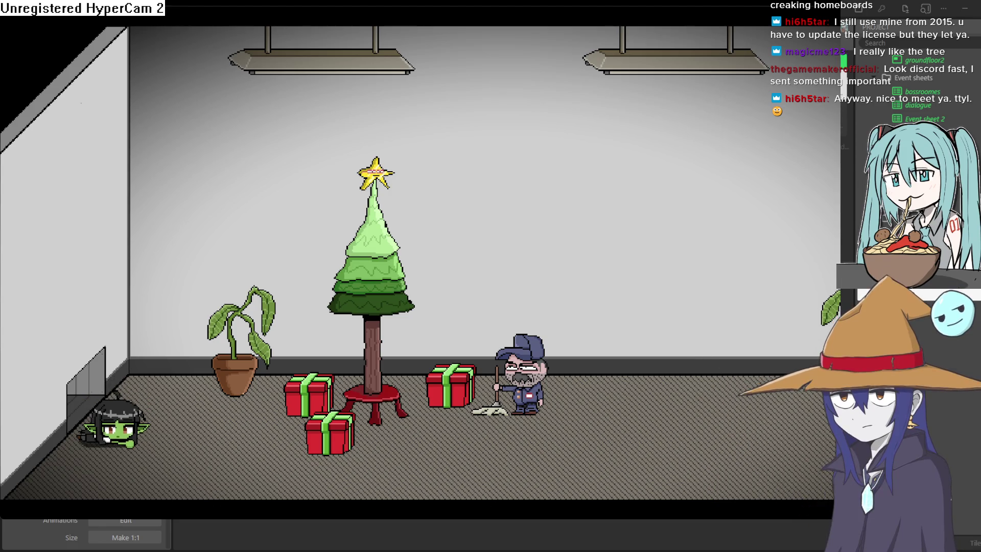
{"action": "key", "text": "Left"}
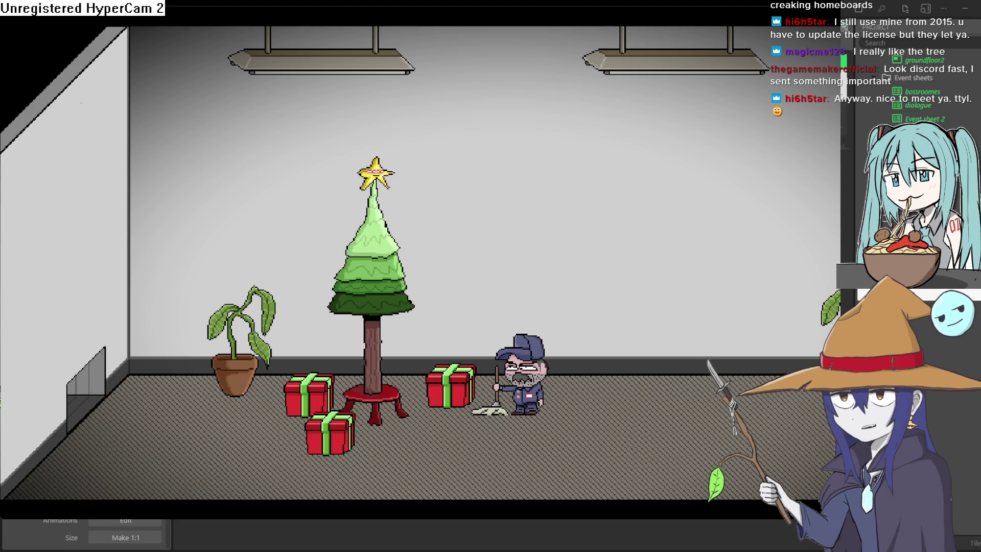
{"action": "key", "text": "Right"}
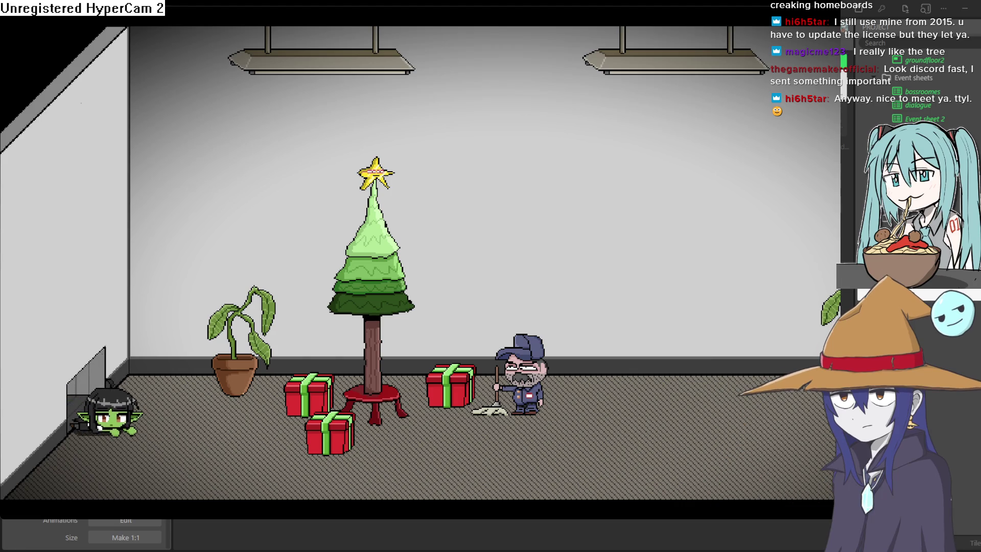
{"action": "key", "text": "Left"}
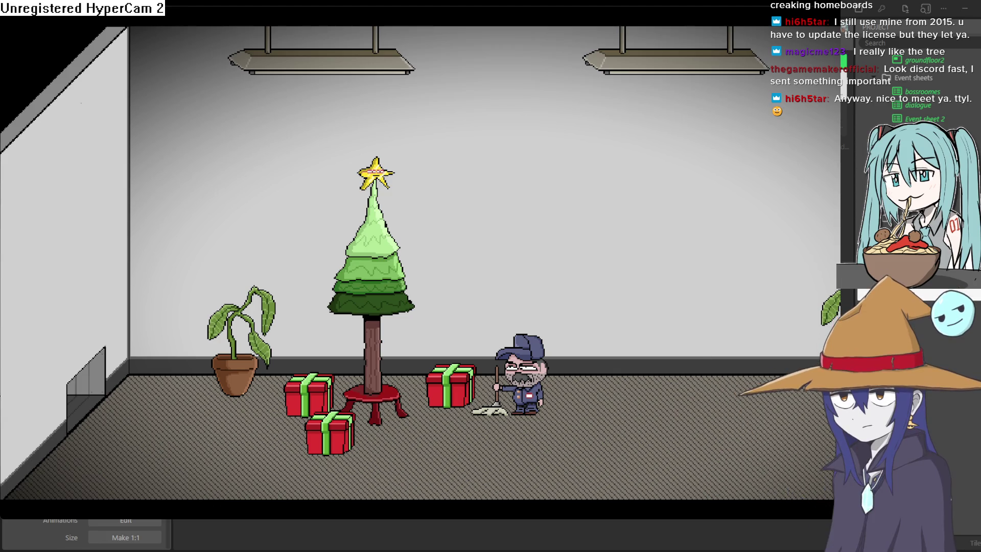
{"action": "key", "text": "Right"}
{"action": "key", "text": "Right"}
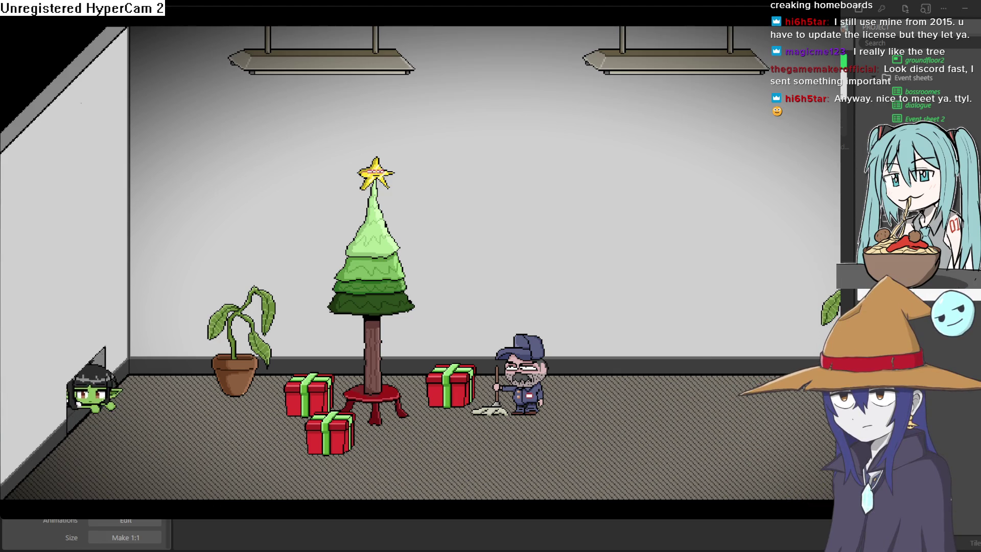
{"action": "key", "text": "Right"}
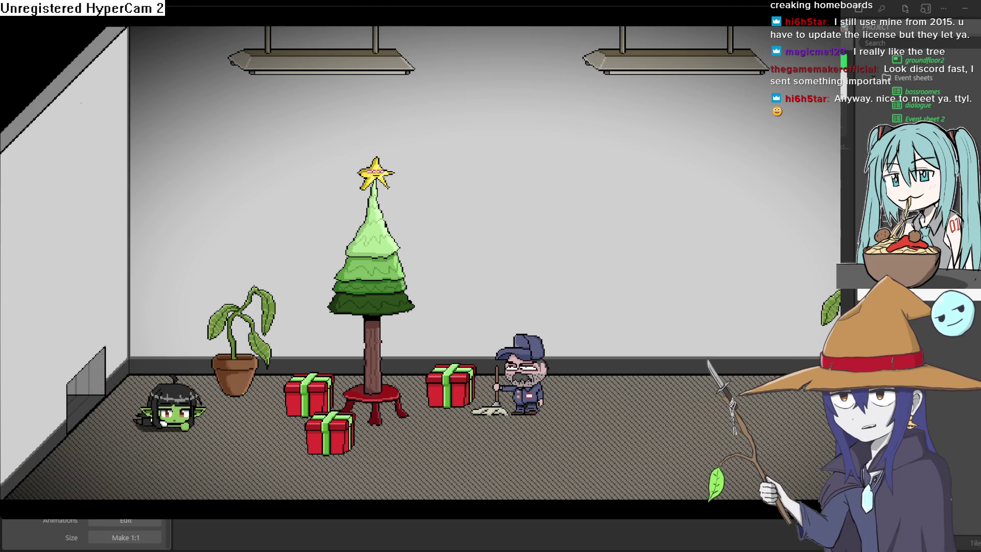
{"action": "key", "text": "Left"}
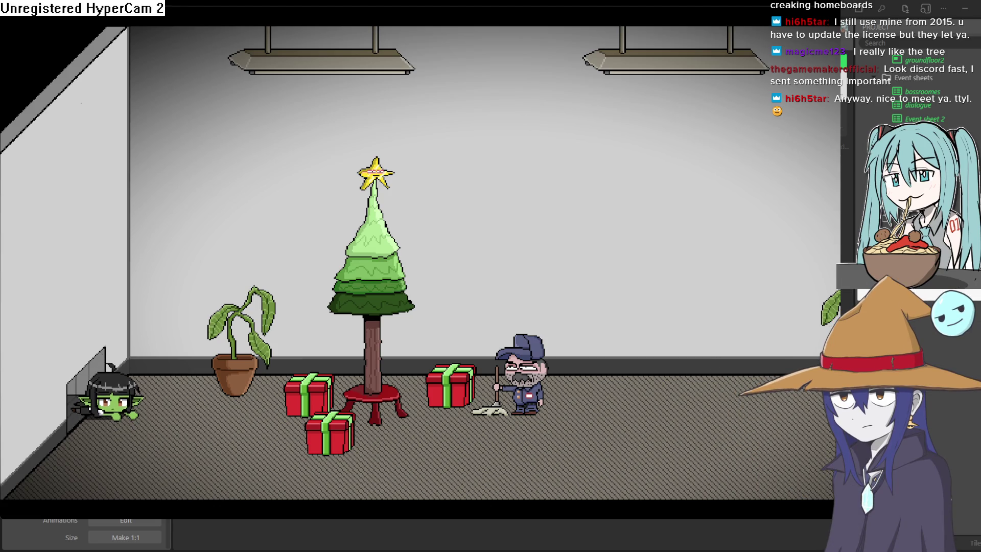
{"action": "key", "text": "Left"}
{"action": "key", "text": "Right"}
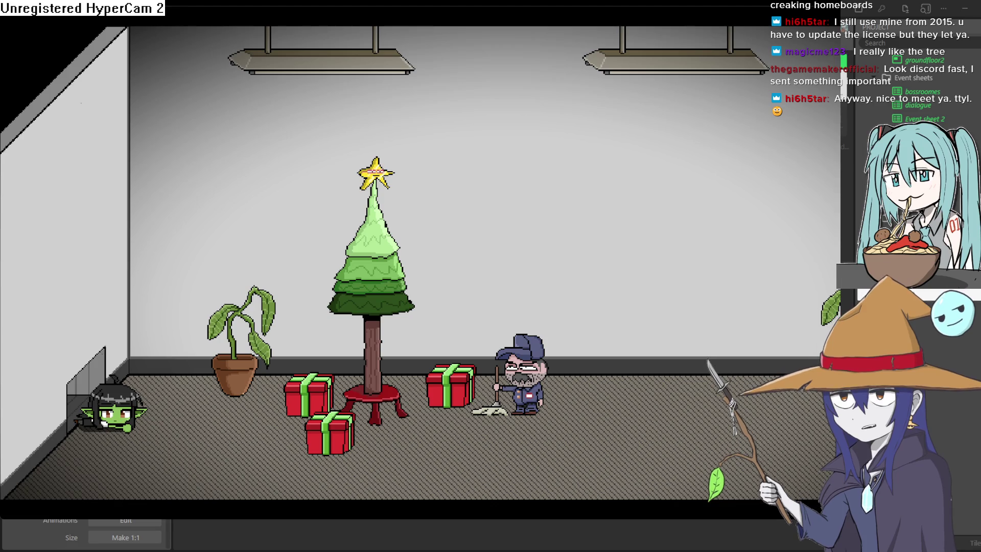
{"action": "key", "text": "Right"}
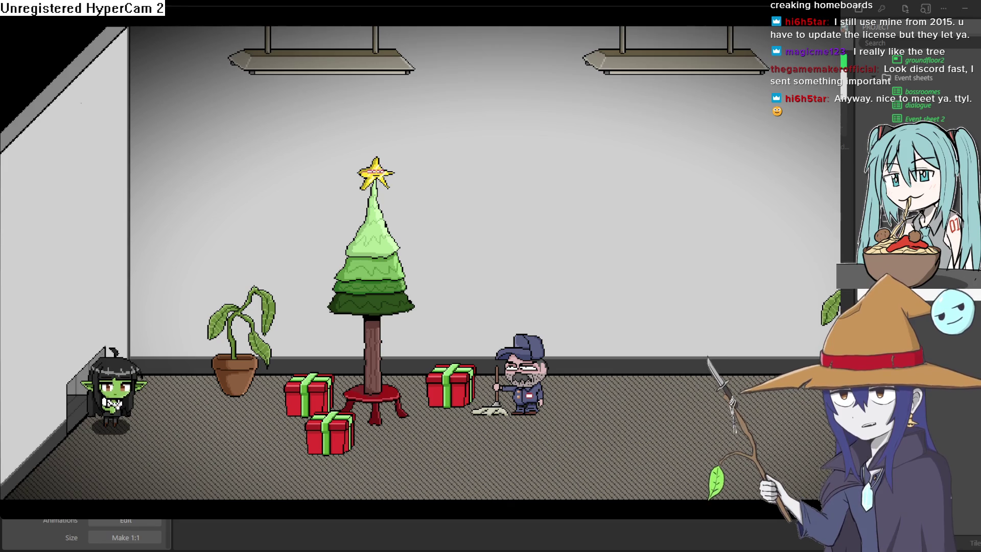
- Crouch again, crawl toward the gifts and back into the vent, then peek out
{"action": "key", "text": "Down"}
{"action": "key", "text": "Right"}
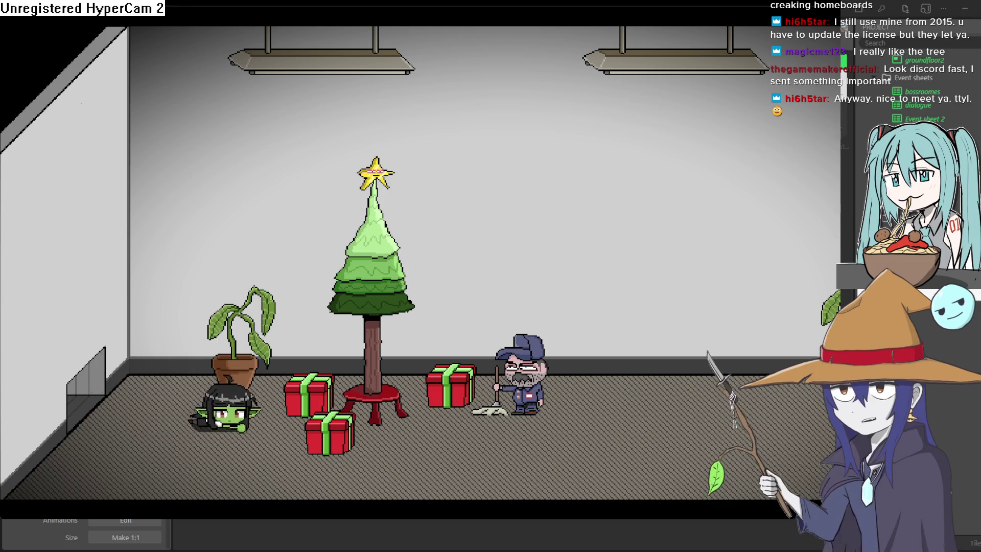
{"action": "key", "text": "Left"}
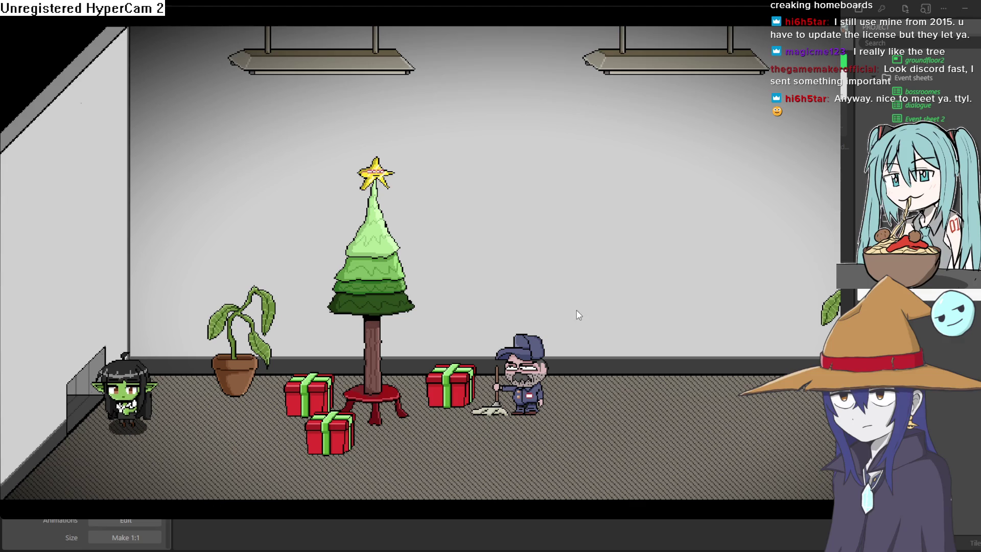
{"action": "key", "text": "Down"}
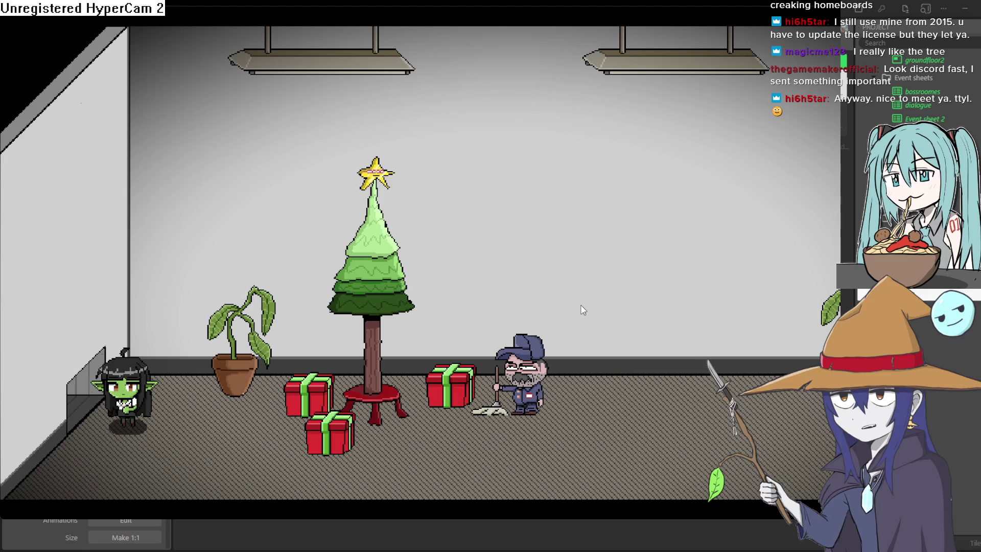
{"action": "key", "text": "Down"}
{"action": "key", "text": "Left"}
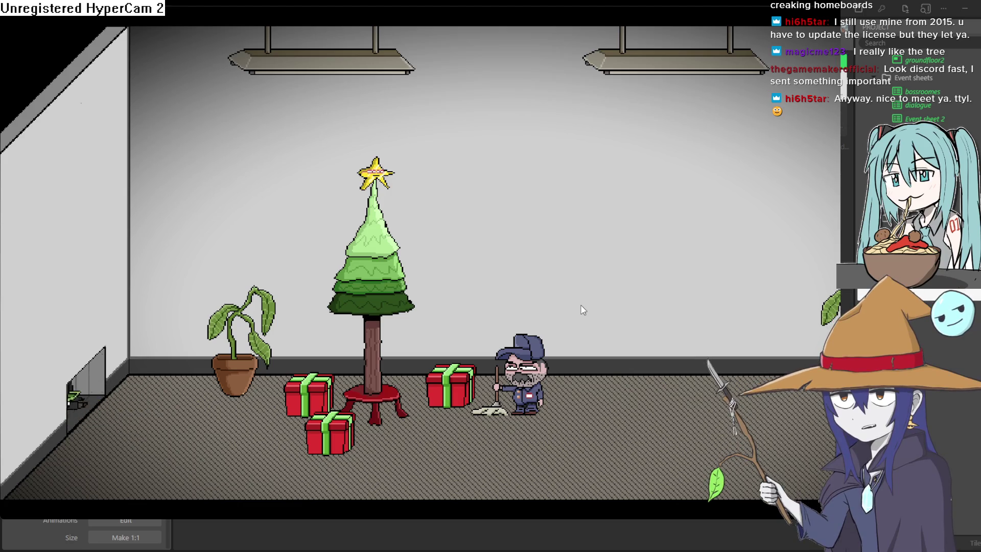
{"action": "key", "text": "Right"}
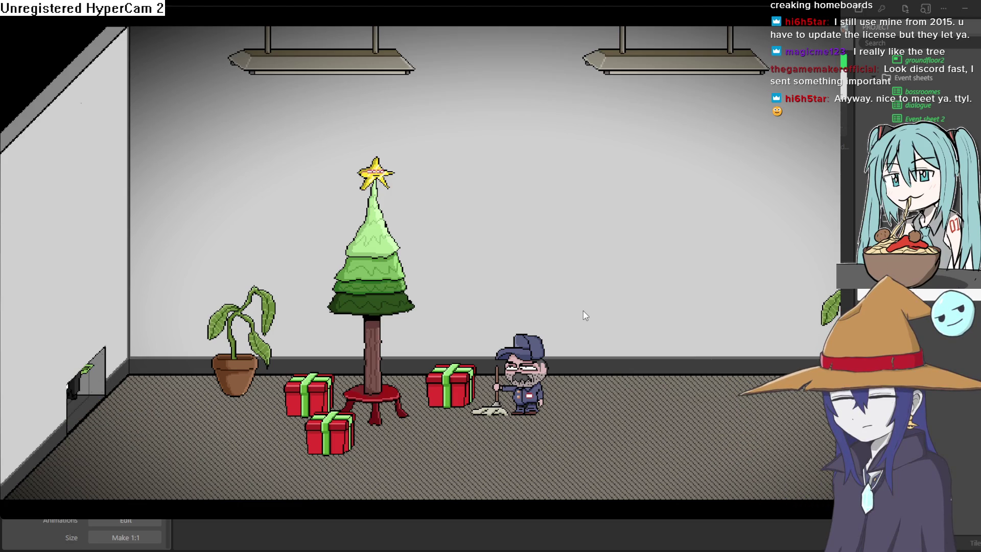
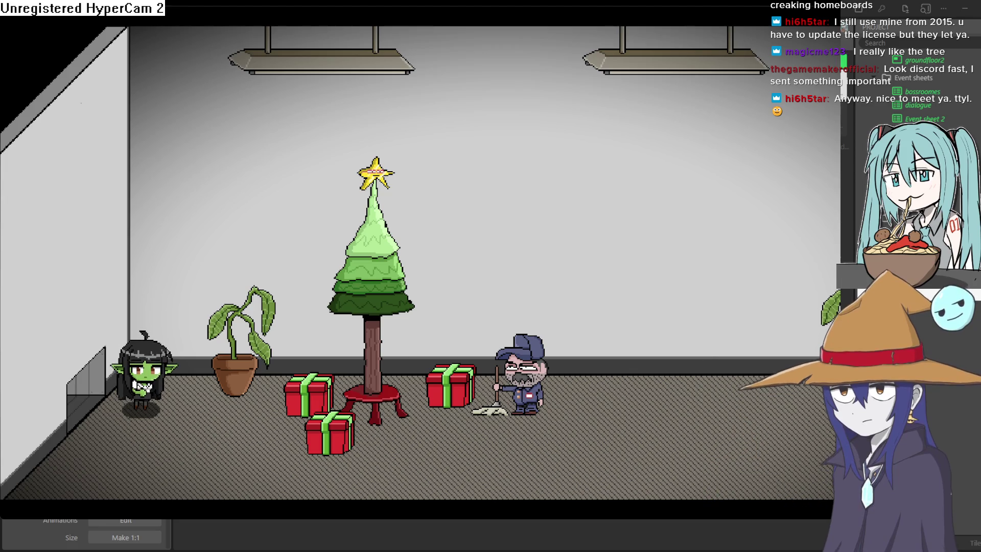
- Crawl the goblin in and out of the wall vent, then walk it right toward the presents
{"action": "key", "text": "Left"}
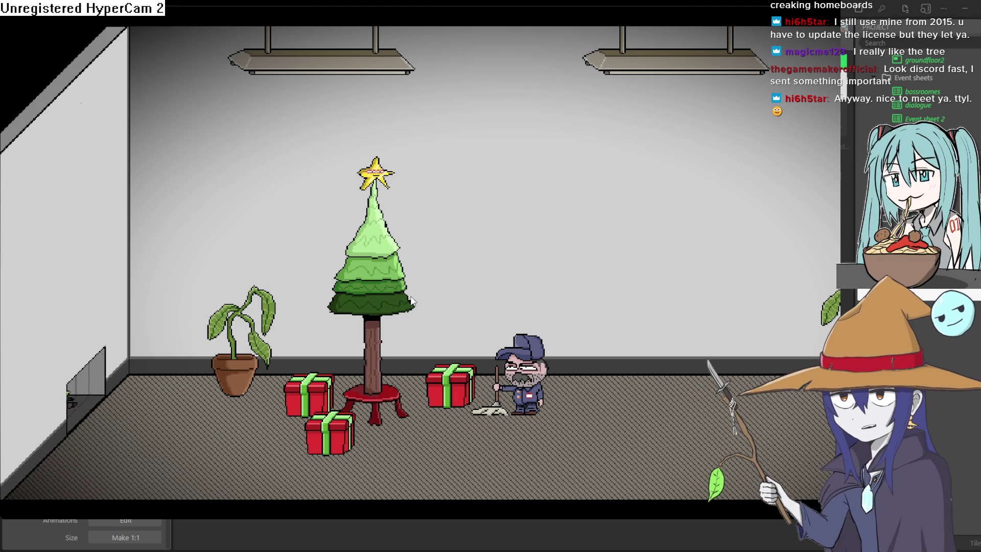
{"action": "key", "text": "Right"}
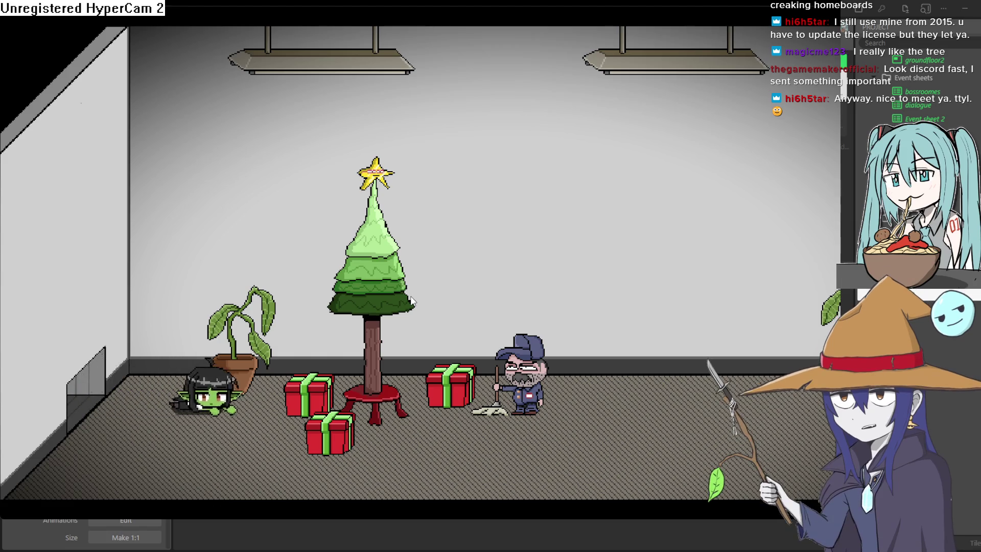
{"action": "key", "text": "Right"}
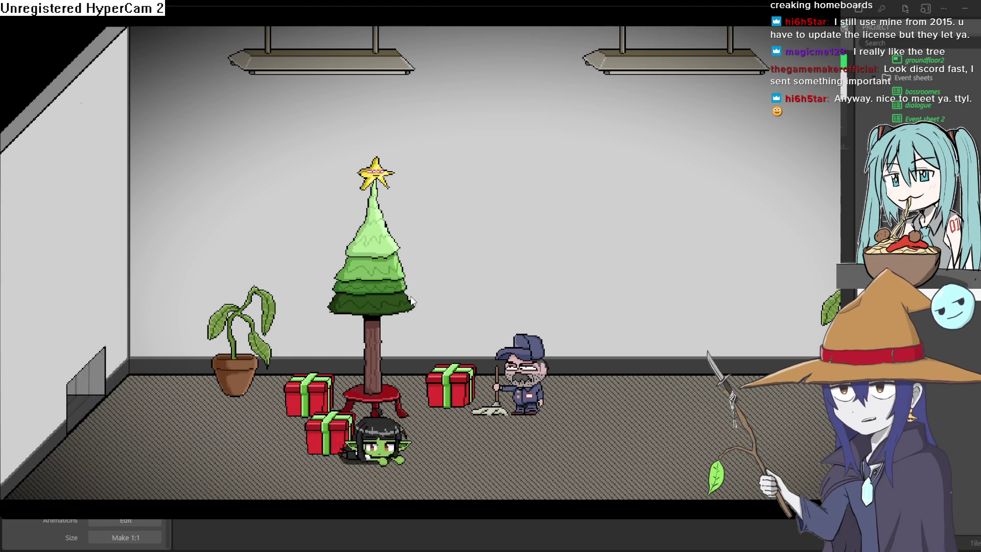
{"action": "key", "text": "Down"}
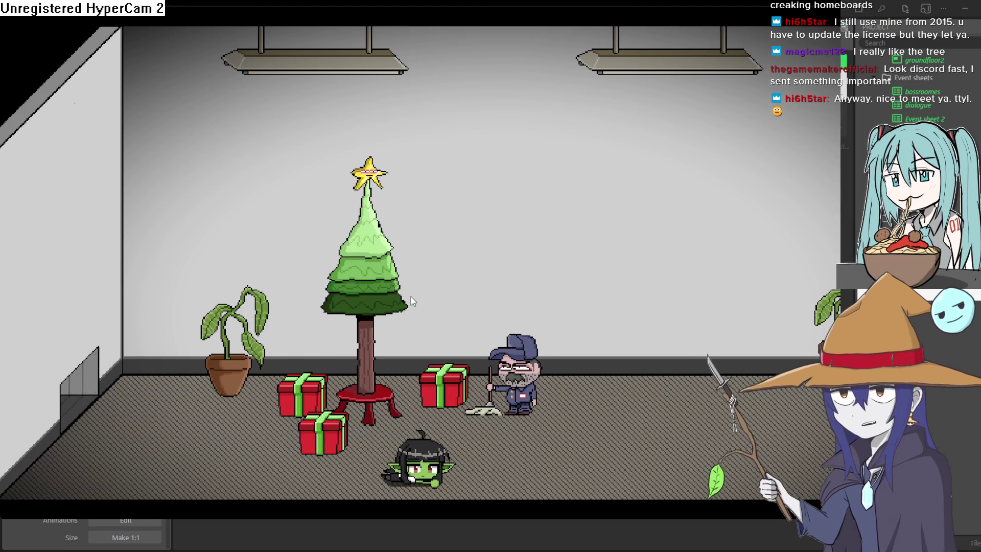
{"action": "key", "text": "Left"}
{"action": "key", "text": "Up"}
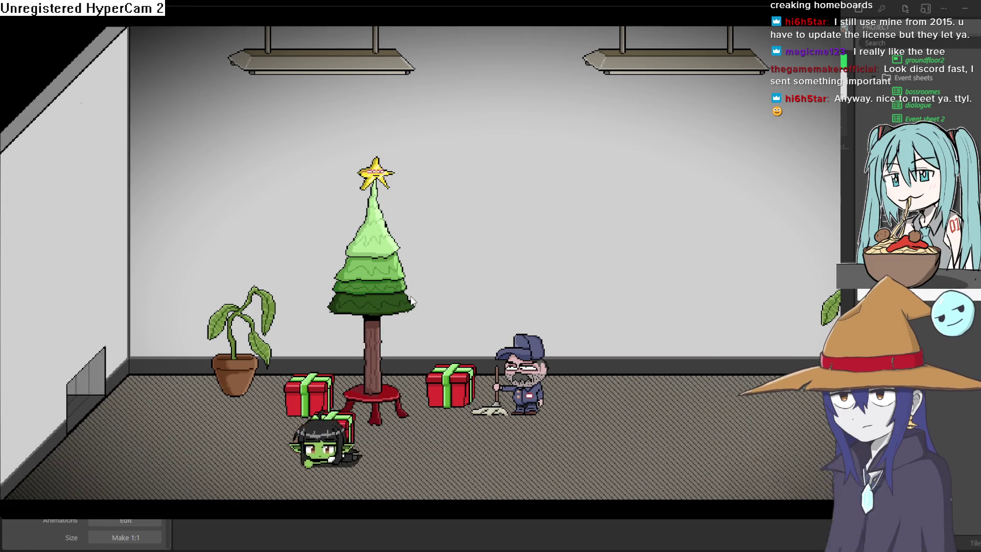
{"action": "key", "text": "Left"}
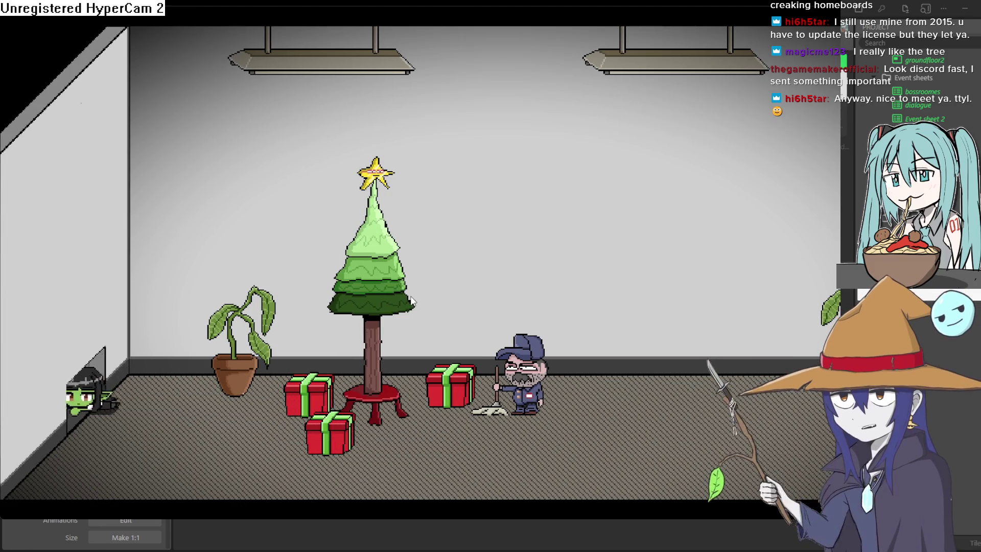
{"action": "key", "text": "Right"}
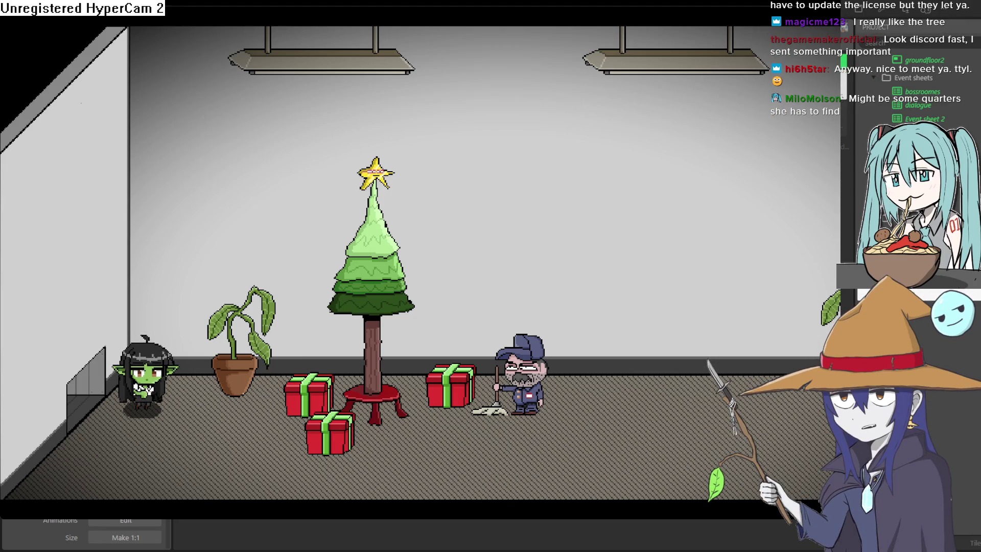
{"action": "key", "text": "Right"}
{"action": "key", "text": "Right"}
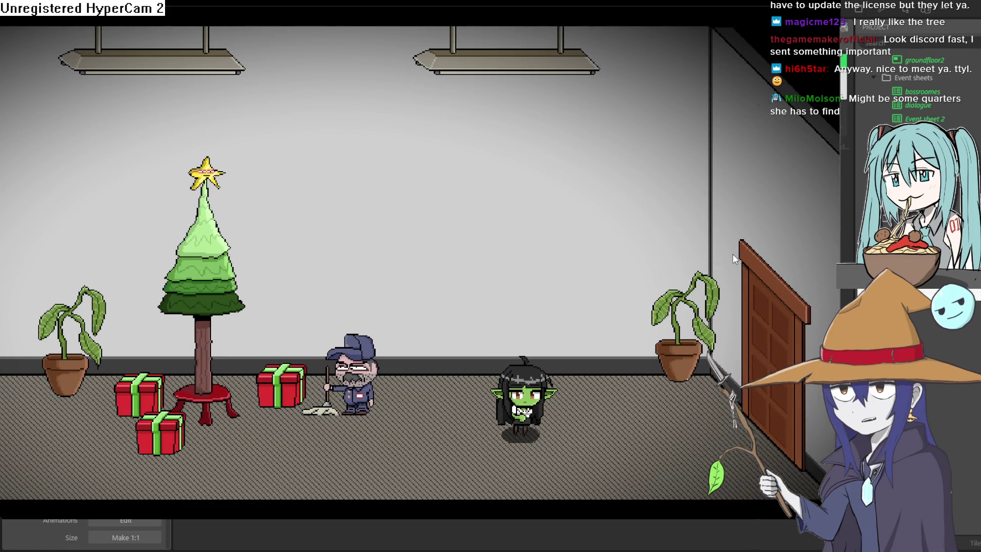
- Walk the goblin through the door to the elevator room and back, then re-enter the vent
{"action": "key", "text": "Down"}
{"action": "key", "text": "Left"}
{"action": "key", "text": "Right"}
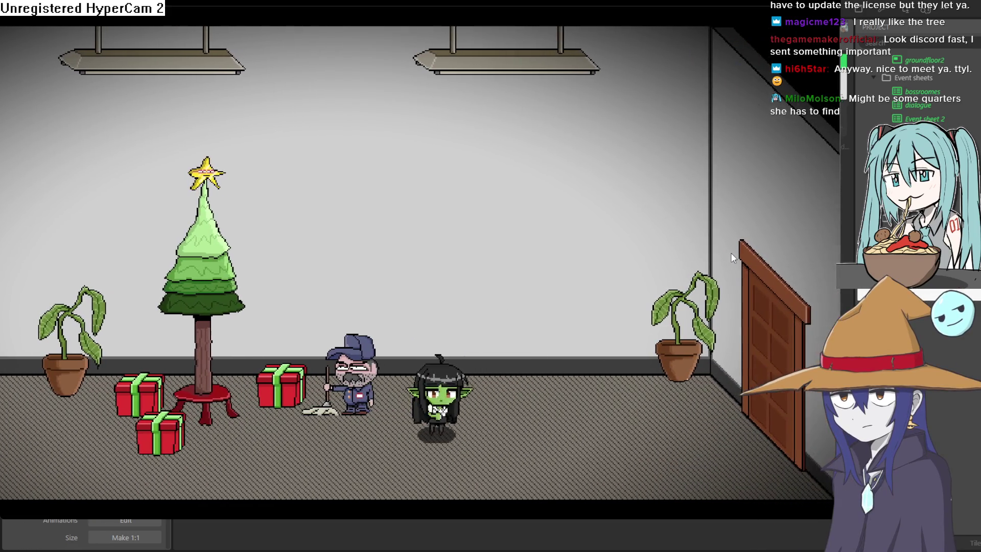
{"action": "key", "text": "Left"}
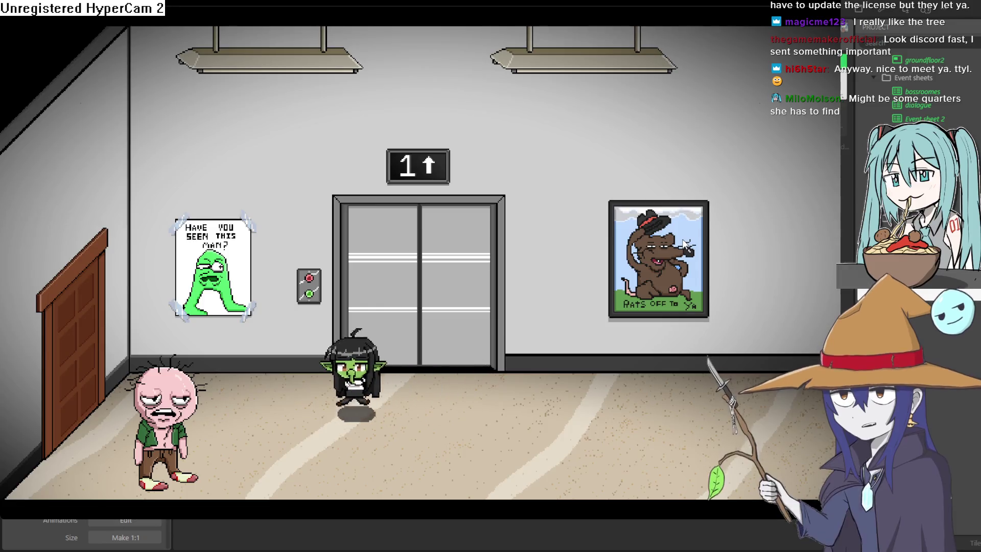
{"action": "key", "text": "Left"}
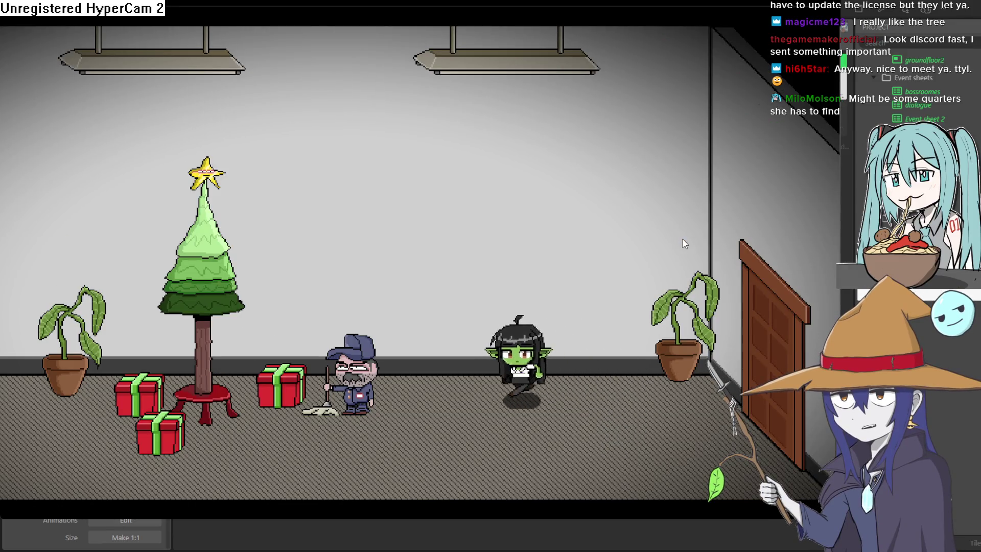
{"action": "key", "text": "Down"}
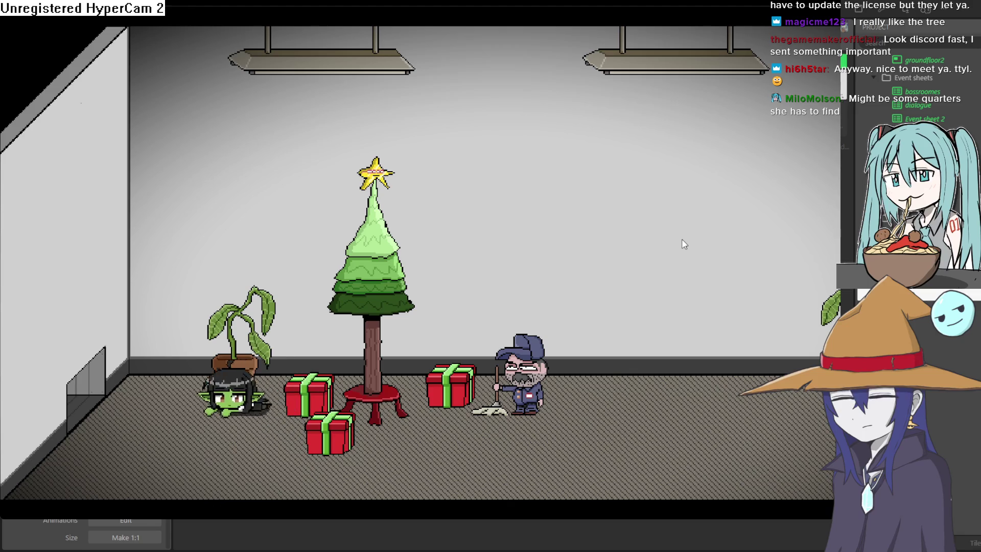
{"action": "key", "text": "Left"}
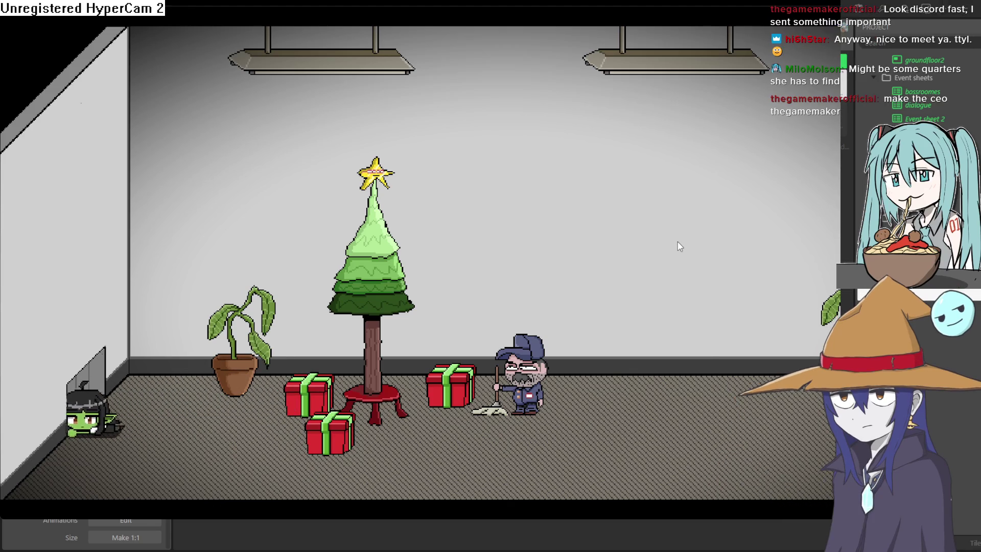
{"action": "key", "text": "Right"}
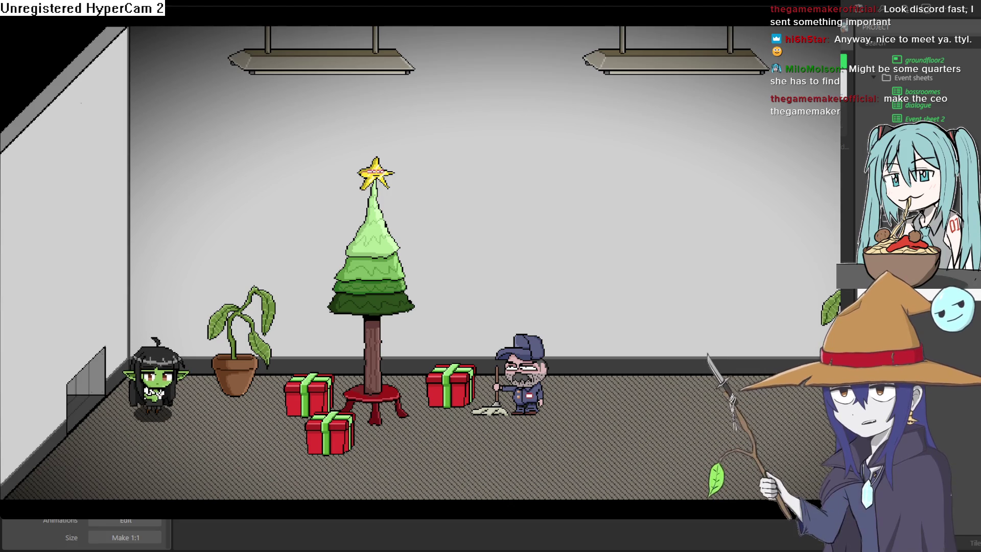
- Test crawling near the vent, walk the goblin into the lobby, then close the preview
{"action": "key", "text": "Down"}
{"action": "key", "text": "Left"}
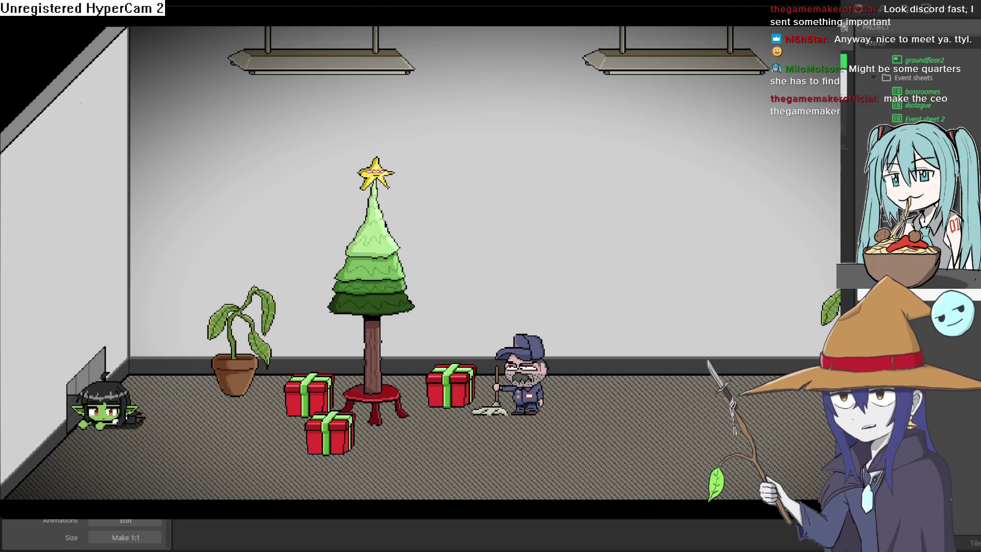
{"action": "key", "text": "Right"}
{"action": "key", "text": "Left"}
{"action": "key", "text": "Down"}
{"action": "key", "text": "Right"}
{"action": "key", "text": "Left"}
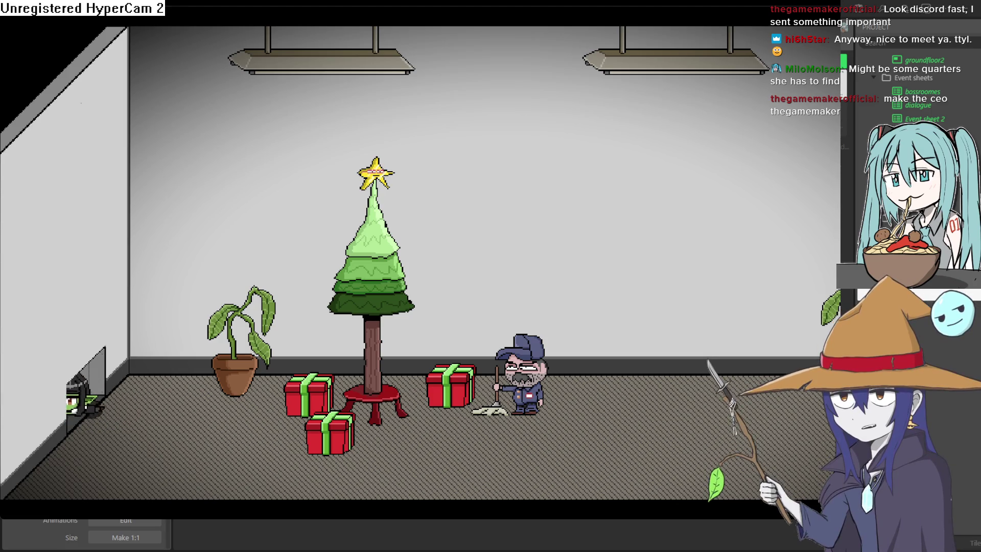
{"action": "key", "text": "Right"}
{"action": "key", "text": "Down"}
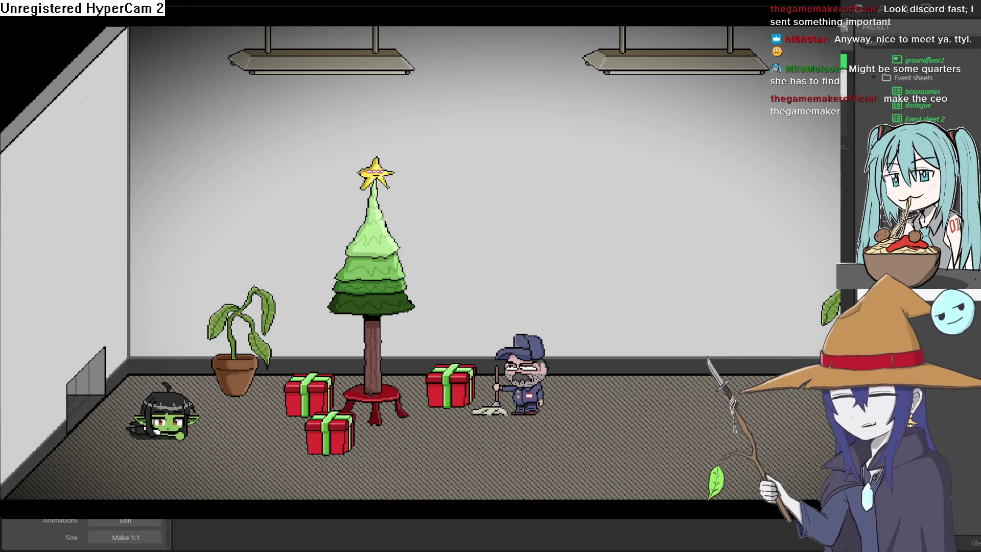
{"action": "key", "text": "Right"}
{"action": "key", "text": "Up"}
{"action": "key", "text": "Right"}
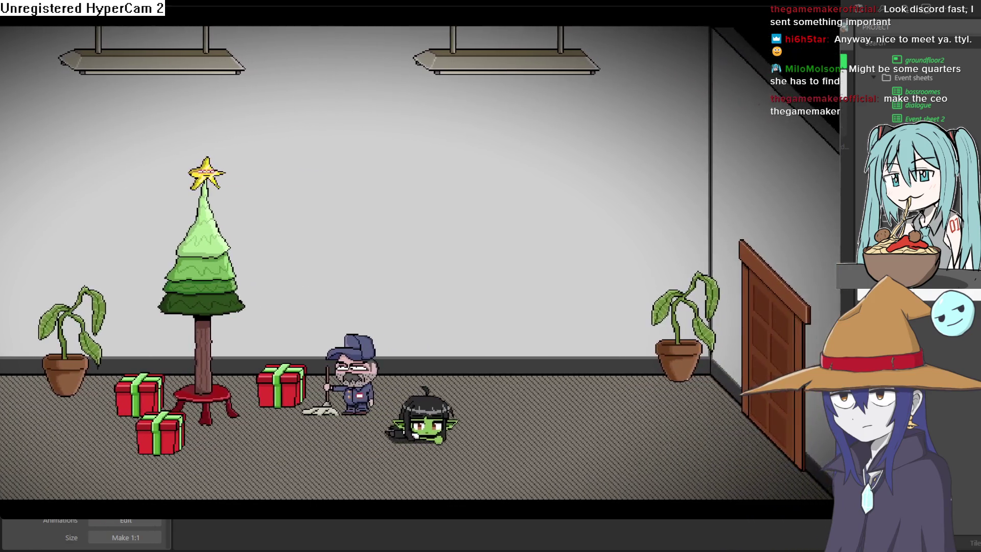
{"action": "key", "text": "Right"}
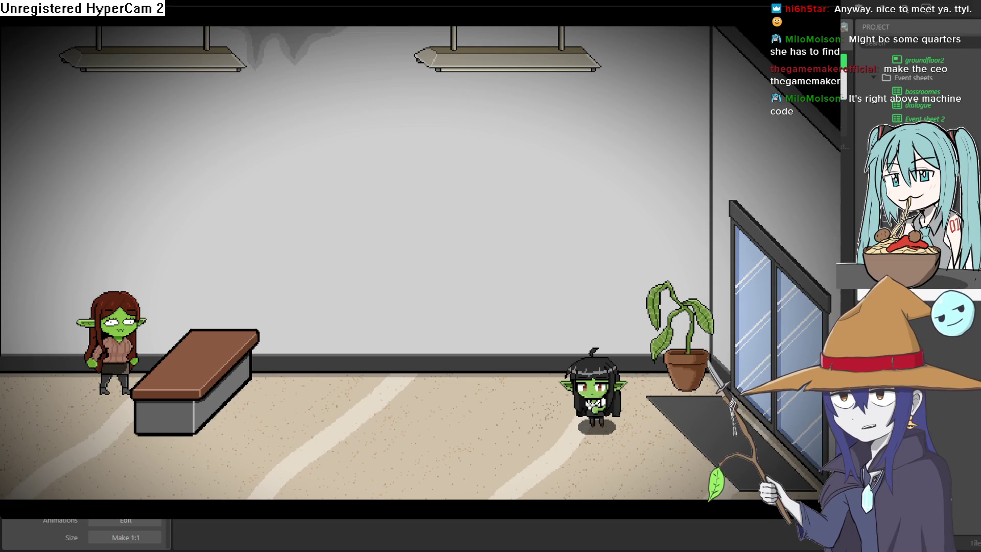
{"action": "key", "text": "Left"}
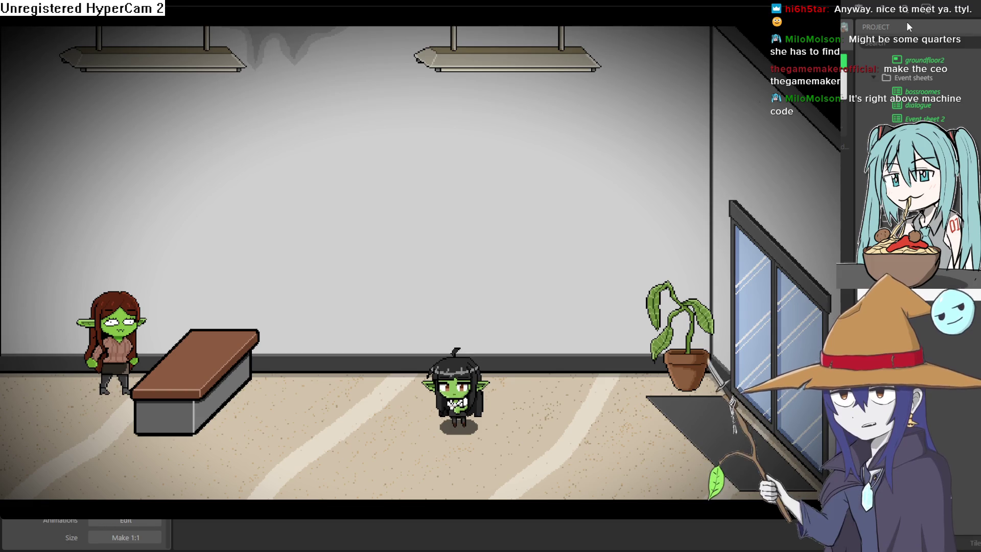
{"action": "key", "text": "alt+F4"}
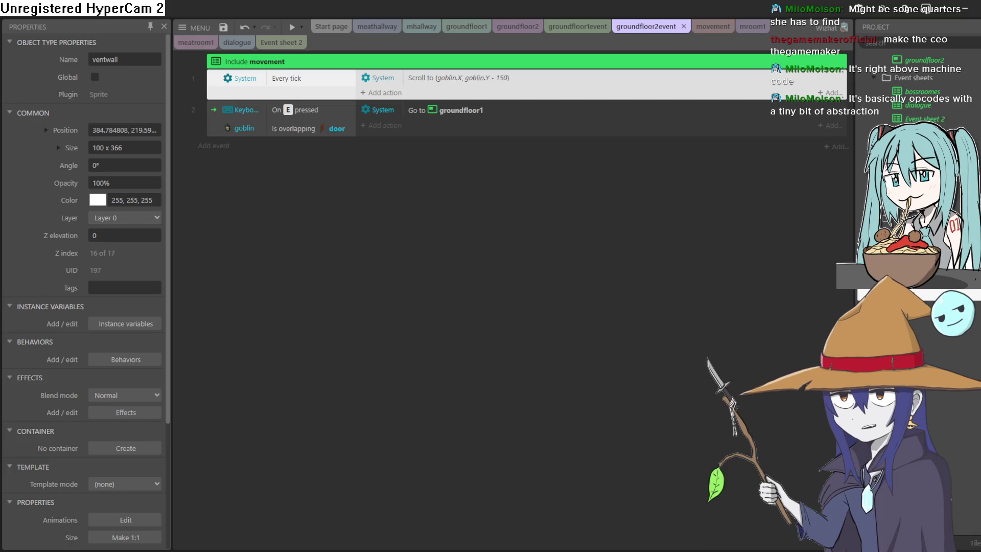
- Flip between the groundfloor1 layout and mhallway event sheet tabs, panning the groundfloor1 room
{"action": "left_click", "coordinate": [577, 26]}
{"action": "left_click", "coordinate": [517, 26]}
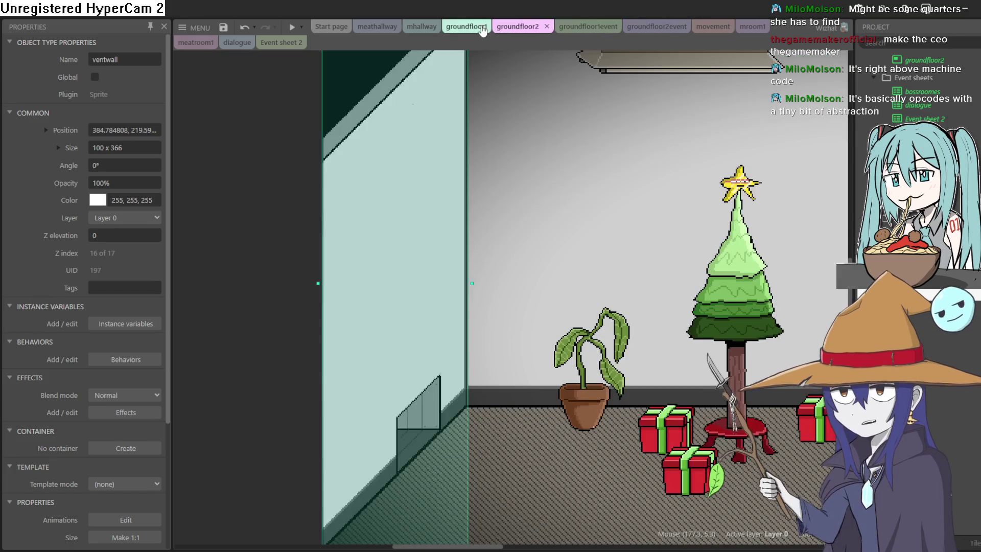
{"action": "left_click", "coordinate": [466, 26]}
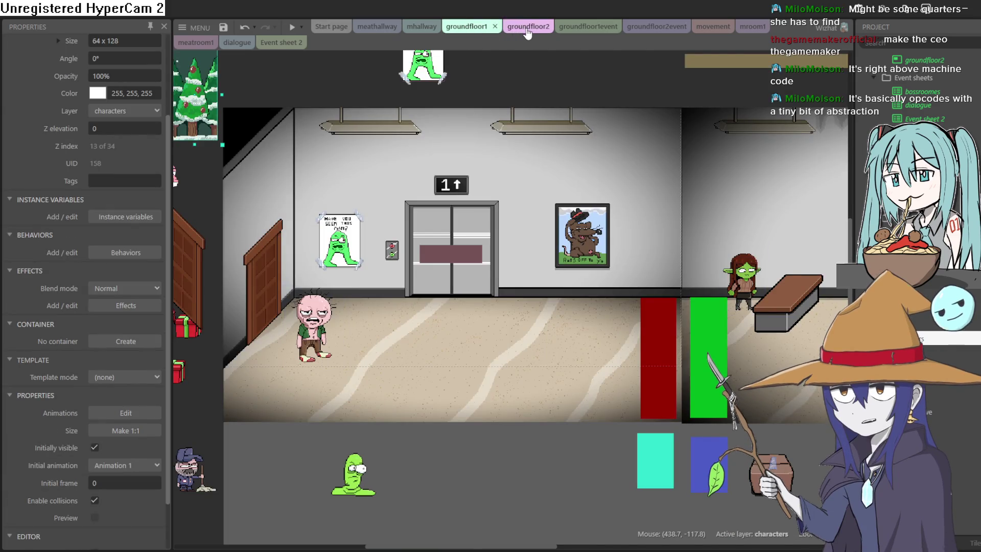
{"action": "mouse_move", "coordinate": [571, 77]}
{"action": "left_mouse_down"}
{"action": "mouse_move", "coordinate": [546, 96]}
{"action": "mouse_move", "coordinate": [466, 81]}
{"action": "mouse_move", "coordinate": [239, 76]}
{"action": "mouse_move", "coordinate": [269, 93]}
{"action": "mouse_move", "coordinate": [337, 79]}
{"action": "mouse_move", "coordinate": [415, 84]}
{"action": "left_mouse_up"}
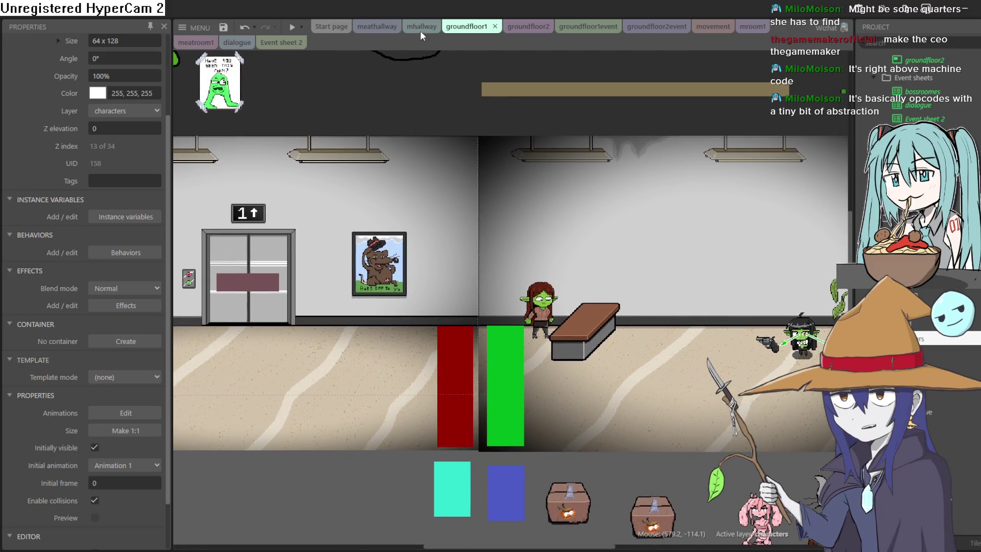
{"action": "left_click", "coordinate": [420, 28]}
{"action": "left_click", "coordinate": [466, 26]}
{"action": "left_click", "coordinate": [523, 29]}
{"action": "left_click", "coordinate": [464, 29]}
{"action": "left_click", "coordinate": [412, 30]}
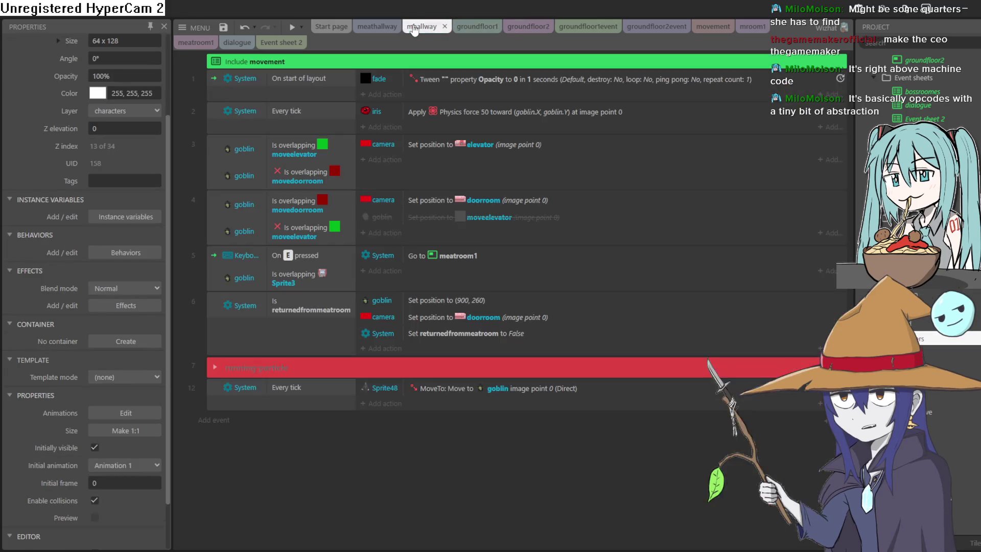
- Settle on the groundfloor2 layout and pan the view to show the ceiling lights
{"action": "left_click", "coordinate": [372, 30]}
{"action": "left_click", "coordinate": [466, 27]}
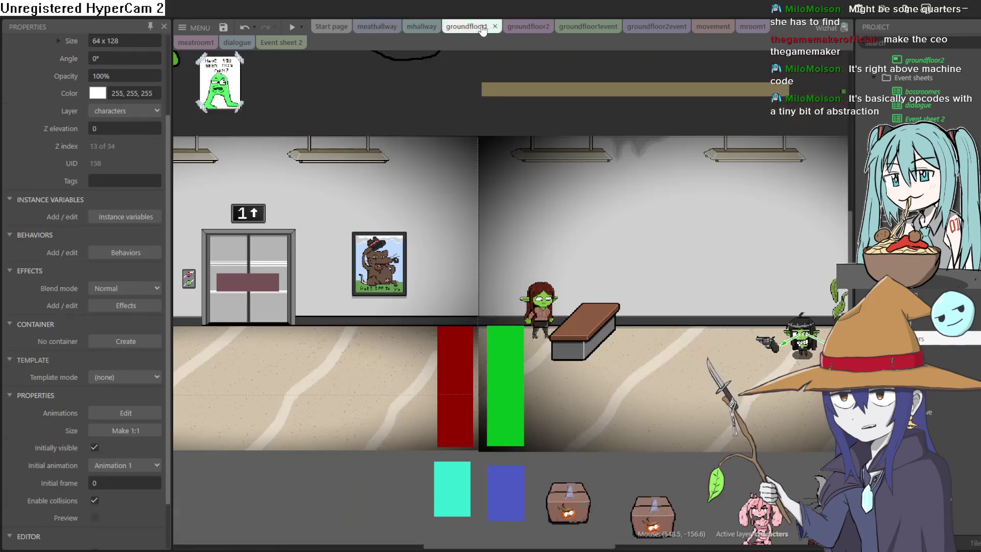
{"action": "left_click", "coordinate": [534, 28]}
{"action": "left_click", "coordinate": [567, 27]}
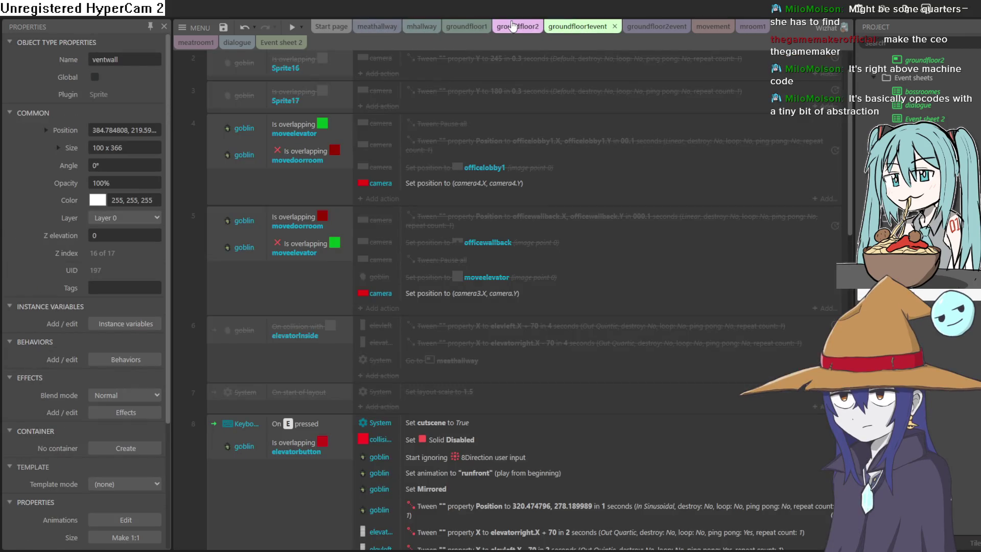
{"action": "left_click", "coordinate": [521, 33]}
{"action": "mouse_move", "coordinate": [671, 203]}
{"action": "left_mouse_down"}
{"action": "mouse_move", "coordinate": [556, 229]}
{"action": "mouse_move", "coordinate": [448, 234]}
{"action": "mouse_move", "coordinate": [346, 213]}
{"action": "mouse_move", "coordinate": [325, 186]}
{"action": "left_mouse_up"}
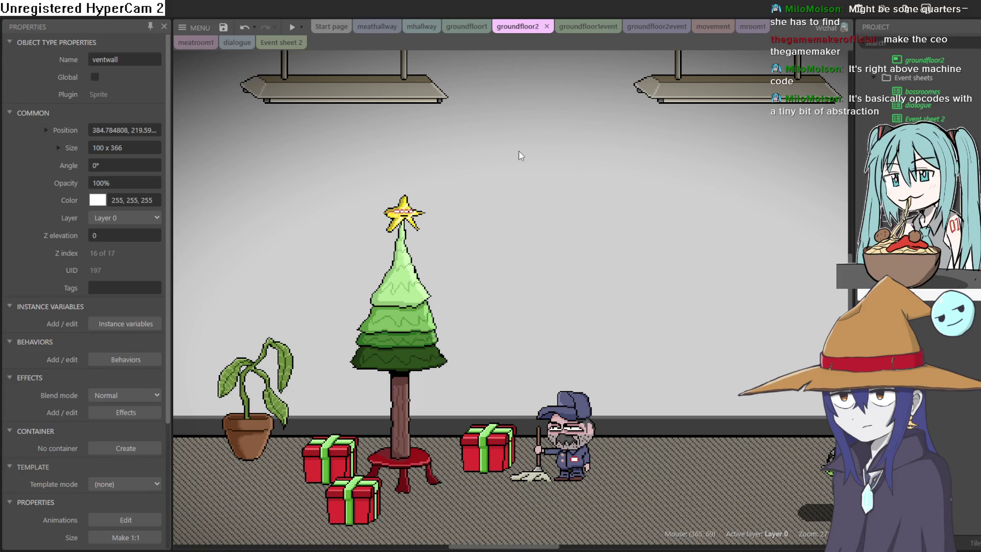
{"action": "scroll", "coordinate": [551, 143], "scroll_direction": "down", "scroll_amount": 2}
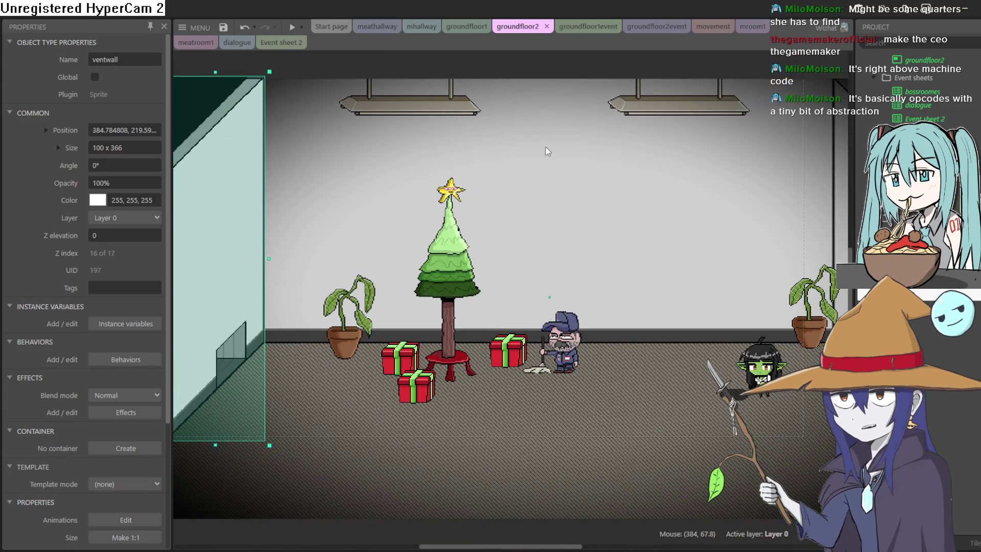
- Pan to the vent wall, deselect it, and bring up the groundfloor1 layout
{"action": "left_click_drag", "start_coordinate": [547, 146], "coordinate": [514, 160]}
{"action": "scroll", "coordinate": [456, 157], "scroll_direction": "down", "scroll_amount": 1}
{"action": "scroll", "coordinate": [511, 133], "scroll_direction": "up", "scroll_amount": 2}
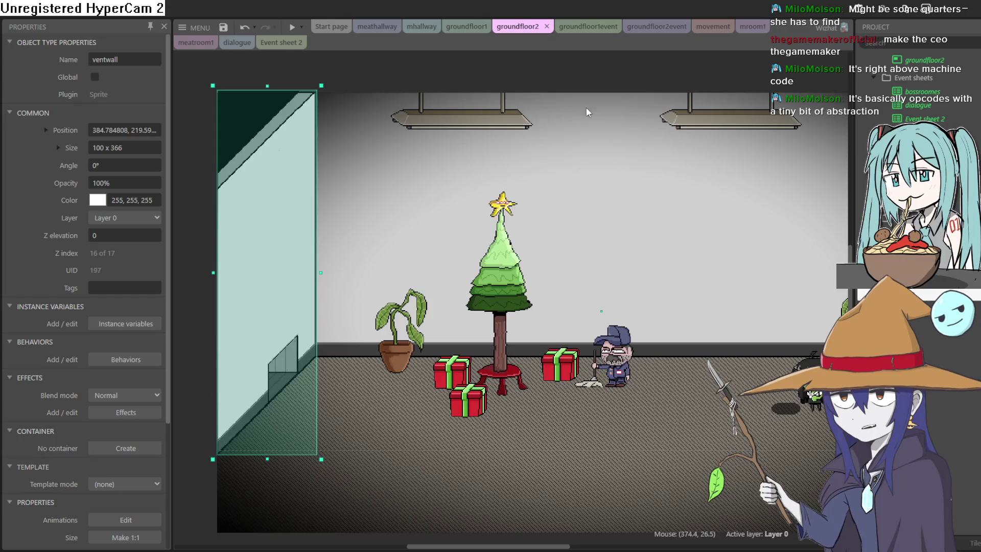
{"action": "left_click", "coordinate": [586, 75]}
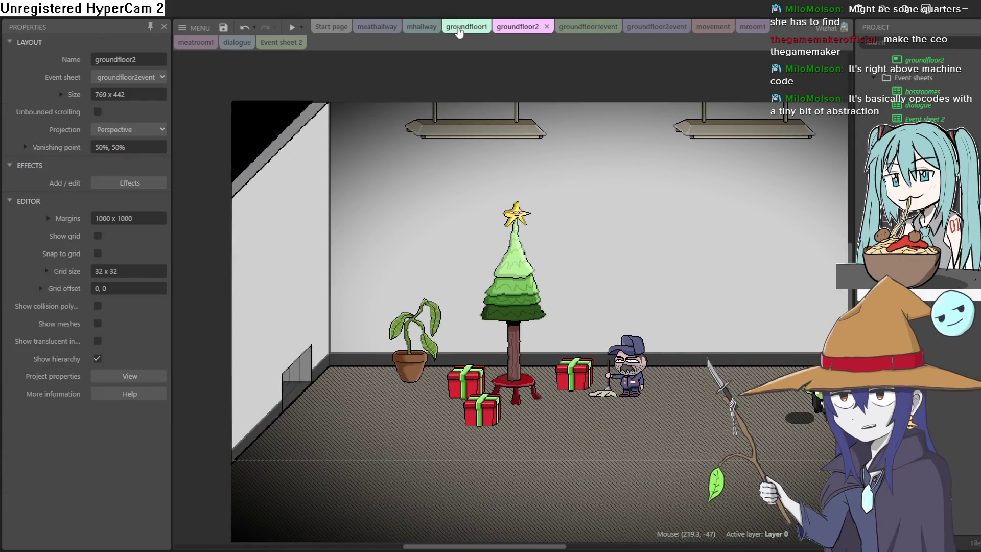
{"action": "left_click", "coordinate": [459, 29]}
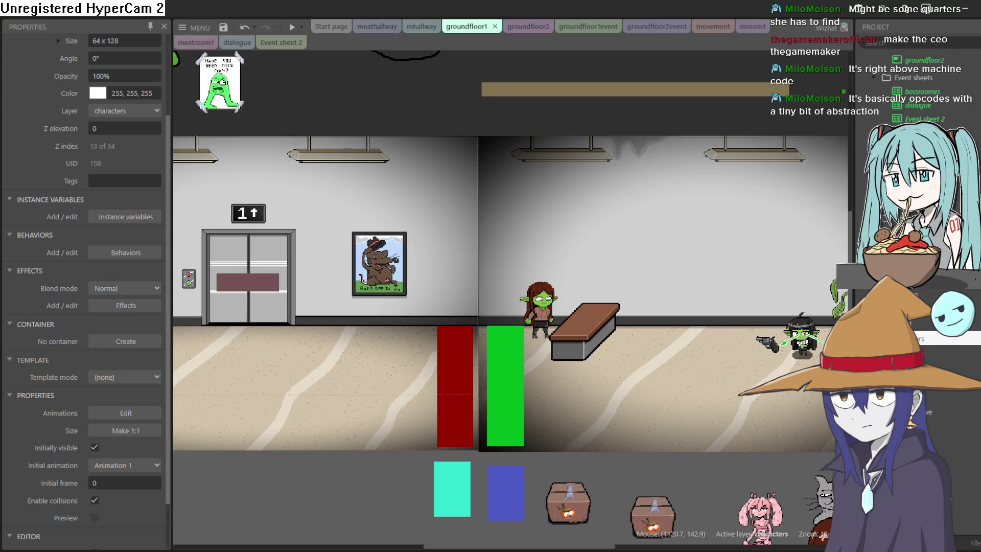
- Pan along the groundfloor1 hallway, then switch to the groundfloor2 room layout
{"action": "mouse_move", "coordinate": [373, 471]}
{"action": "left_mouse_down"}
{"action": "mouse_move", "coordinate": [778, 450]}
{"action": "mouse_move", "coordinate": [548, 438]}
{"action": "left_mouse_up"}
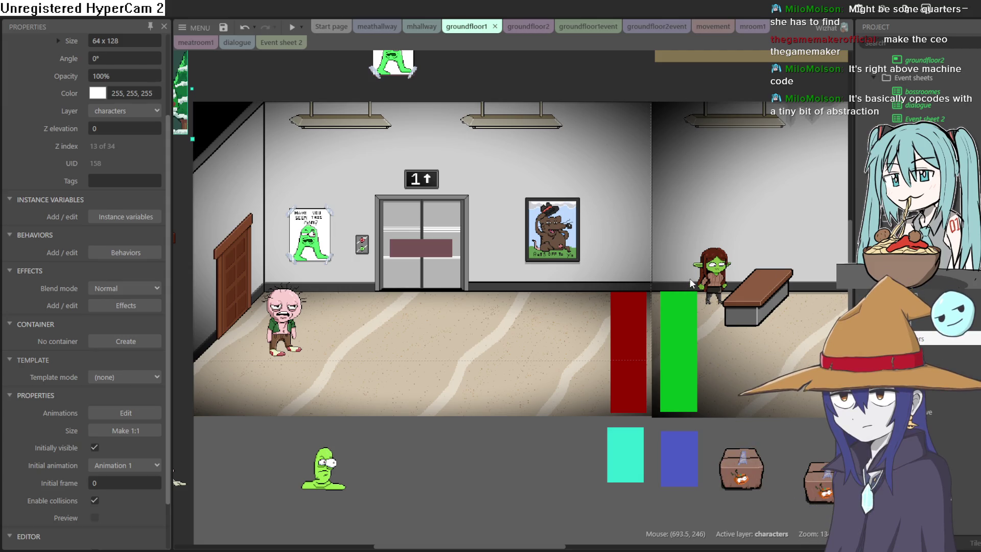
{"action": "scroll", "coordinate": [742, 271], "scroll_direction": "right", "scroll_amount": 2}
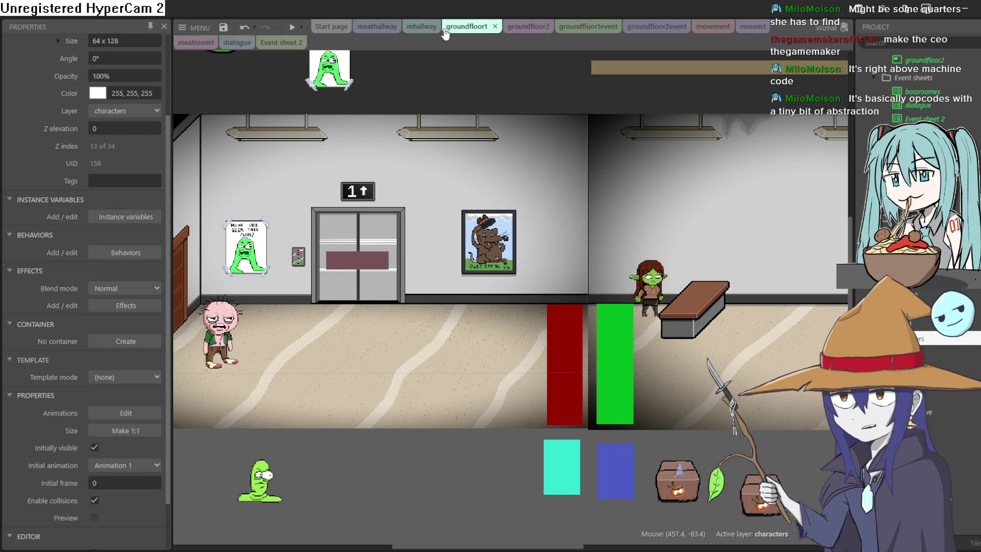
{"action": "left_click", "coordinate": [661, 27]}
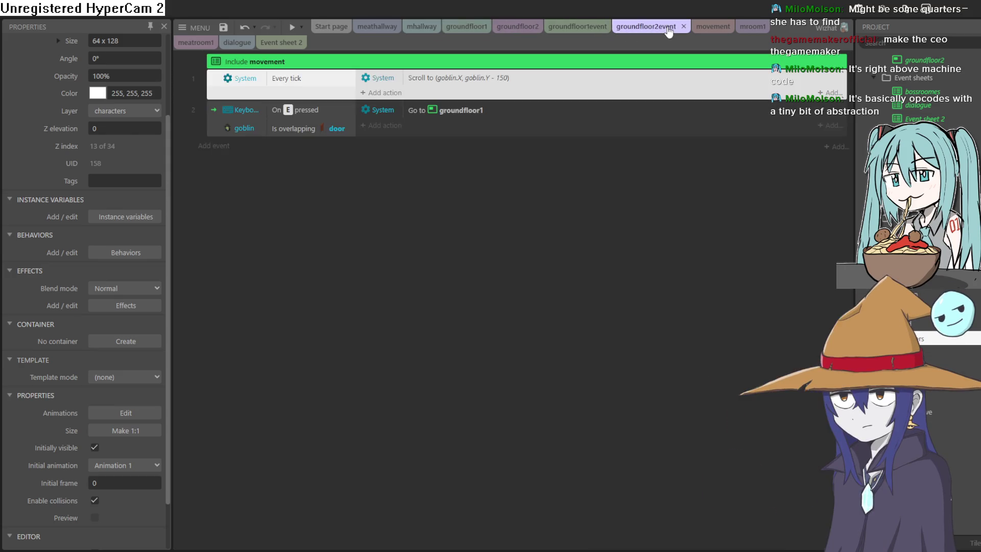
{"action": "left_click", "coordinate": [589, 27]}
{"action": "left_click", "coordinate": [517, 26]}
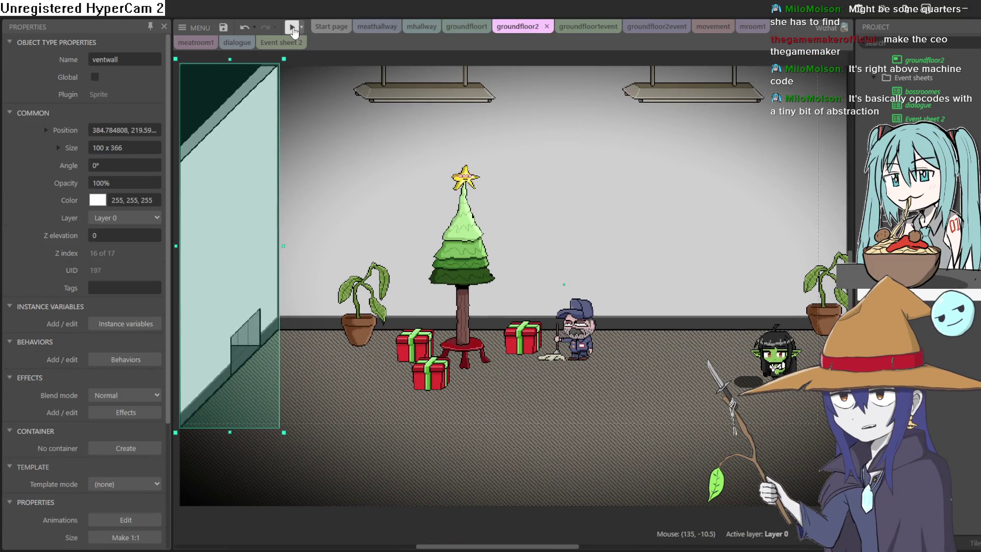
- Play-test the groundfloor2 room with Run layout and close the preview
{"action": "left_click", "coordinate": [291, 28]}
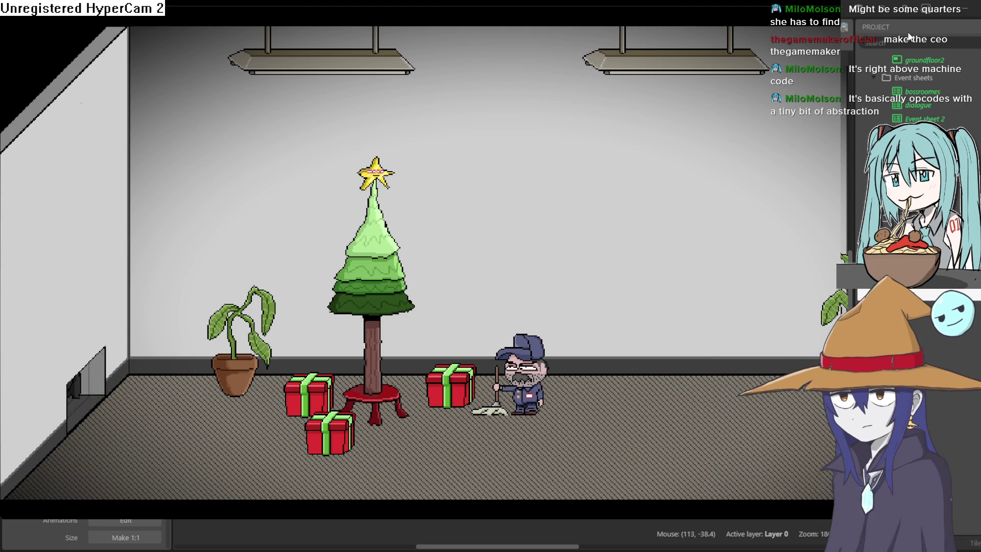
{"action": "left_click", "coordinate": [479, 546]}
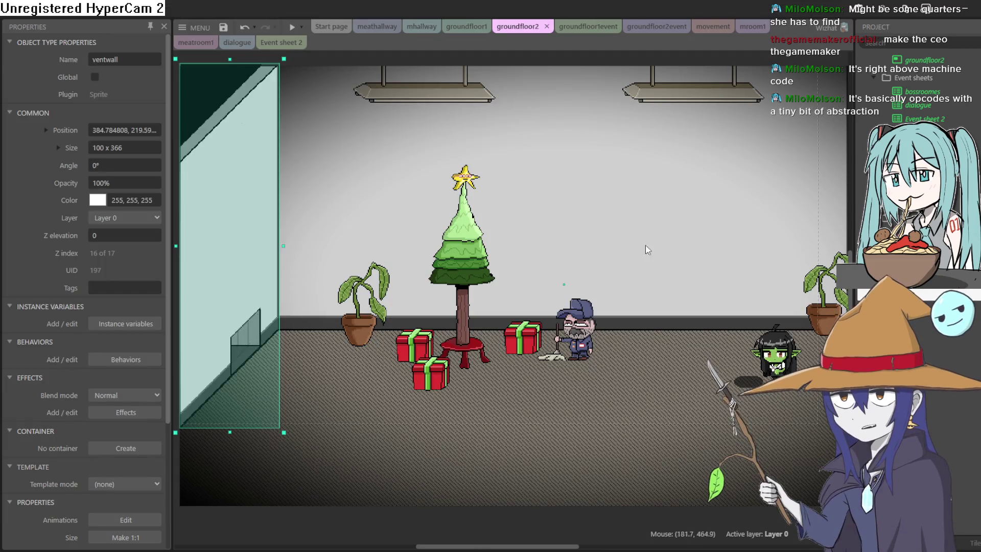
{"action": "key", "text": "alt+Tab"}
- Dismiss the new sprite dialog and review the Sprite-0013, Sprite-0006 and elevator hallway drawings
{"action": "scroll", "coordinate": [335, 237], "scroll_direction": "up", "scroll_amount": 1}
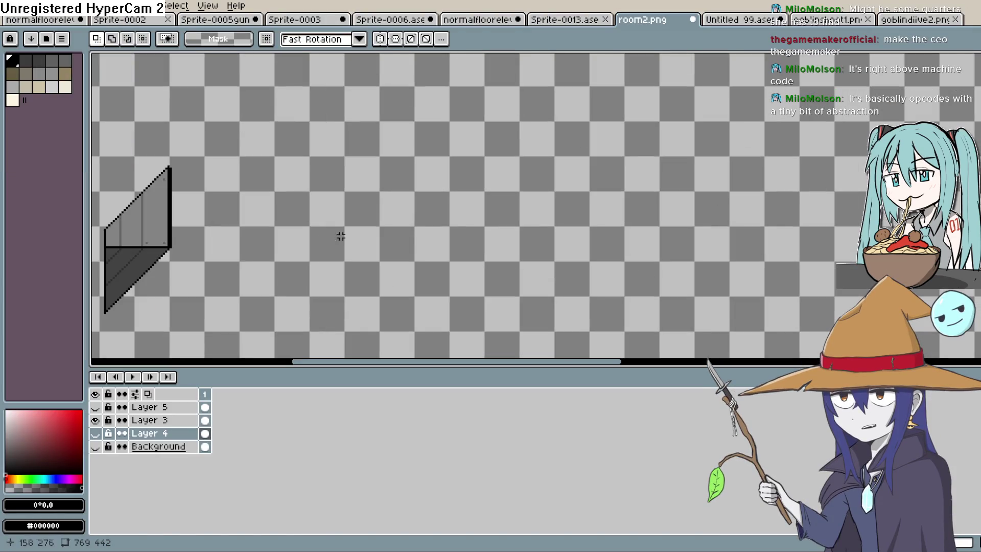
{"action": "scroll", "coordinate": [481, 196], "scroll_direction": "up", "scroll_amount": 1}
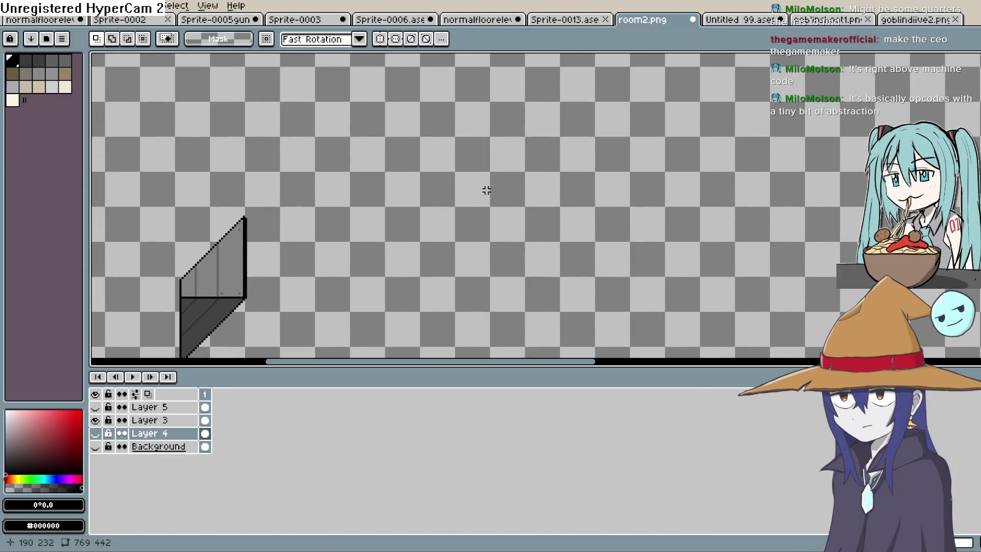
{"action": "scroll", "coordinate": [569, 211], "scroll_direction": "down", "scroll_amount": 2}
{"action": "key", "text": "alt+f"}
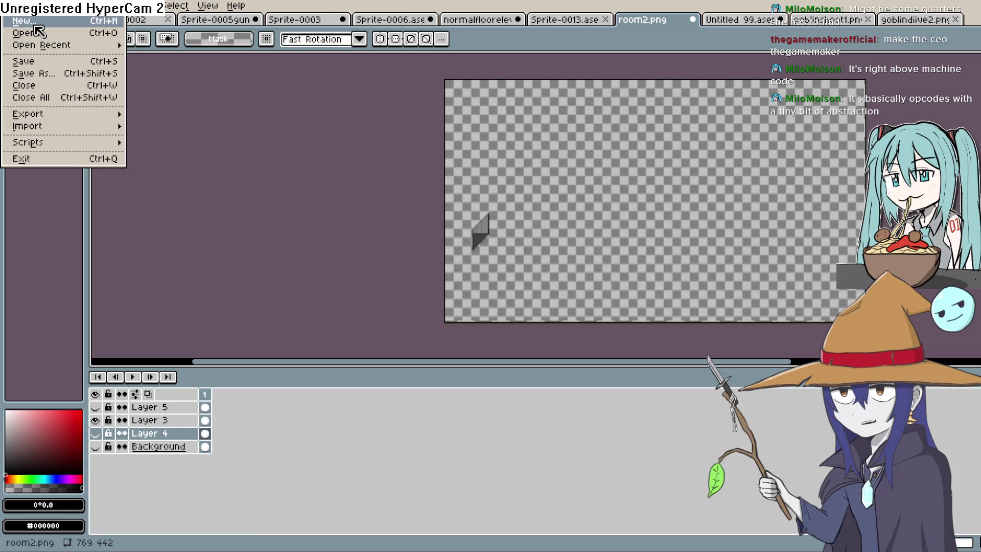
{"action": "key", "text": "Return"}
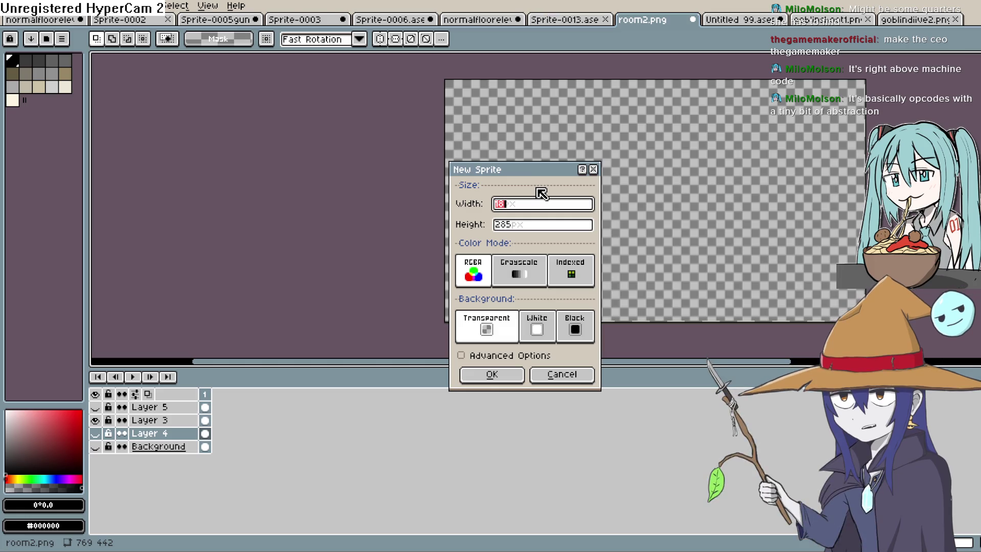
{"action": "left_click", "coordinate": [592, 169]}
{"action": "left_click", "coordinate": [568, 19]}
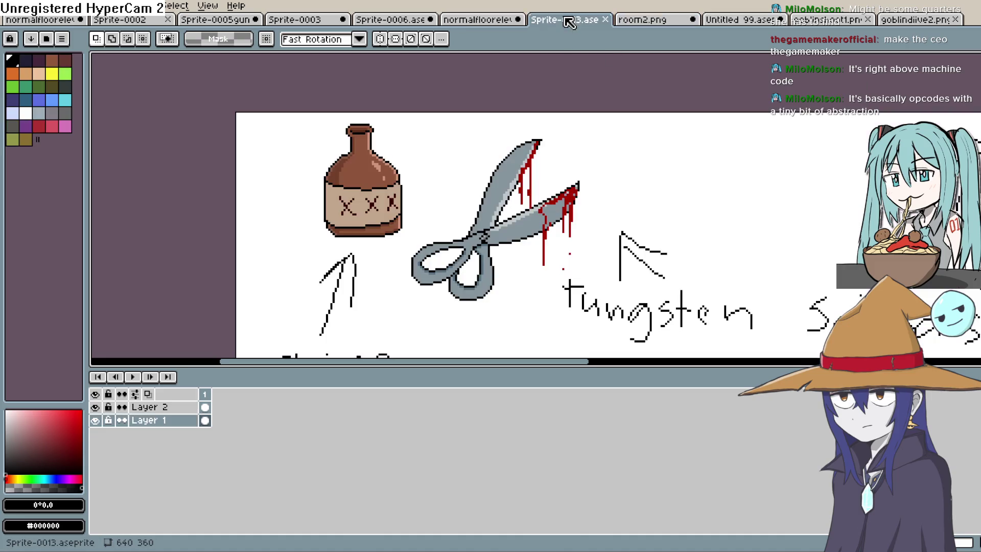
{"action": "left_click", "coordinate": [384, 20]}
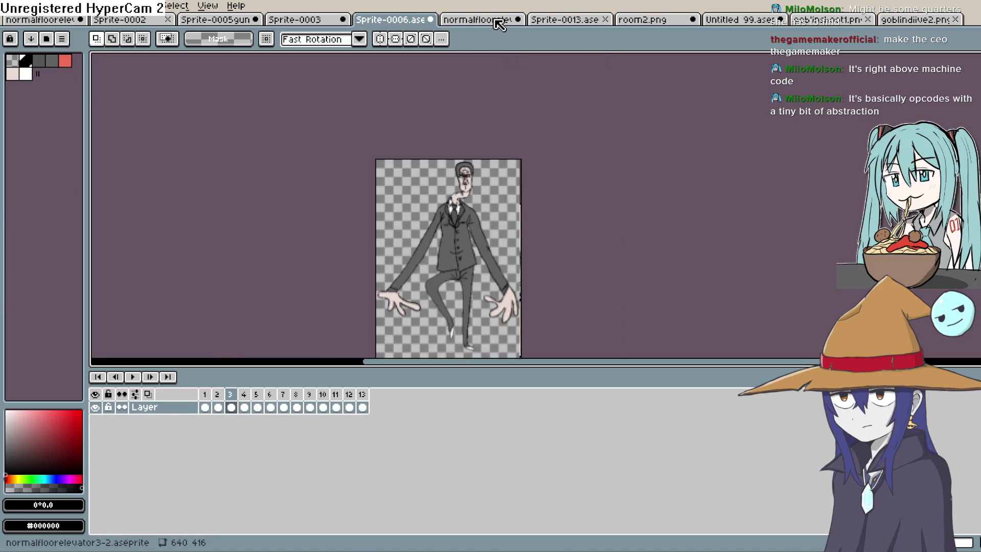
{"action": "left_click", "coordinate": [498, 21]}
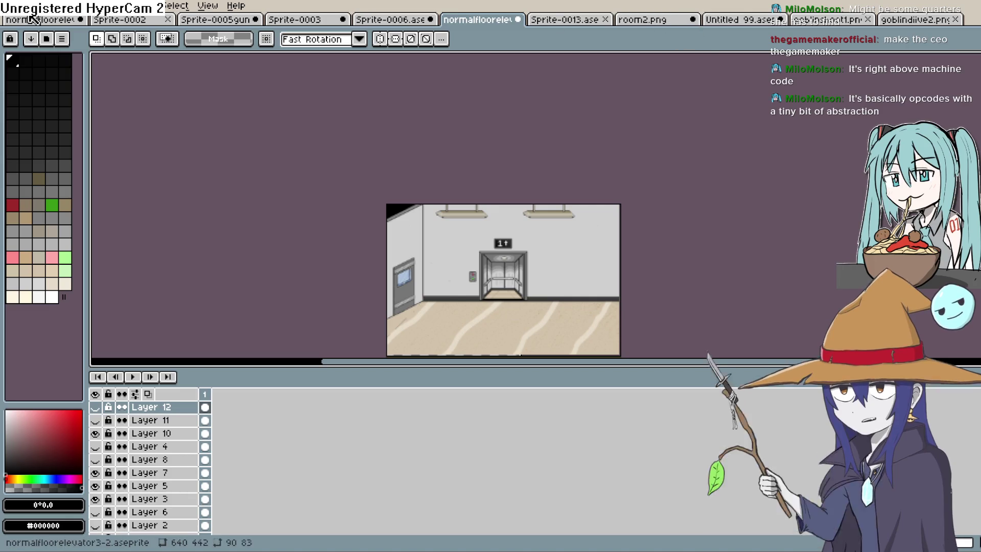
- Create a new transparent sprite 640 wide and 360 high
{"action": "left_click", "coordinate": [11, 6]}
{"action": "left_click", "coordinate": [23, 20]}
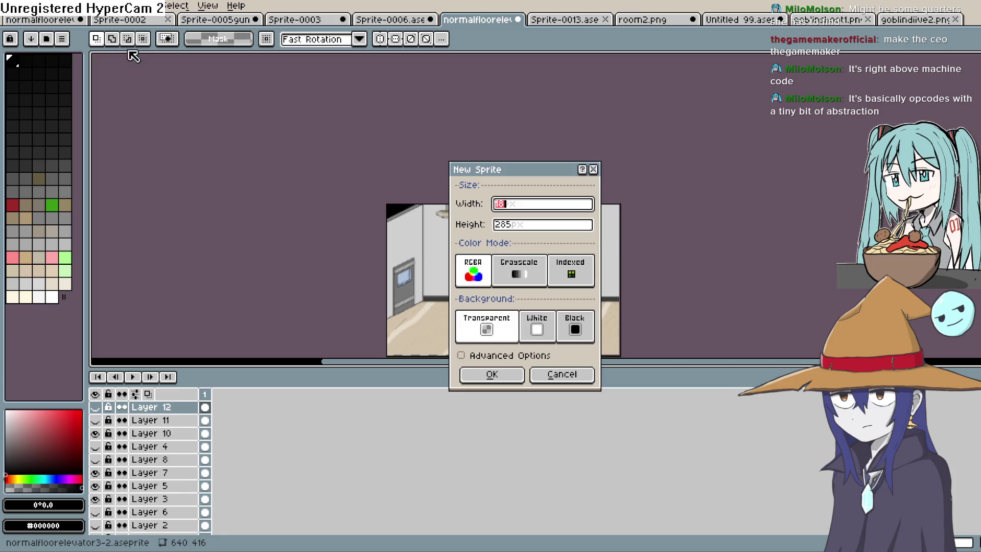
{"action": "type", "text": "640"}
{"action": "key", "text": "Tab"}
{"action": "type", "text": "36"}
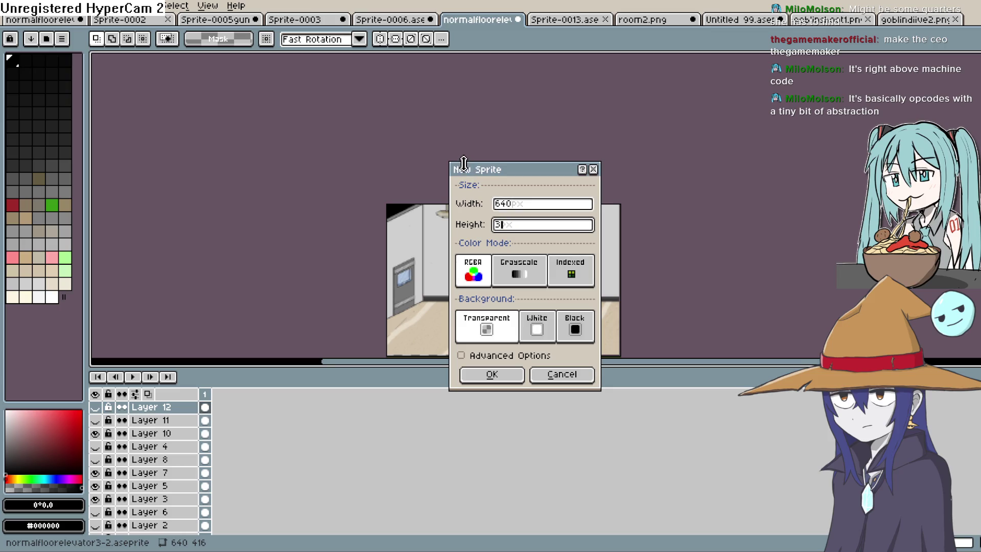
{"action": "left_click", "coordinate": [503, 376]}
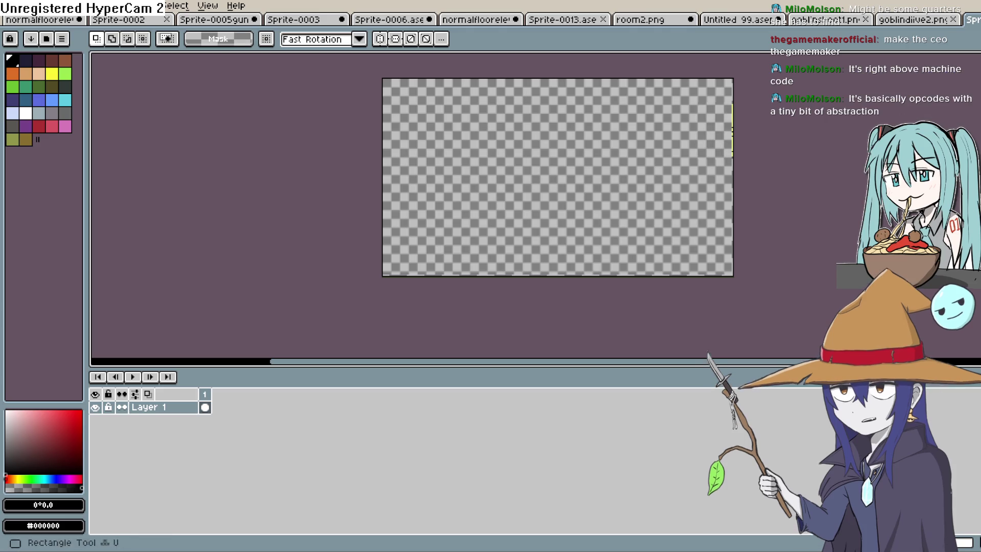
- Draw three horizontal dividing lines across the sprite with the pencil
{"action": "left_click", "coordinate": [973, 310]}
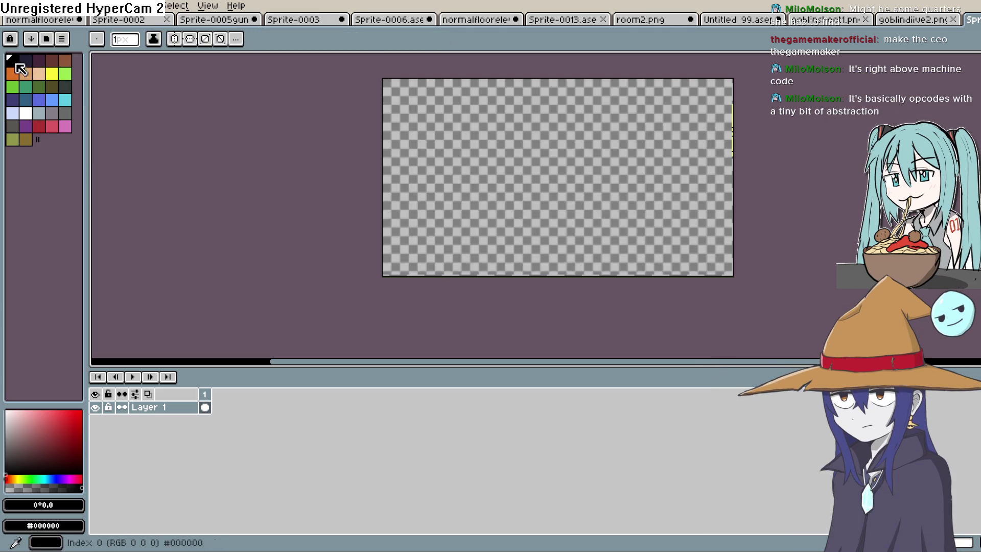
{"action": "scroll", "coordinate": [393, 190], "scroll_direction": "up", "scroll_amount": 2}
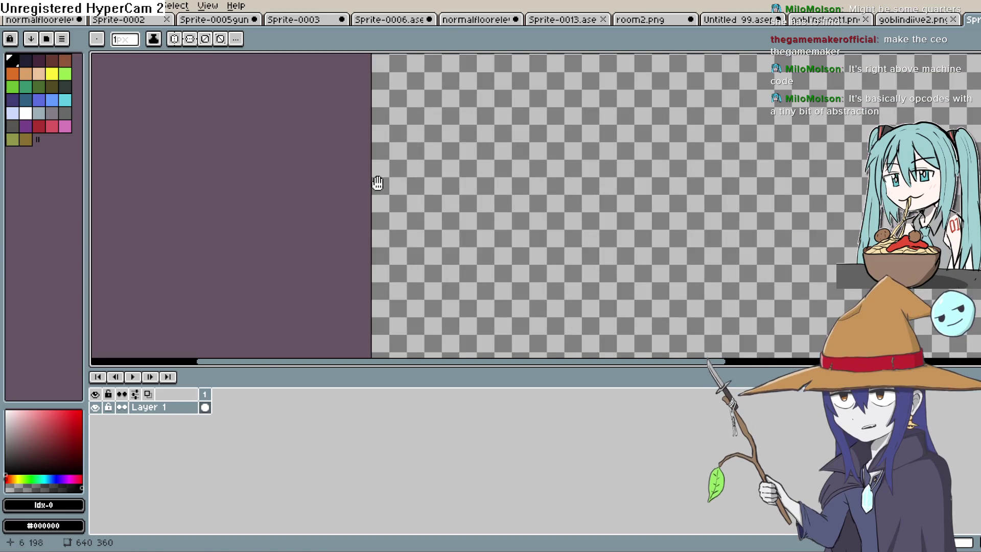
{"action": "scroll", "coordinate": [271, 184], "scroll_direction": "down", "scroll_amount": 2}
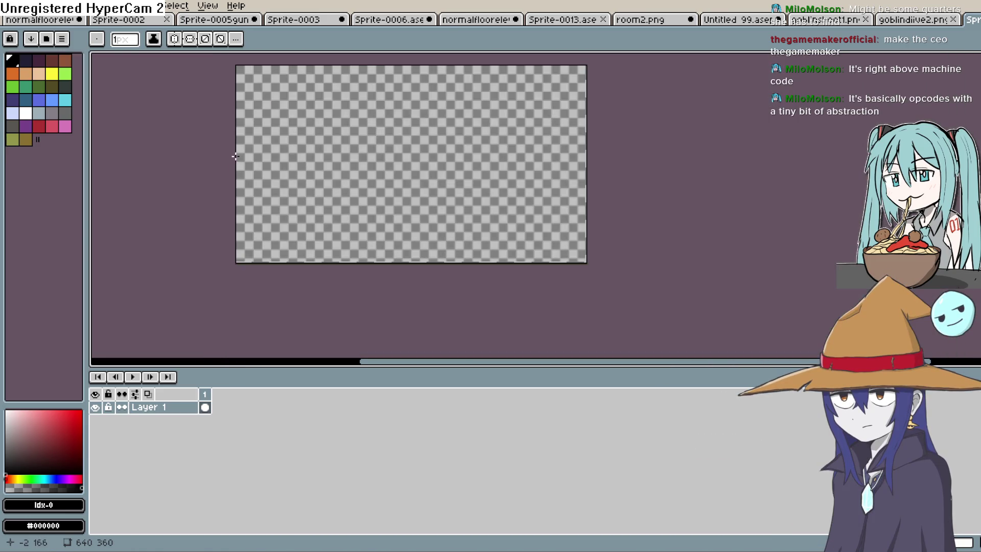
{"action": "left_click_drag", "start_coordinate": [235, 154], "coordinate": [614, 152]}
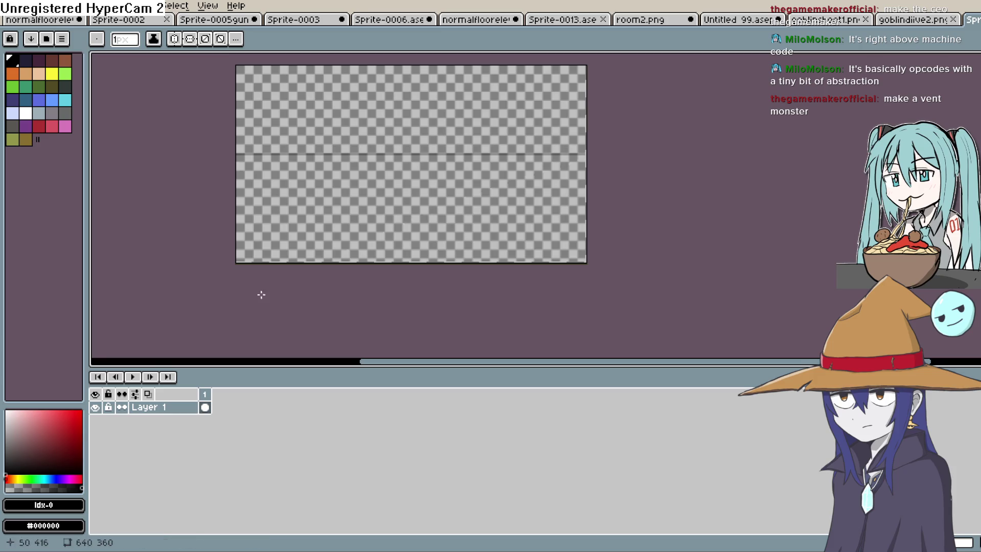
{"action": "scroll", "coordinate": [206, 203], "scroll_direction": "up", "scroll_amount": 2}
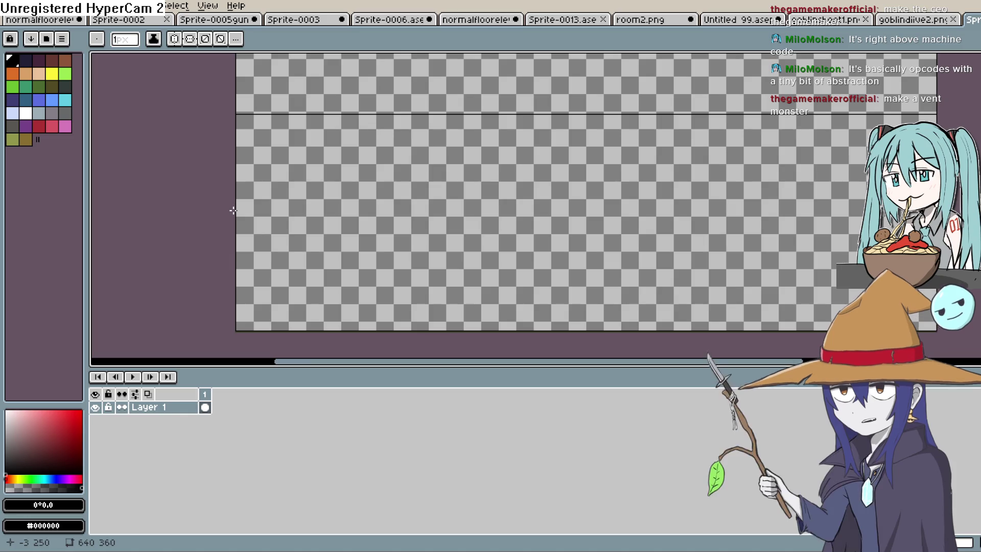
{"action": "left_click_drag", "start_coordinate": [231, 242], "coordinate": [914, 235]}
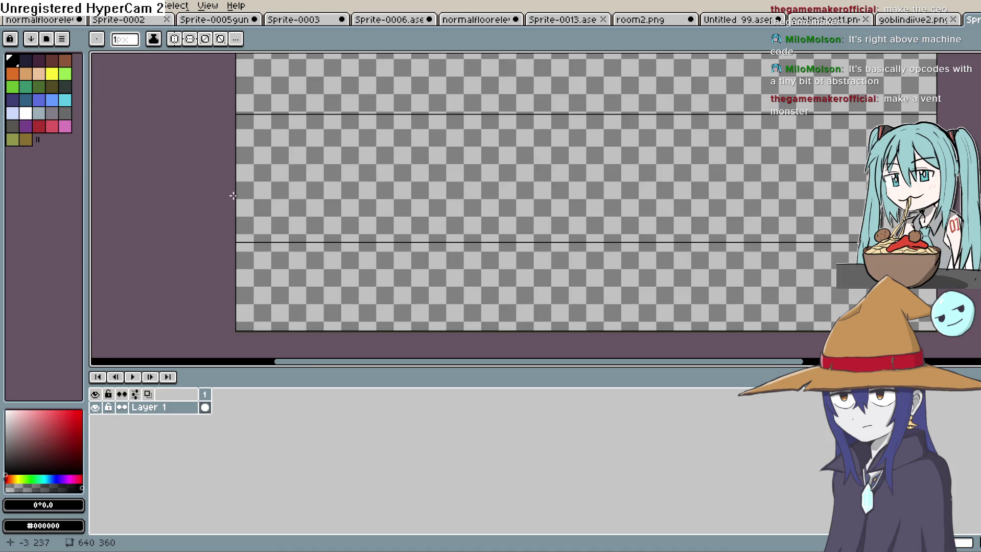
{"action": "left_click_drag", "start_coordinate": [234, 195], "coordinate": [876, 195]}
{"action": "scroll", "coordinate": [511, 205], "scroll_direction": "right", "scroll_amount": 3}
{"action": "scroll", "coordinate": [511, 204], "scroll_direction": "up", "scroll_amount": 2}
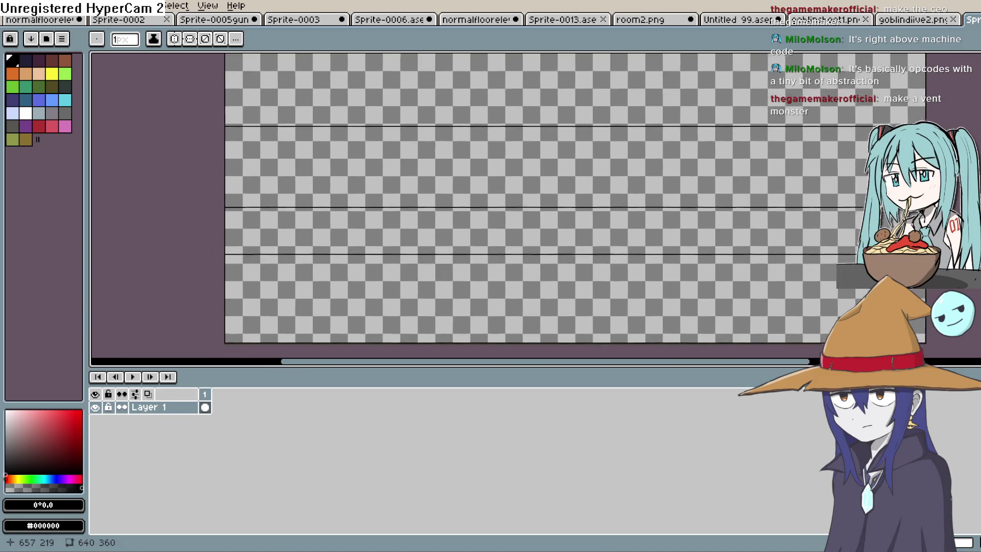
- Fill the top and bottom bands black, the lower band dark grey-blue, the middle grey
{"action": "key", "text": "g"}
{"action": "left_click", "coordinate": [628, 84]}
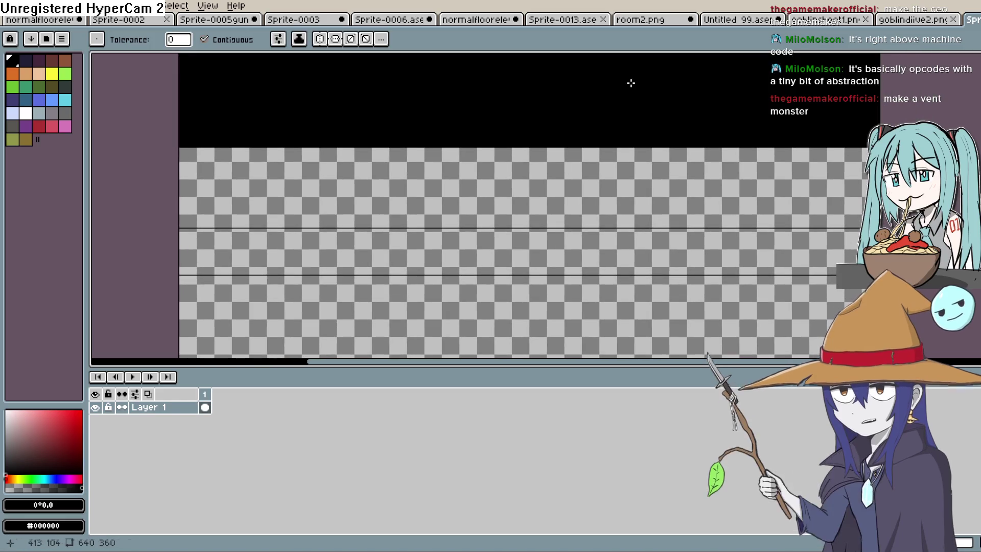
{"action": "left_click", "coordinate": [547, 322]}
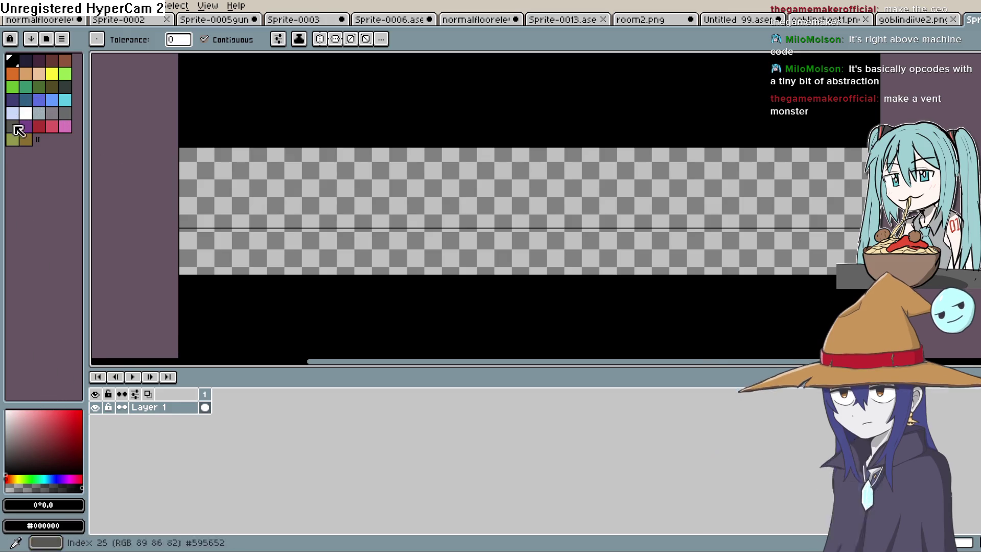
{"action": "left_click", "coordinate": [12, 100]}
{"action": "left_click", "coordinate": [28, 447]}
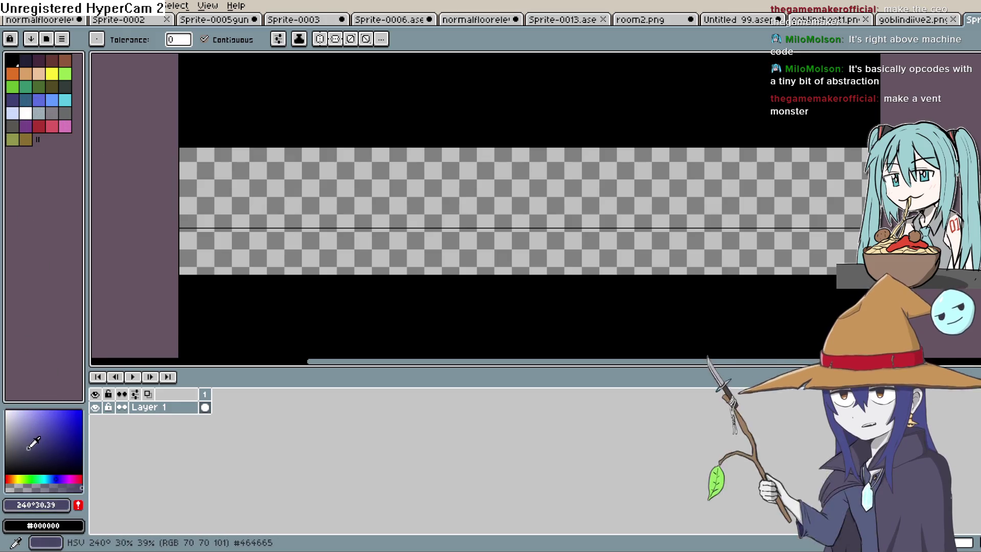
{"action": "left_click", "coordinate": [468, 245]}
{"action": "left_click", "coordinate": [28, 444]}
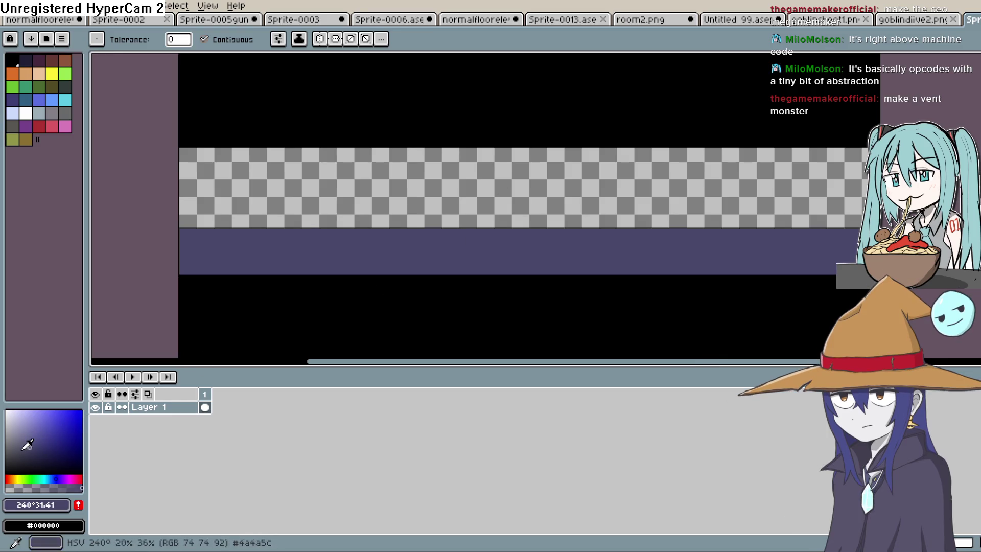
{"action": "key", "text": "ctrl+z"}
{"action": "left_click", "coordinate": [17, 460]}
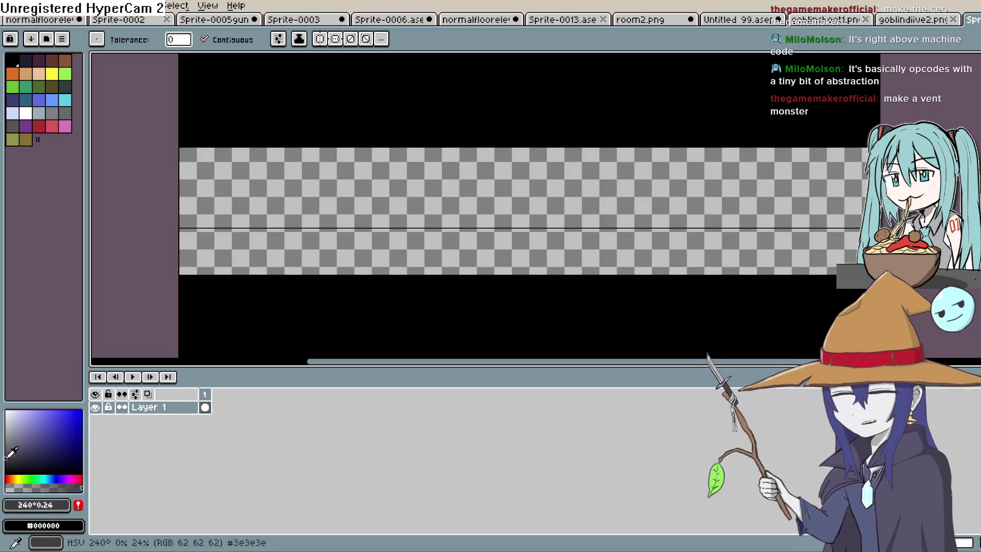
{"action": "left_click", "coordinate": [337, 270]}
{"action": "left_click", "coordinate": [17, 445]}
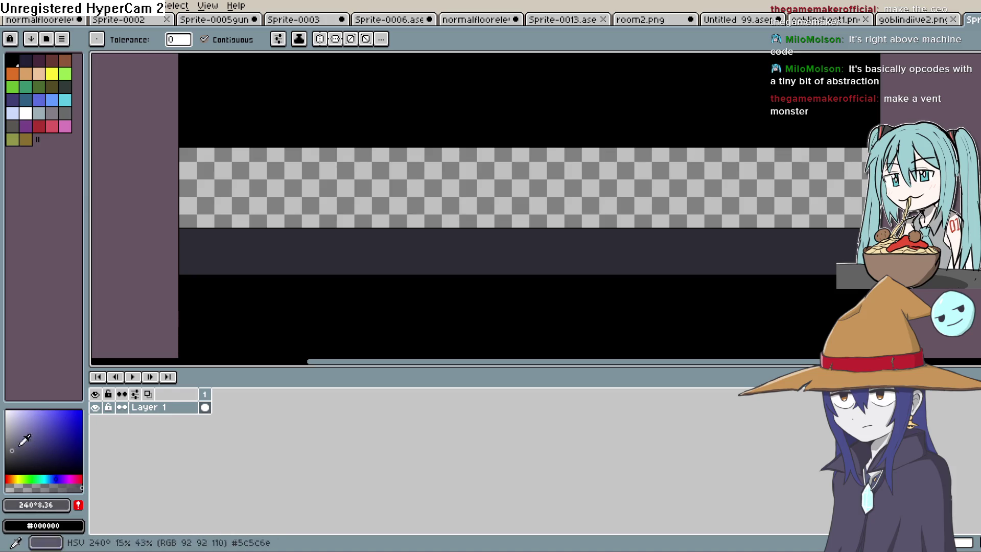
{"action": "left_click", "coordinate": [423, 202]}
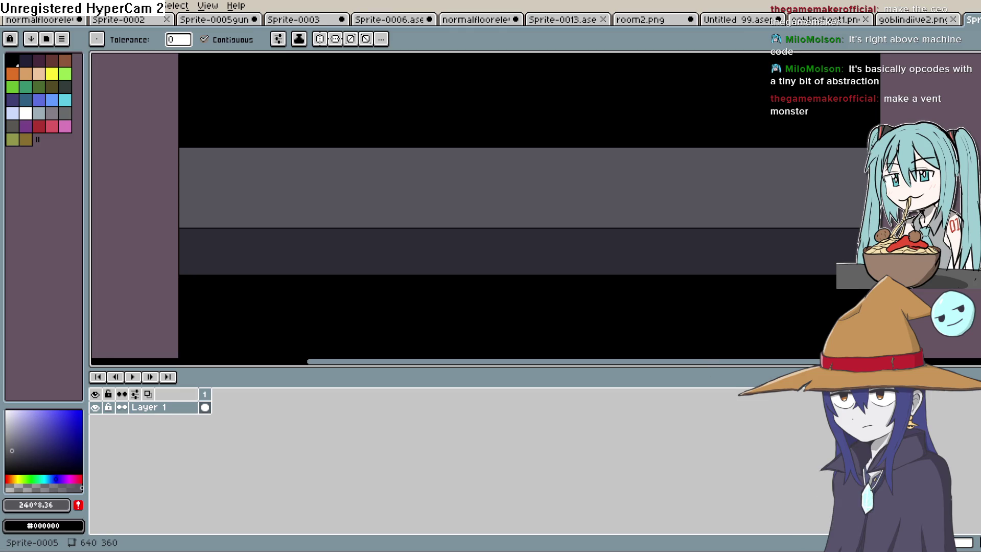
- Lay a straight line across the wall and bucket-fill the light strip above it black
{"action": "key", "text": "i"}
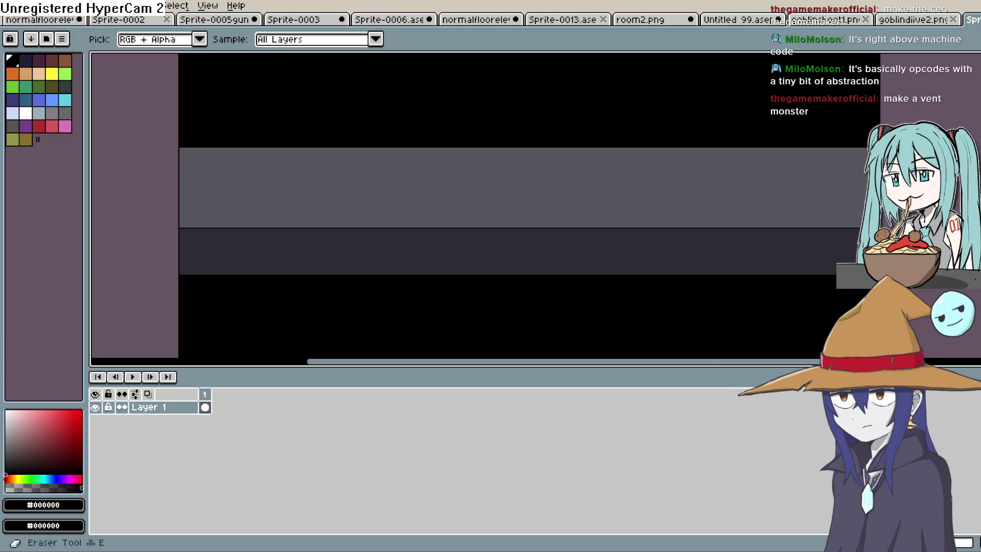
{"action": "key", "text": "e"}
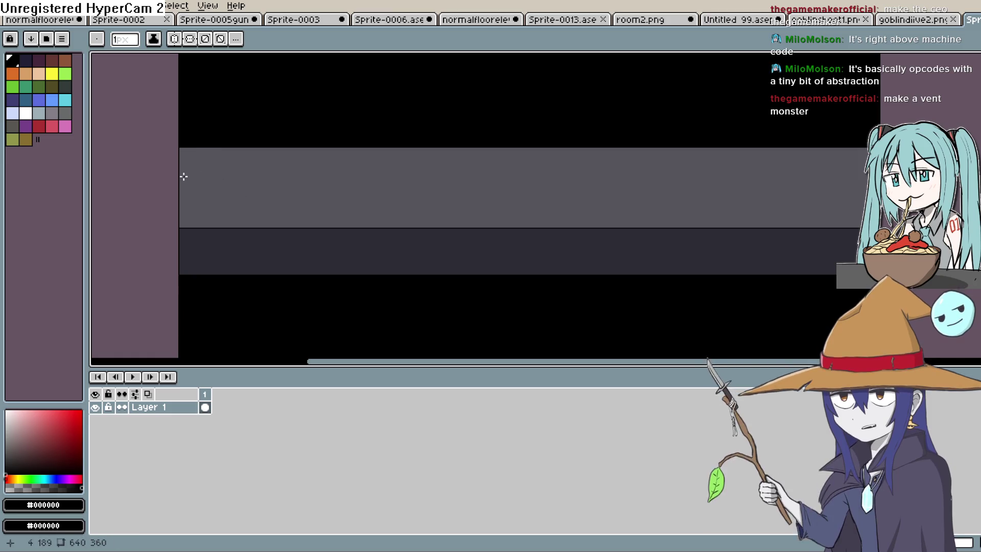
{"action": "left_click_drag", "start_coordinate": [176, 160], "coordinate": [492, 153]}
{"action": "left_click_drag", "start_coordinate": [899, 160], "coordinate": [898, 160]}
{"action": "key", "text": "g"}
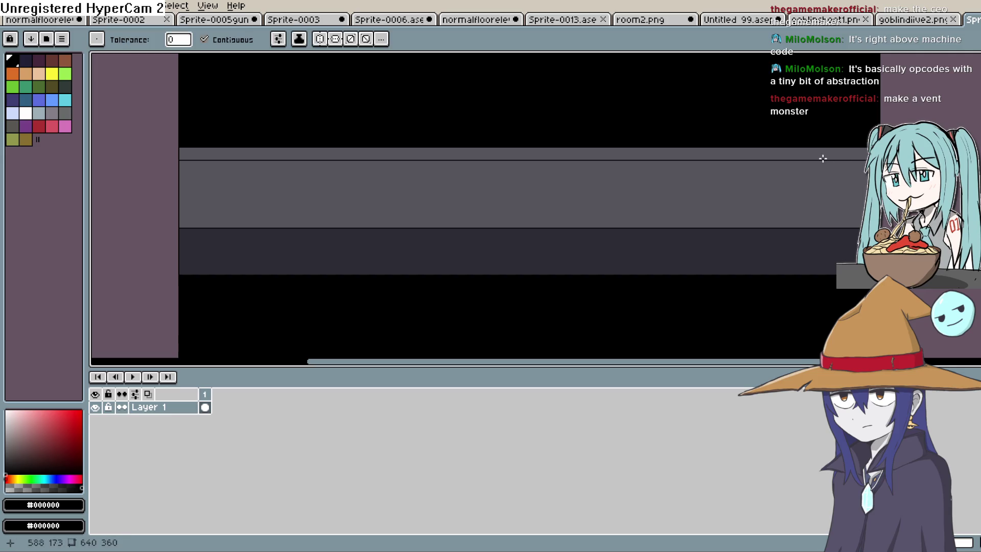
{"action": "left_click", "coordinate": [821, 155]}
{"action": "scroll", "coordinate": [560, 243], "scroll_direction": "down", "scroll_amount": 3}
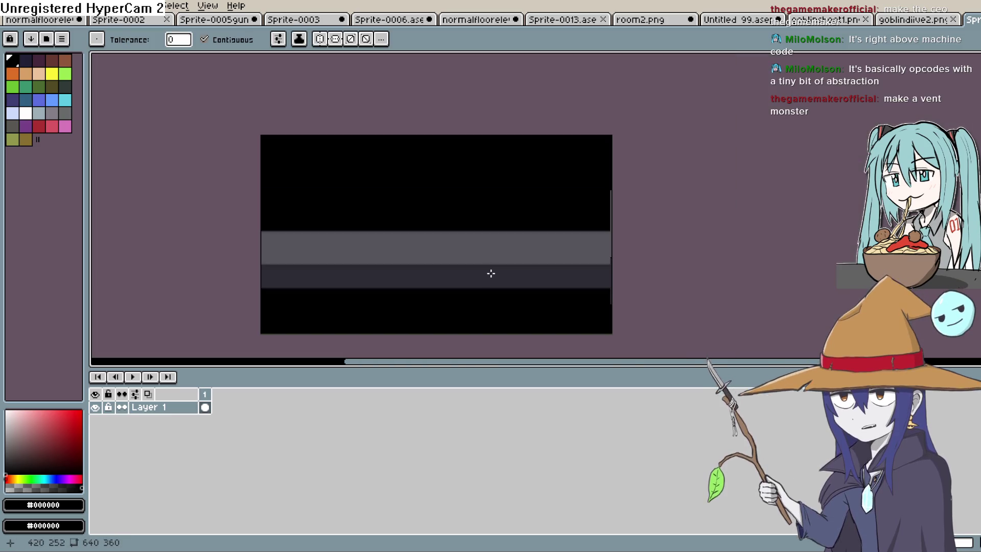
{"action": "scroll", "coordinate": [491, 273], "scroll_direction": "up", "scroll_amount": 2}
{"action": "mouse_move", "coordinate": [495, 267]}
{"action": "left_mouse_down"}
{"action": "mouse_move", "coordinate": [644, 203]}
{"action": "mouse_move", "coordinate": [616, 253]}
{"action": "left_mouse_up"}
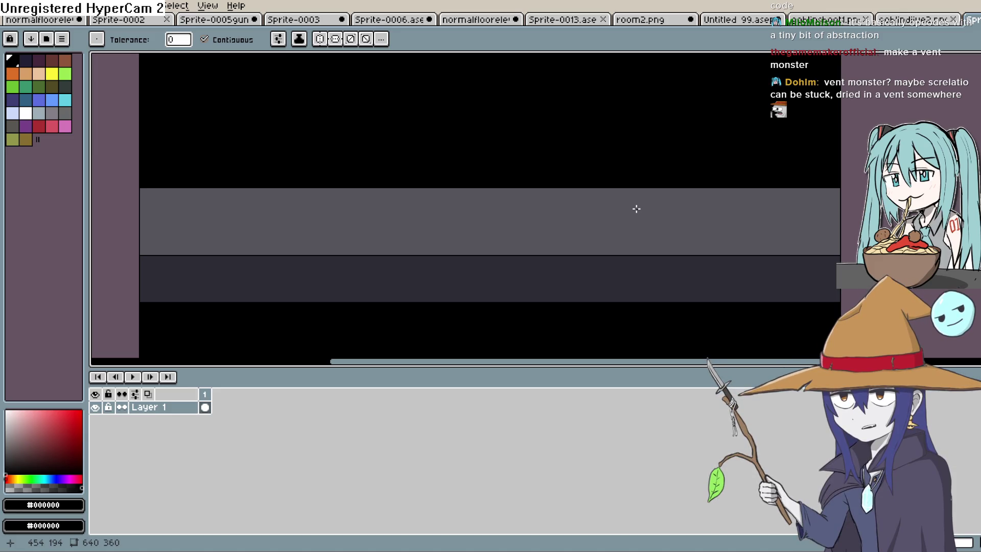
{"action": "left_click_drag", "start_coordinate": [636, 206], "coordinate": [634, 200]}
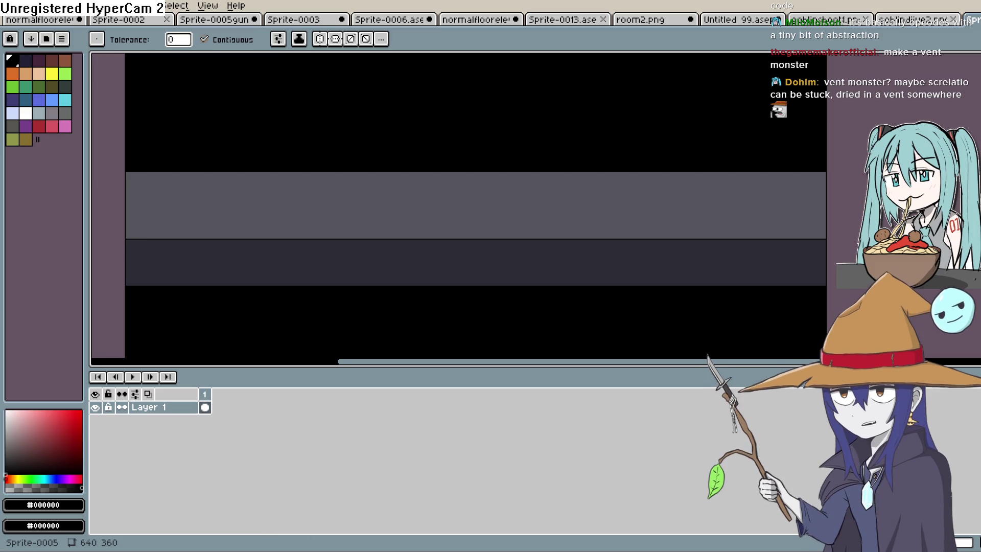
{"action": "key", "text": "alt+Tab"}
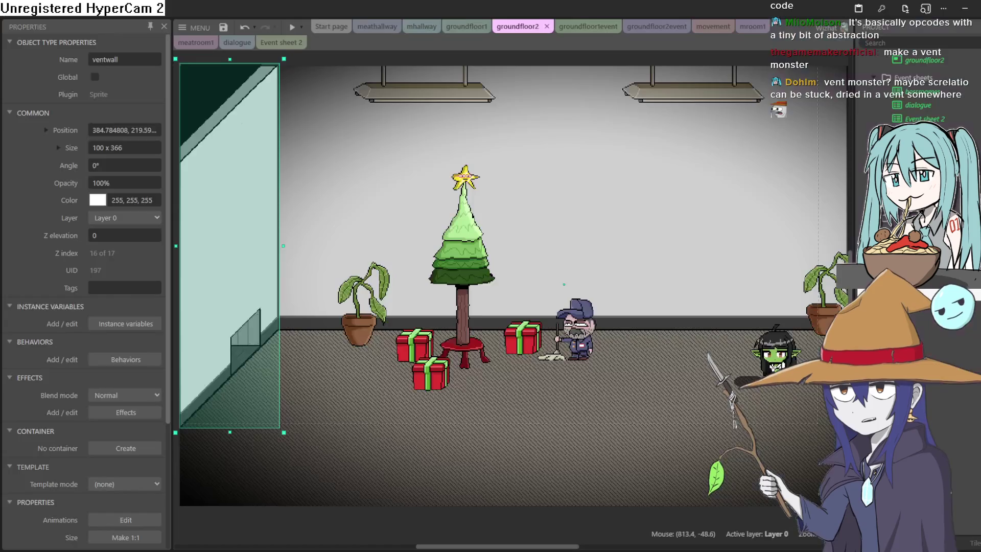
- Scroll up and down through the Project object types list
{"action": "scroll", "coordinate": [475, 312], "scroll_direction": "right", "scroll_amount": 3}
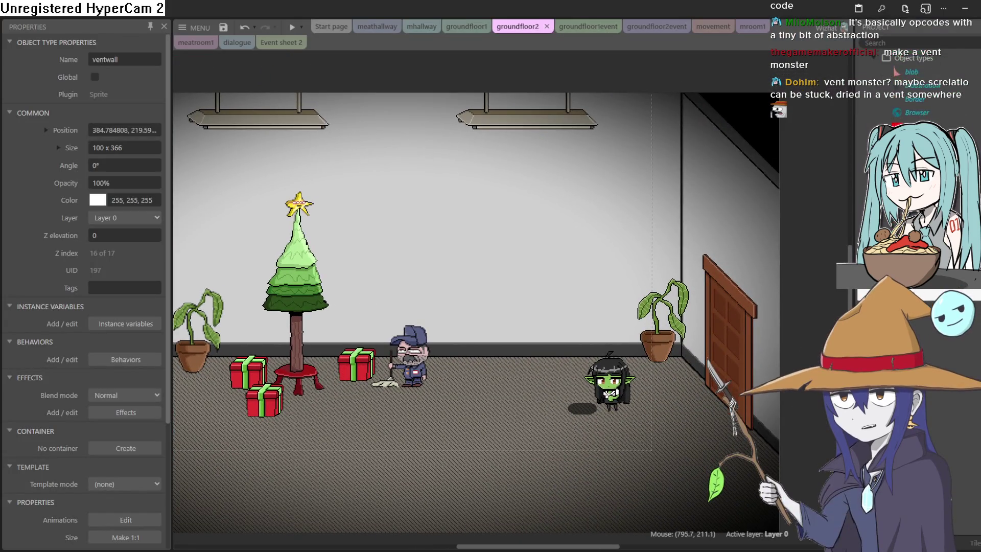
{"action": "scroll", "coordinate": [919, 87], "scroll_direction": "down", "scroll_amount": 5}
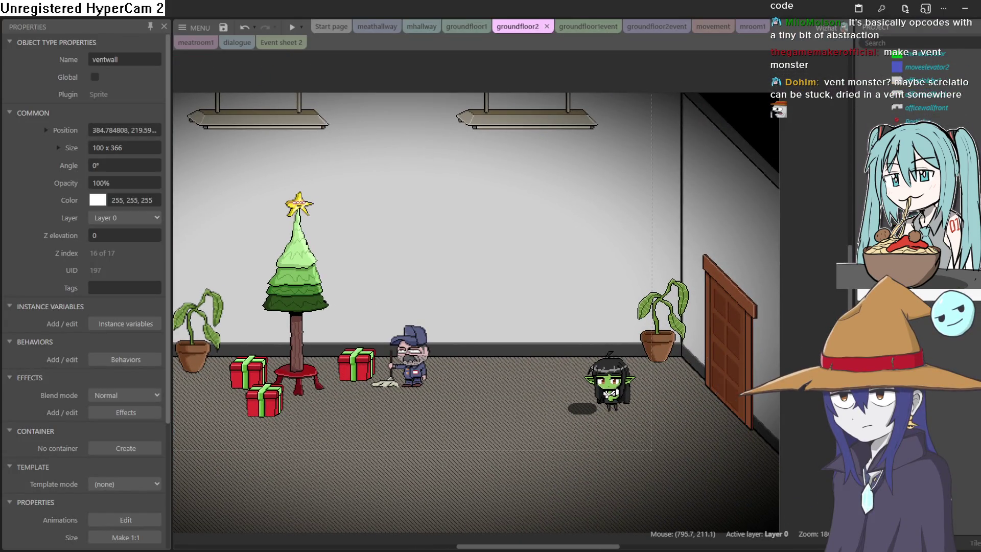
{"action": "scroll", "coordinate": [915, 86], "scroll_direction": "down", "scroll_amount": 3}
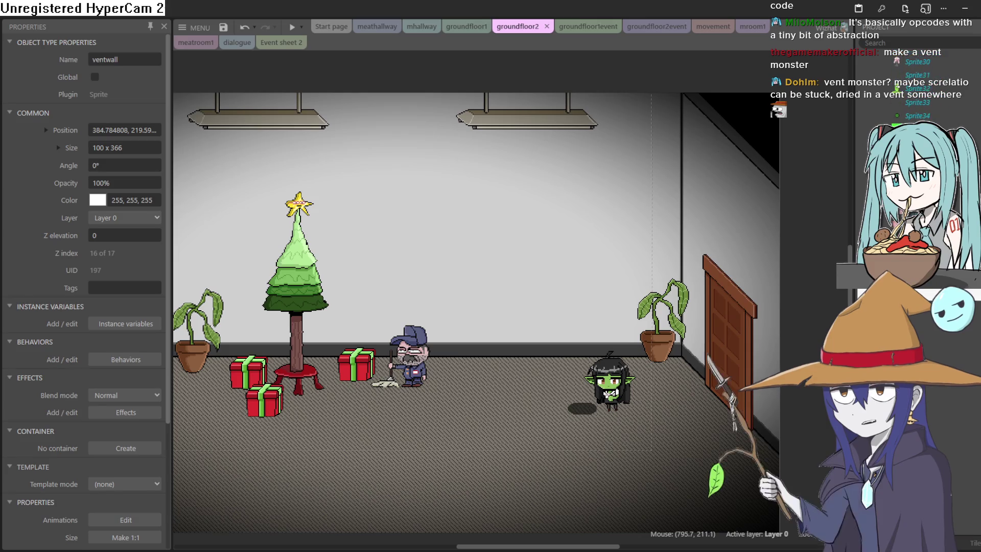
{"action": "scroll", "coordinate": [914, 87], "scroll_direction": "down", "scroll_amount": 6}
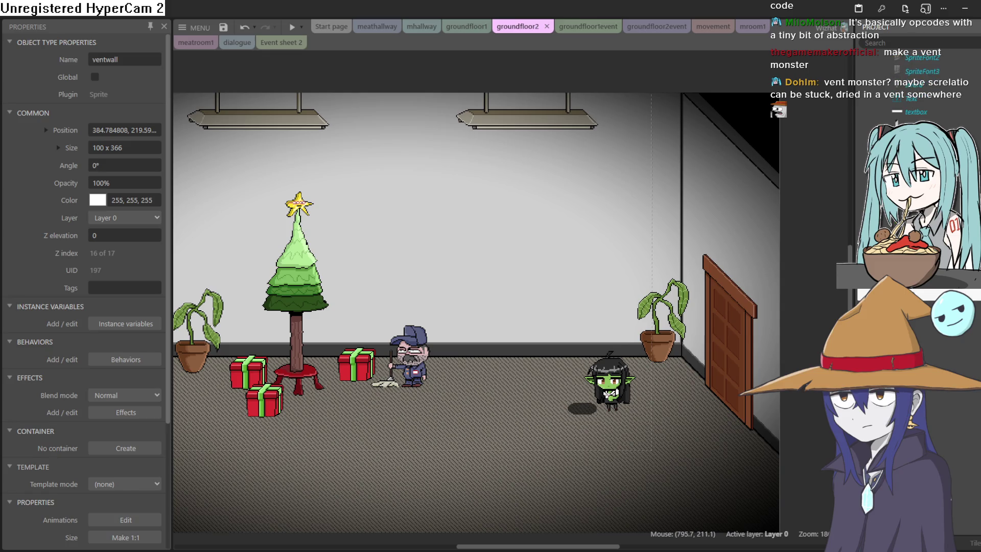
{"action": "scroll", "coordinate": [914, 86], "scroll_direction": "up", "scroll_amount": 5}
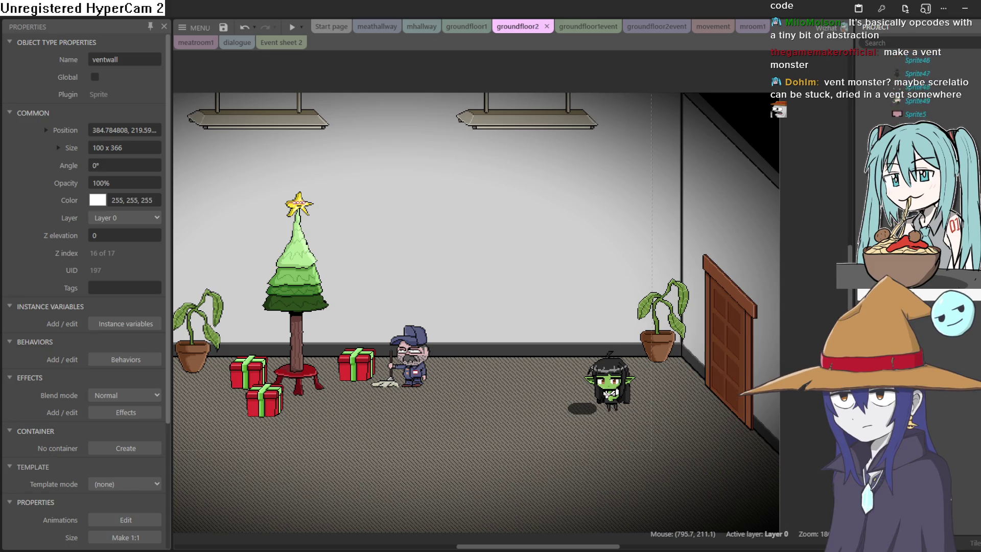
{"action": "scroll", "coordinate": [914, 87], "scroll_direction": "up", "scroll_amount": 2}
{"action": "scroll", "coordinate": [914, 87], "scroll_direction": "up", "scroll_amount": 4}
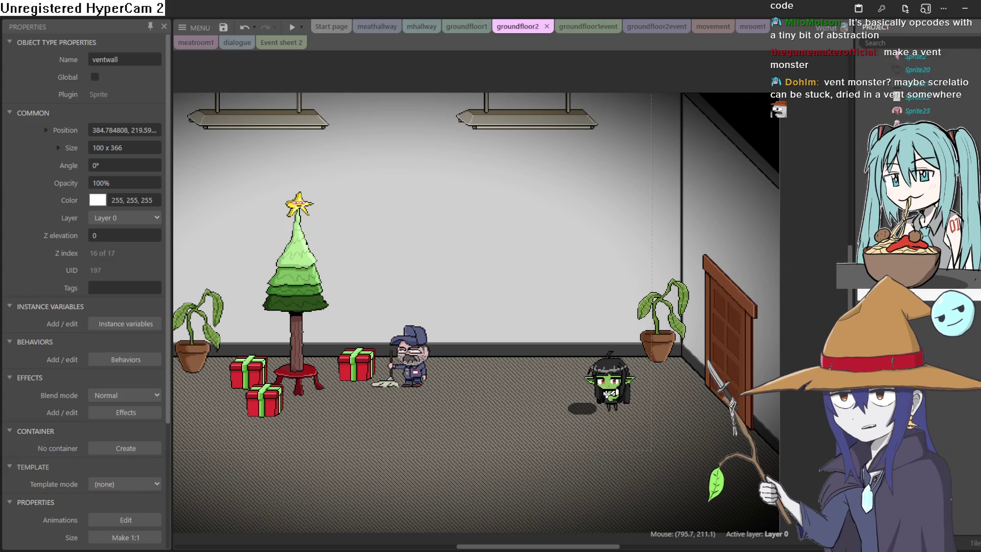
{"action": "scroll", "coordinate": [914, 86], "scroll_direction": "up", "scroll_amount": 5}
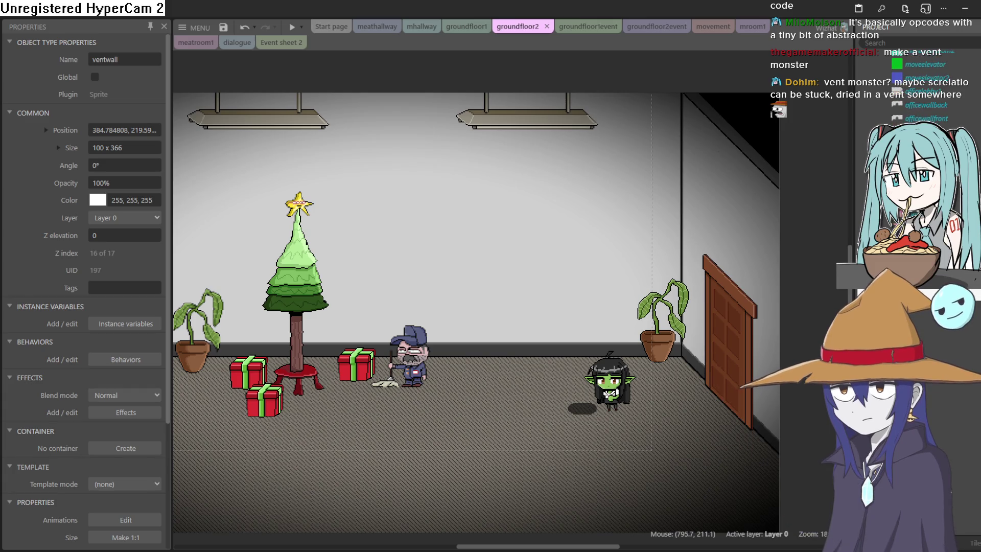
{"action": "scroll", "coordinate": [914, 87], "scroll_direction": "up", "scroll_amount": 3}
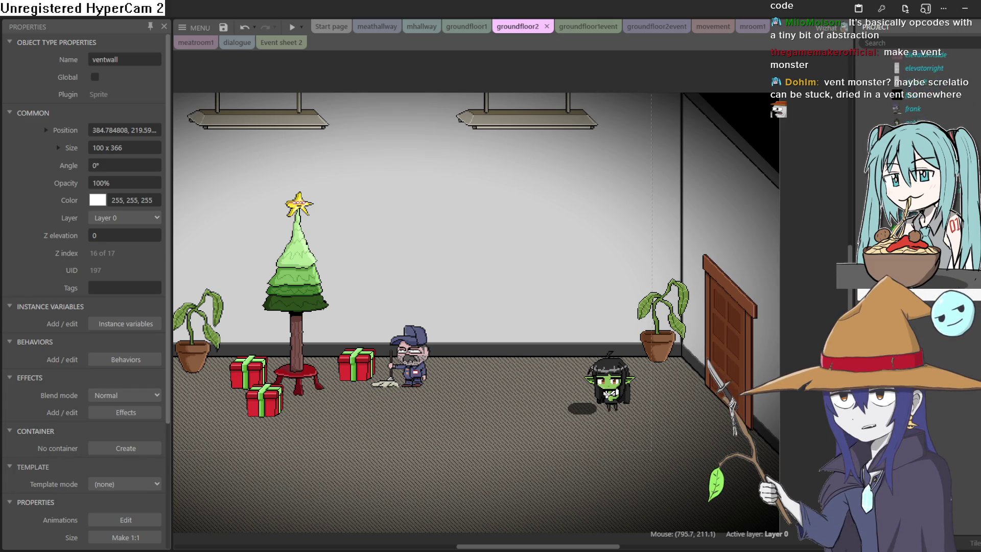
{"action": "scroll", "coordinate": [914, 87], "scroll_direction": "up", "scroll_amount": 3}
{"action": "scroll", "coordinate": [914, 87], "scroll_direction": "up", "scroll_amount": 1}
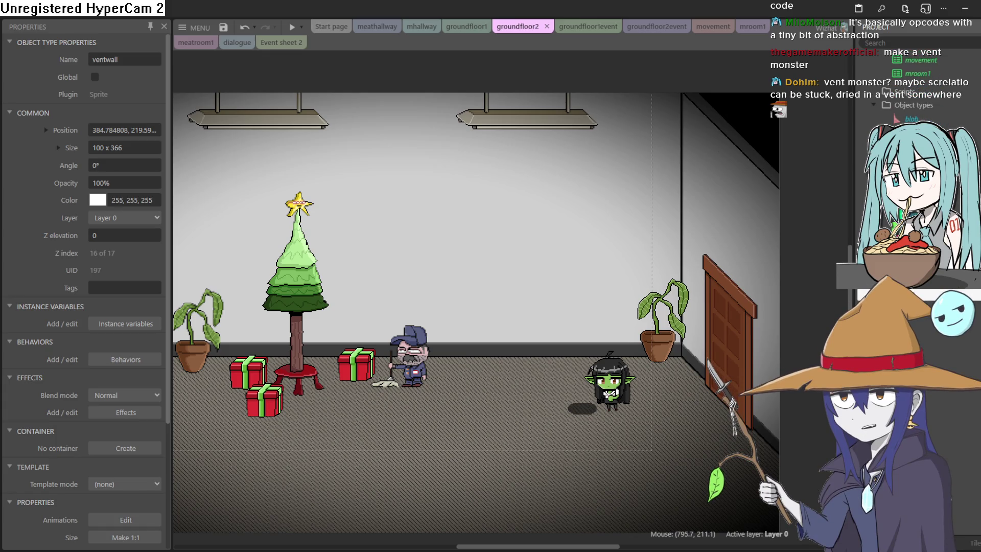
{"action": "scroll", "coordinate": [914, 87], "scroll_direction": "down", "scroll_amount": 3}
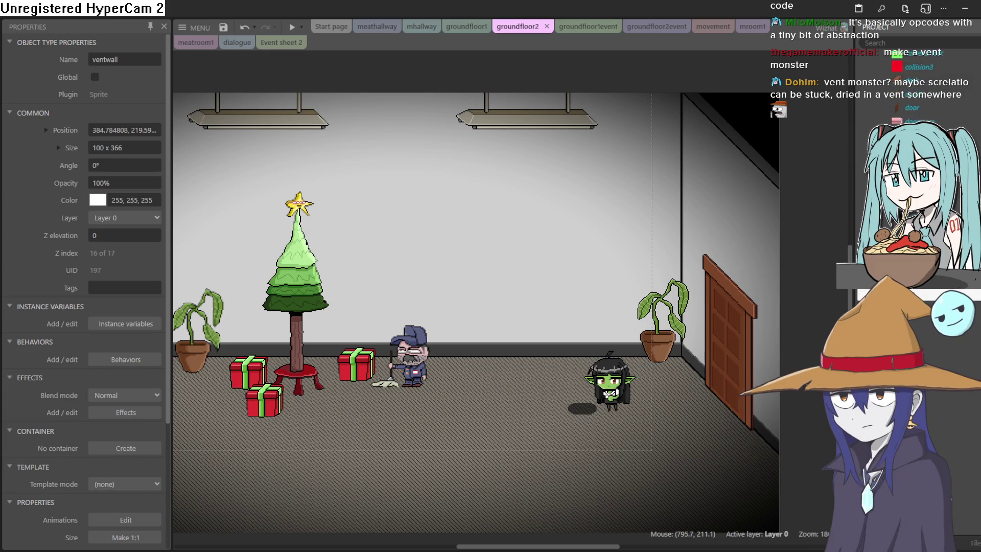
{"action": "scroll", "coordinate": [914, 87], "scroll_direction": "down", "scroll_amount": 3}
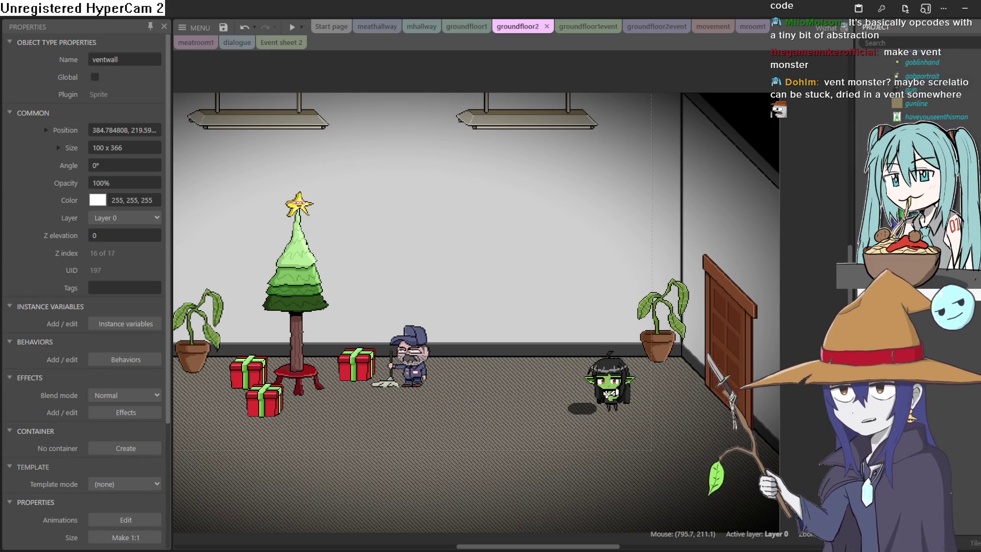
{"action": "scroll", "coordinate": [914, 87], "scroll_direction": "down", "scroll_amount": 3}
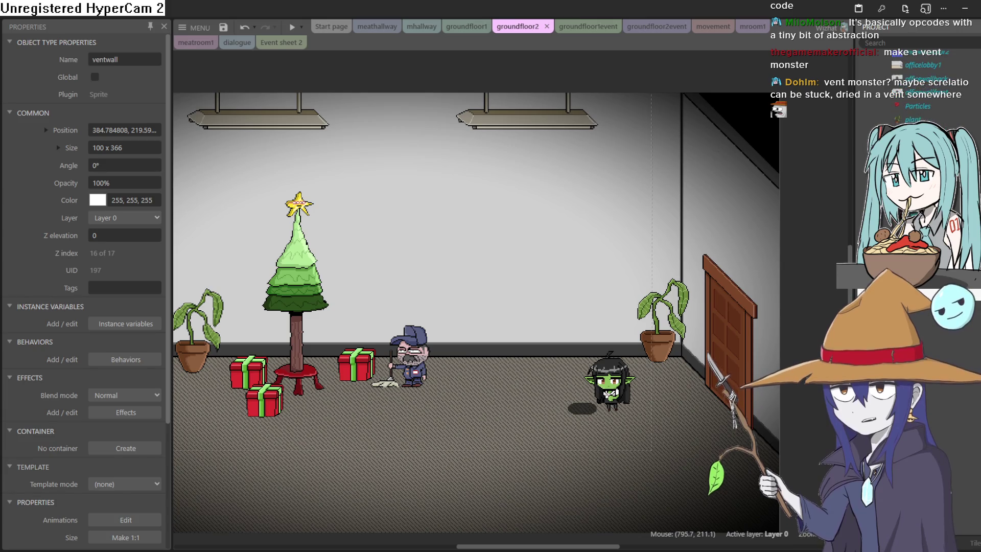
{"action": "scroll", "coordinate": [914, 87], "scroll_direction": "down", "scroll_amount": 2}
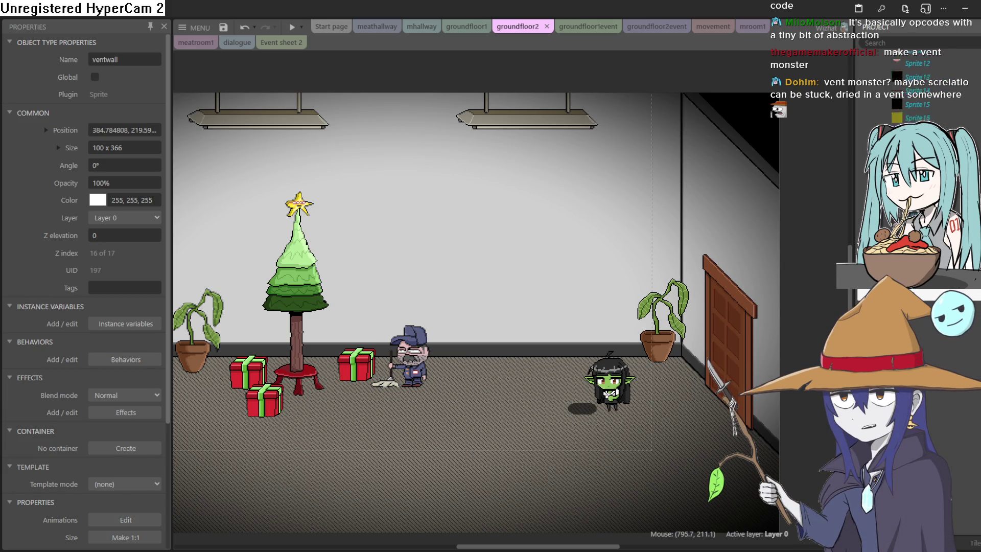
{"action": "scroll", "coordinate": [915, 87], "scroll_direction": "down", "scroll_amount": 2}
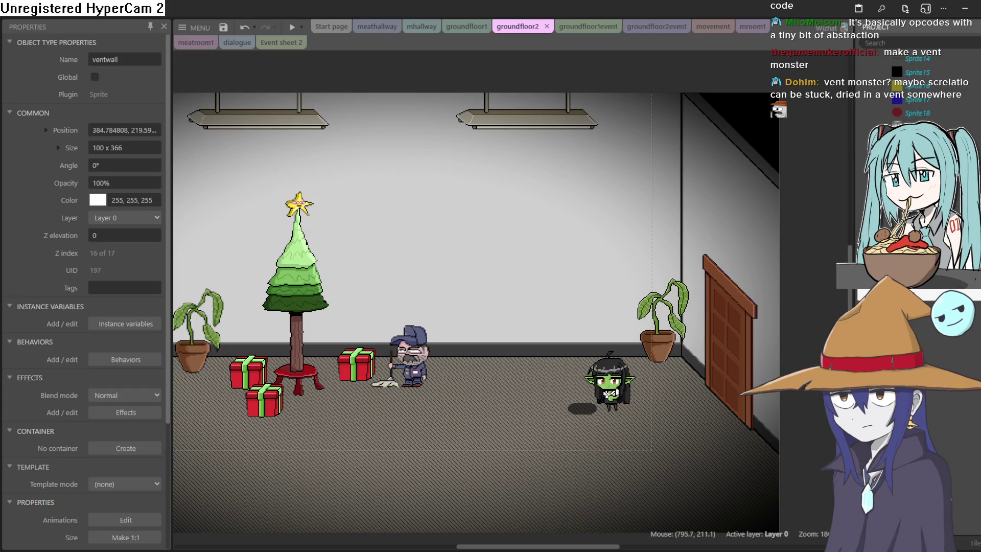
{"action": "scroll", "coordinate": [914, 87], "scroll_direction": "up", "scroll_amount": 3}
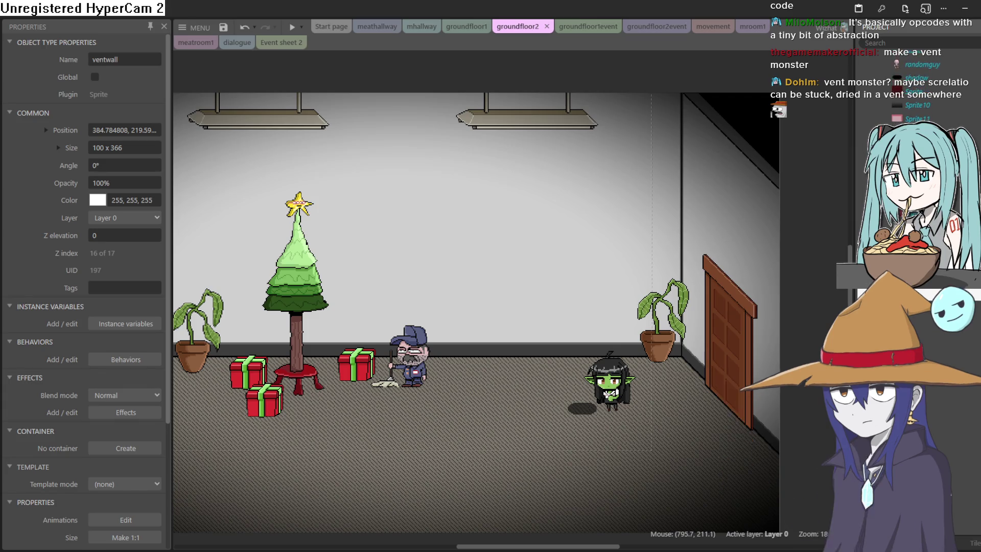
{"action": "scroll", "coordinate": [914, 87], "scroll_direction": "up", "scroll_amount": 1}
{"action": "scroll", "coordinate": [914, 87], "scroll_direction": "up", "scroll_amount": 1}
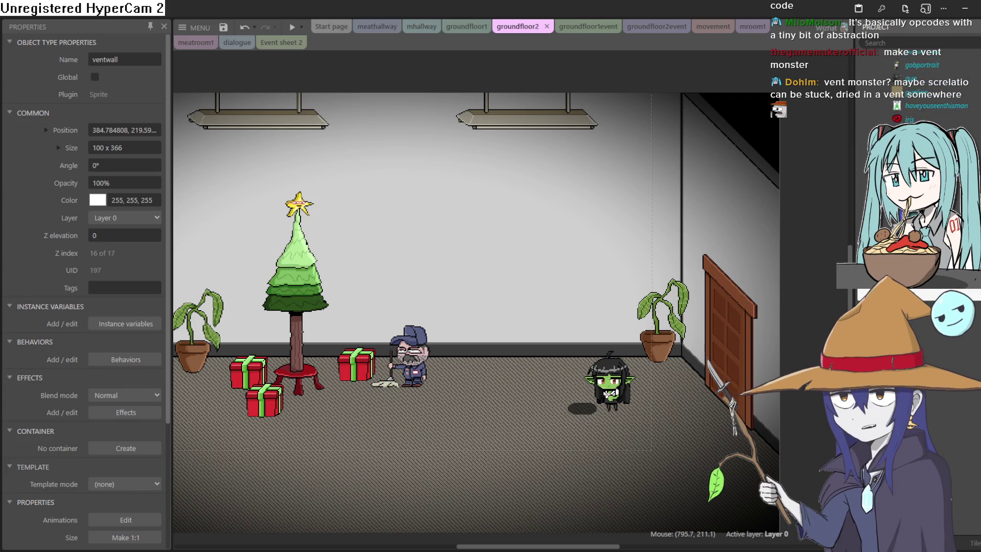
{"action": "scroll", "coordinate": [915, 87], "scroll_direction": "up", "scroll_amount": 2}
{"action": "scroll", "coordinate": [915, 87], "scroll_direction": "up", "scroll_amount": 3}
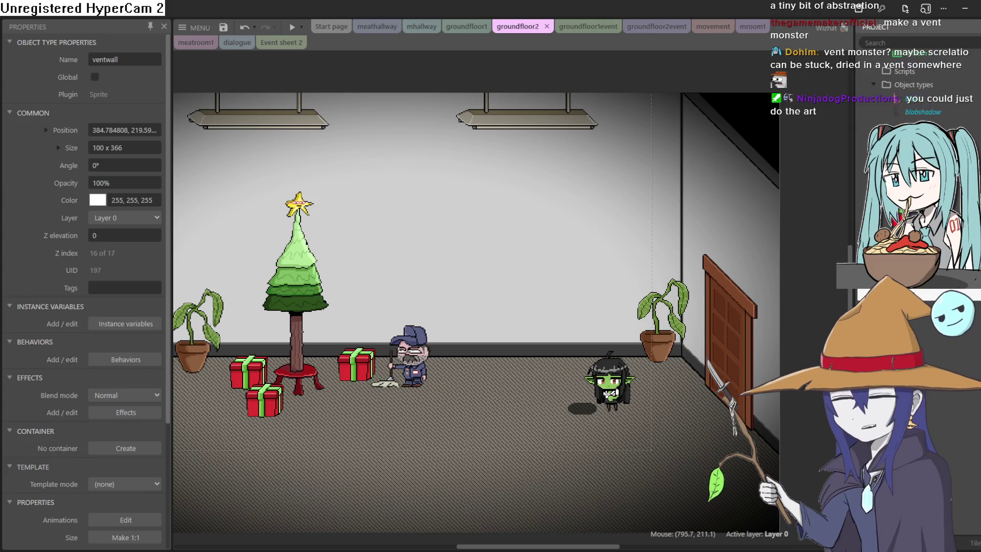
{"action": "scroll", "coordinate": [914, 87], "scroll_direction": "down", "scroll_amount": 3}
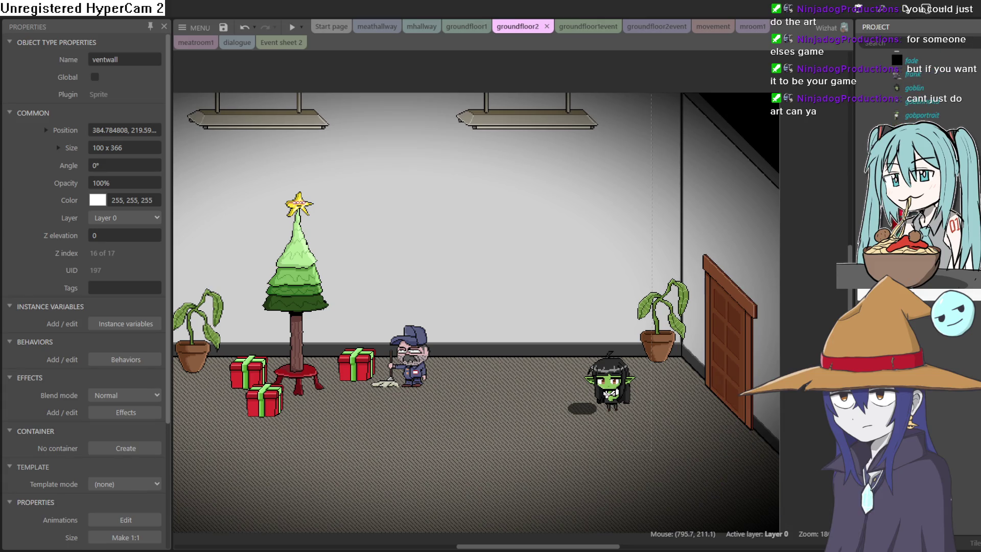
{"action": "scroll", "coordinate": [919, 92], "scroll_direction": "down", "scroll_amount": 5}
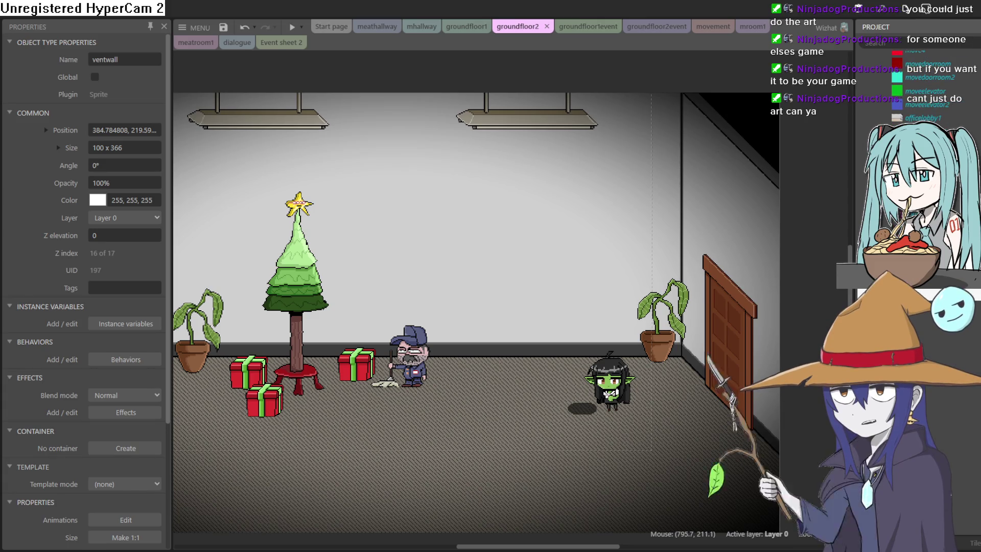
{"action": "scroll", "coordinate": [478, 138], "scroll_direction": "up", "scroll_amount": 3}
- Insert a new Sprite object into the groundfloor2 layout
{"action": "double_click", "coordinate": [421, 145]}
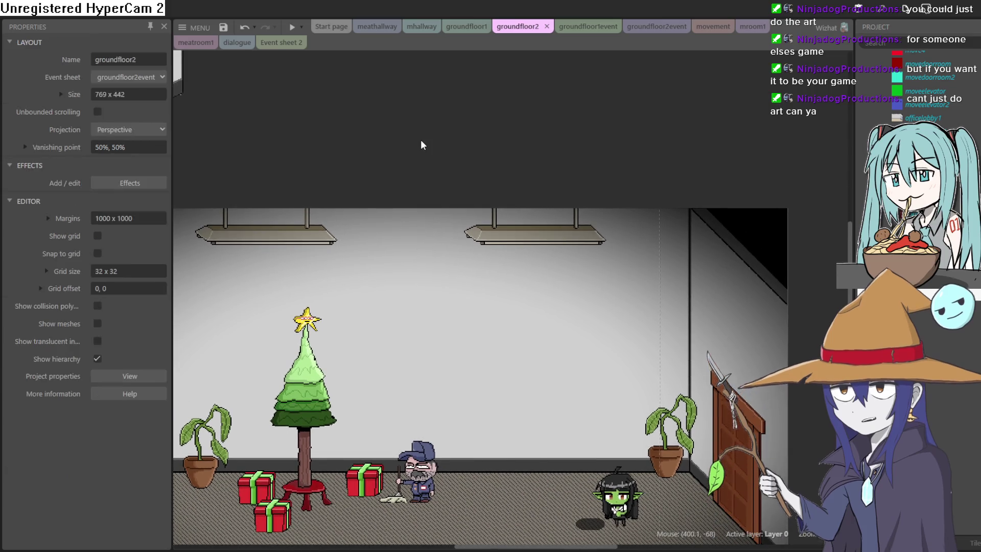
{"action": "left_click", "coordinate": [600, 407]}
{"action": "left_click", "coordinate": [587, 274]}
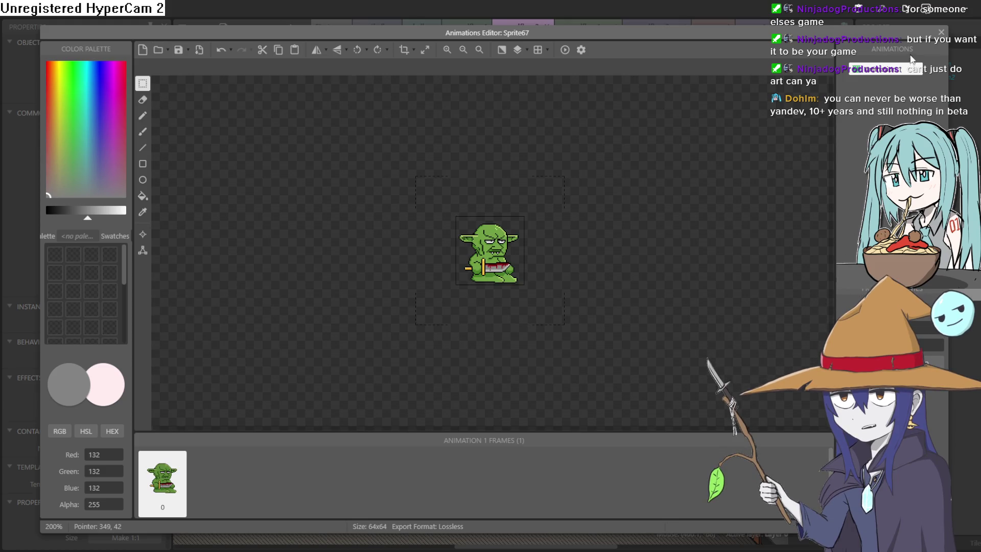
- Place the goblin sprite on the floor beside the janitor and preview the room
{"action": "left_click", "coordinate": [941, 31]}
{"action": "mouse_move", "coordinate": [500, 178]}
{"action": "left_mouse_down"}
{"action": "mouse_move", "coordinate": [492, 391]}
{"action": "mouse_move", "coordinate": [471, 511]}
{"action": "mouse_move", "coordinate": [488, 486]}
{"action": "left_mouse_up"}
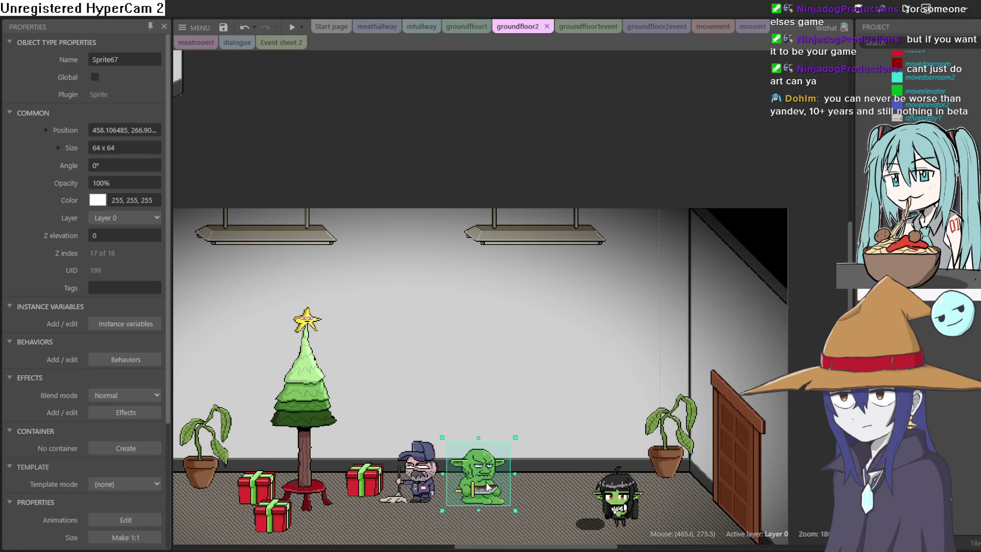
{"action": "left_click", "coordinate": [290, 27]}
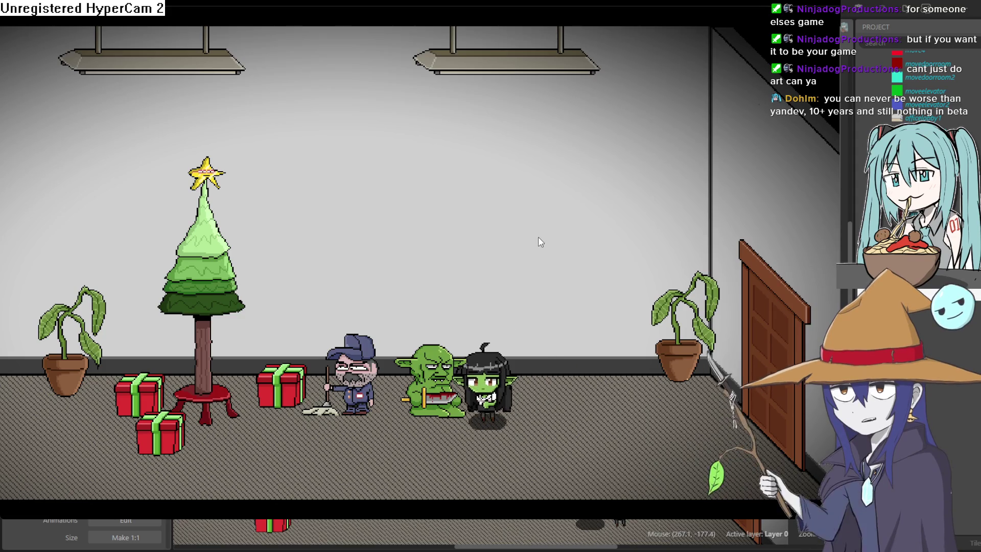
- Walk and crawl the goblin girl left and right in the preview, then return to Aseprite
{"action": "key", "text": "Right"}
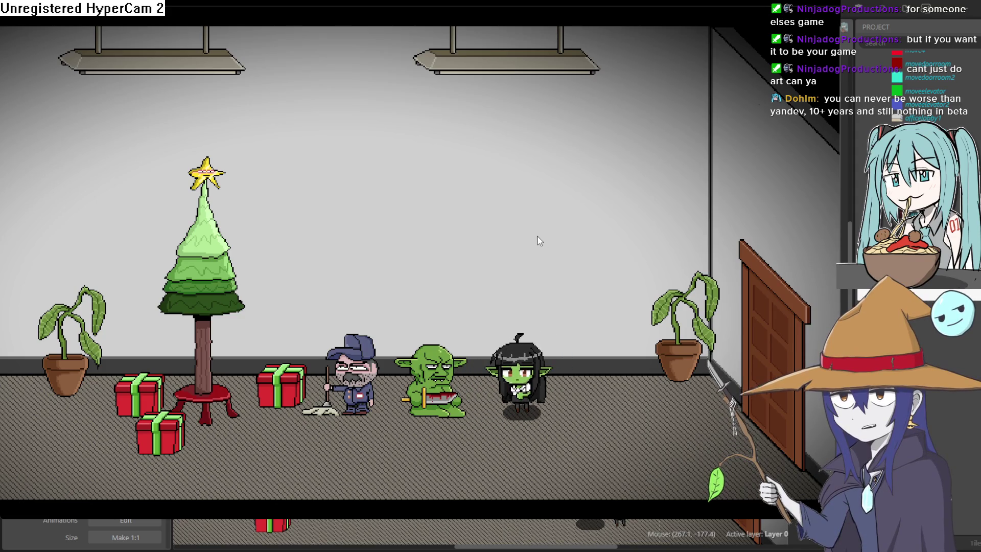
{"action": "key", "text": "Left"}
{"action": "key", "text": "Right"}
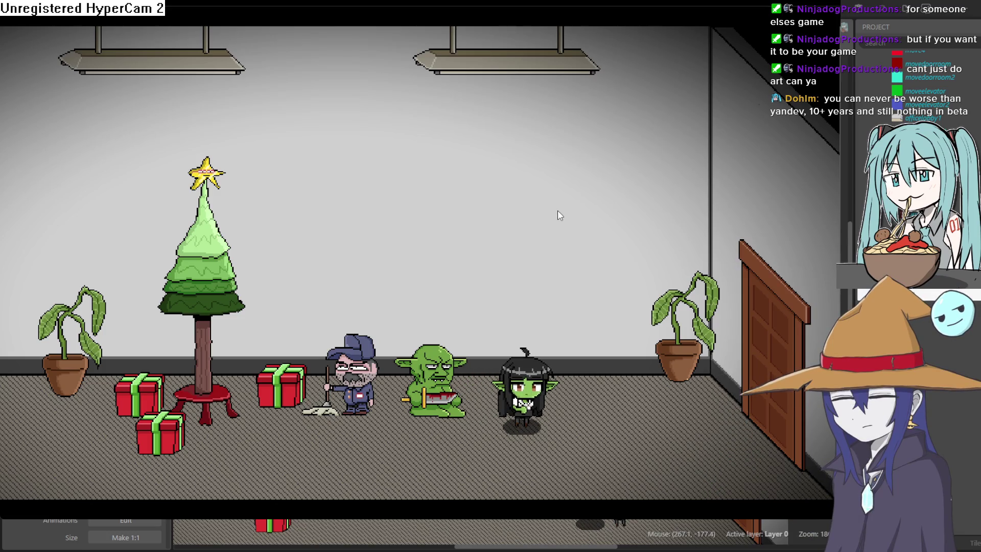
{"action": "key", "text": "Left"}
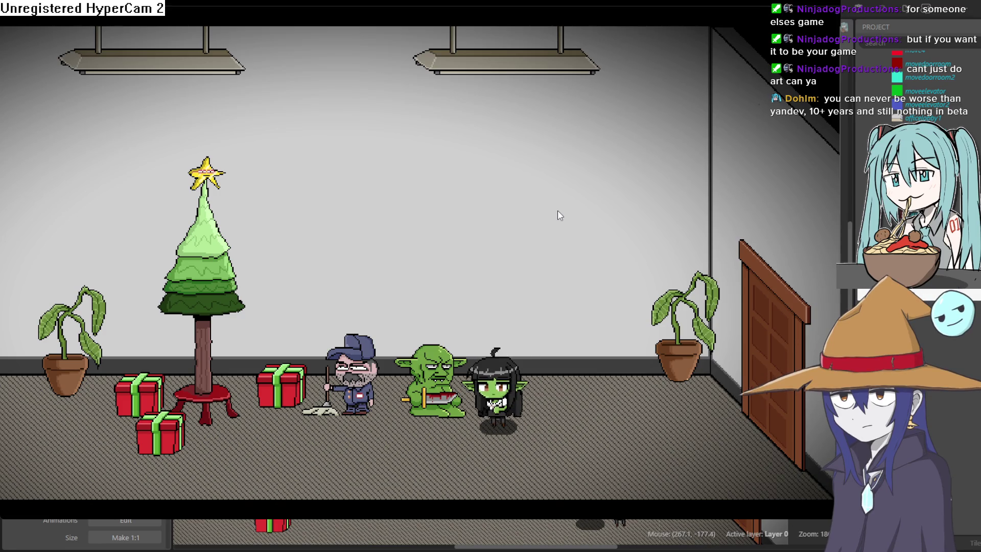
{"action": "key", "text": "Down"}
{"action": "key", "text": "Right"}
{"action": "key", "text": "Down"}
{"action": "key", "text": "Left"}
{"action": "key", "text": "Left"}
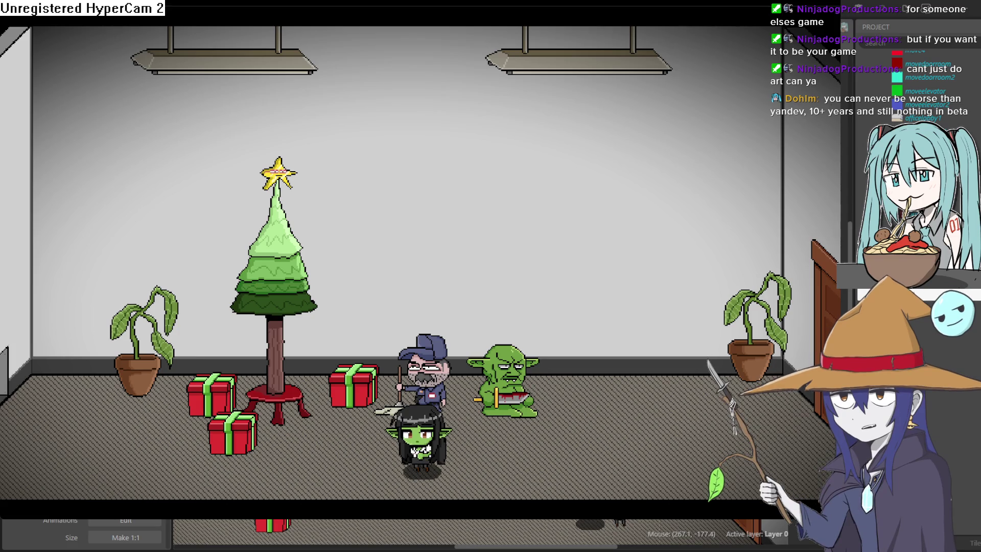
{"action": "key", "text": "Left"}
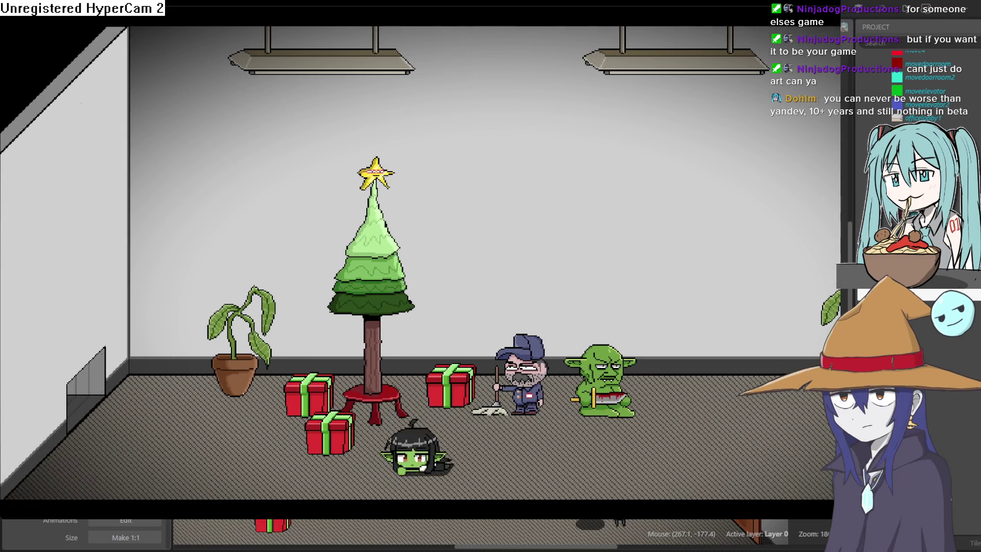
{"action": "left_click", "coordinate": [912, 19]}
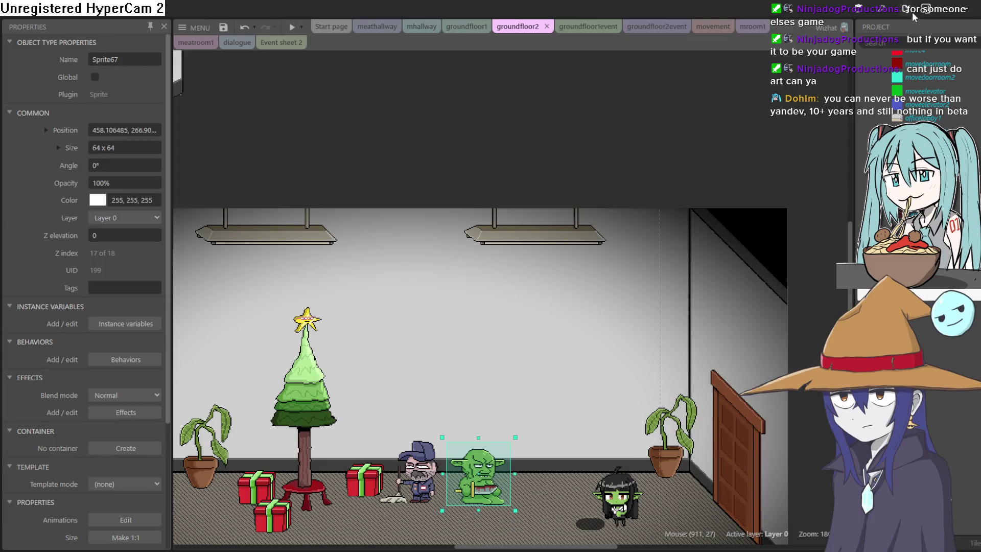
{"action": "left_click", "coordinate": [960, 6]}
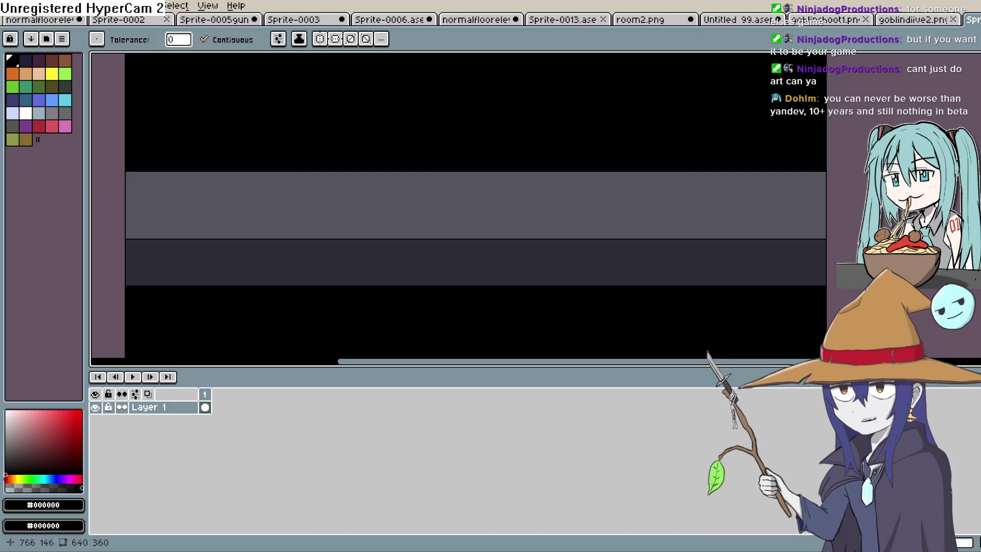
- Sample the dark grey #2c2c35 and draw a horizontal line along the wall's bottom
{"action": "mouse_move", "coordinate": [542, 222]}
{"action": "left_mouse_down"}
{"action": "mouse_move", "coordinate": [633, 213]}
{"action": "mouse_move", "coordinate": [614, 187]}
{"action": "left_mouse_up"}
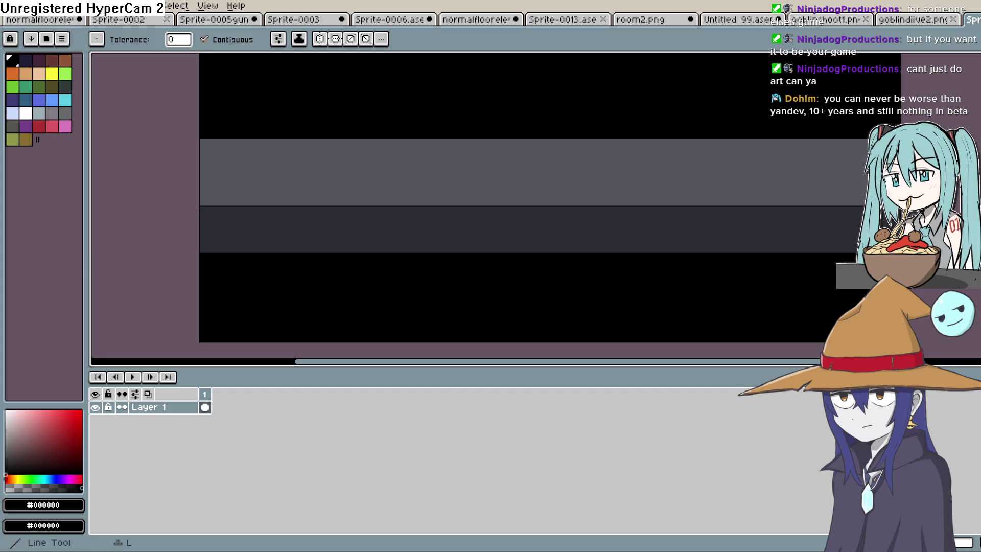
{"action": "key", "text": "l"}
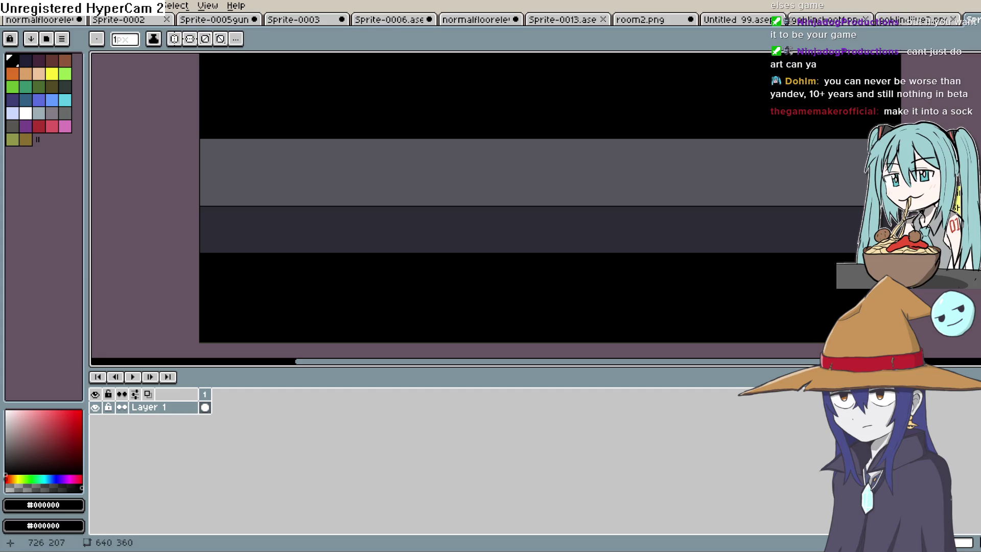
{"action": "scroll", "coordinate": [212, 274], "scroll_direction": "up", "scroll_amount": 1}
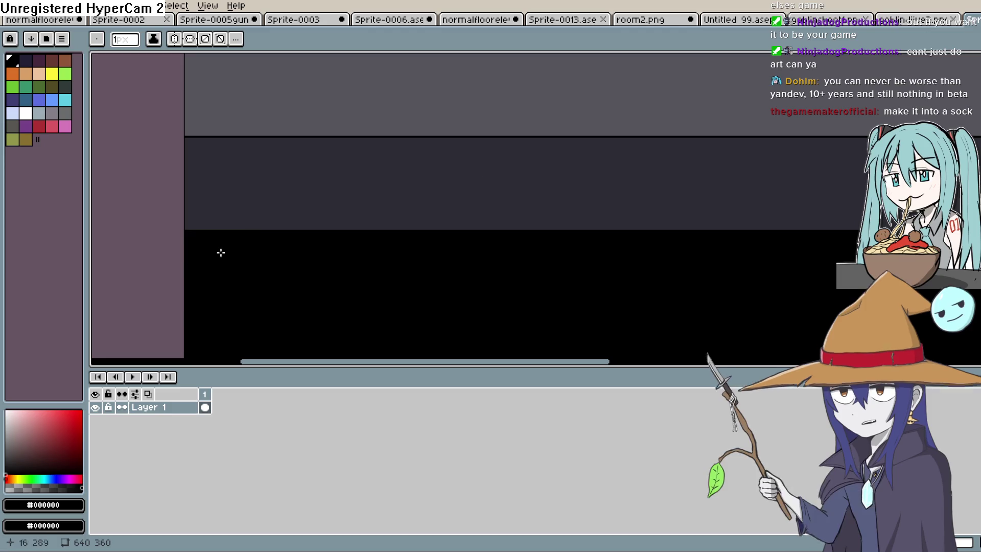
{"action": "key", "text": "i"}
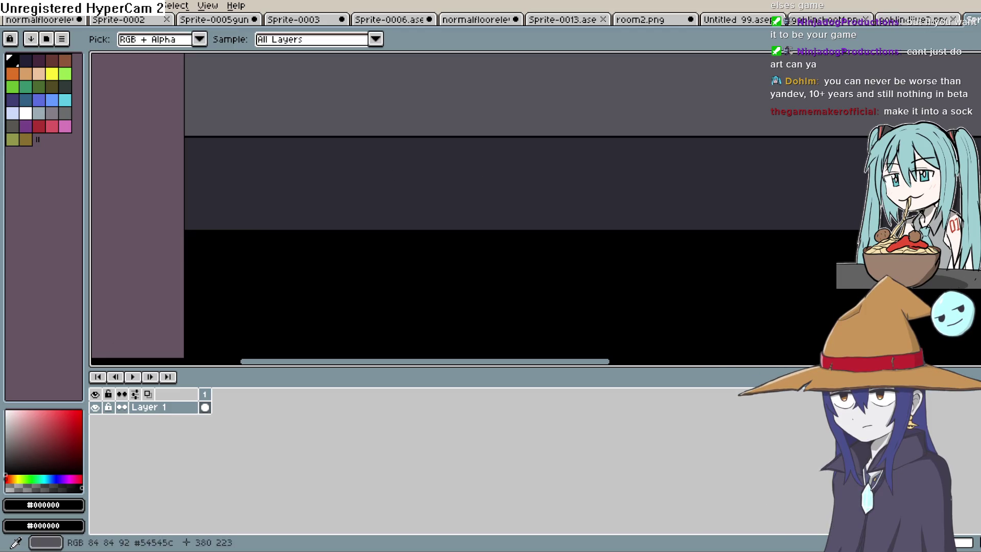
{"action": "left_click", "coordinate": [574, 192]}
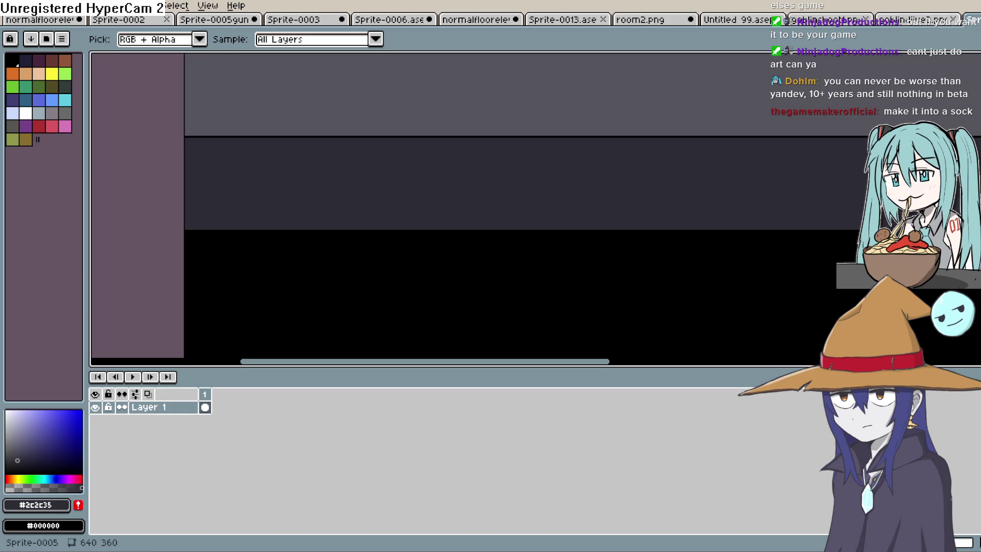
{"action": "key", "text": "l"}
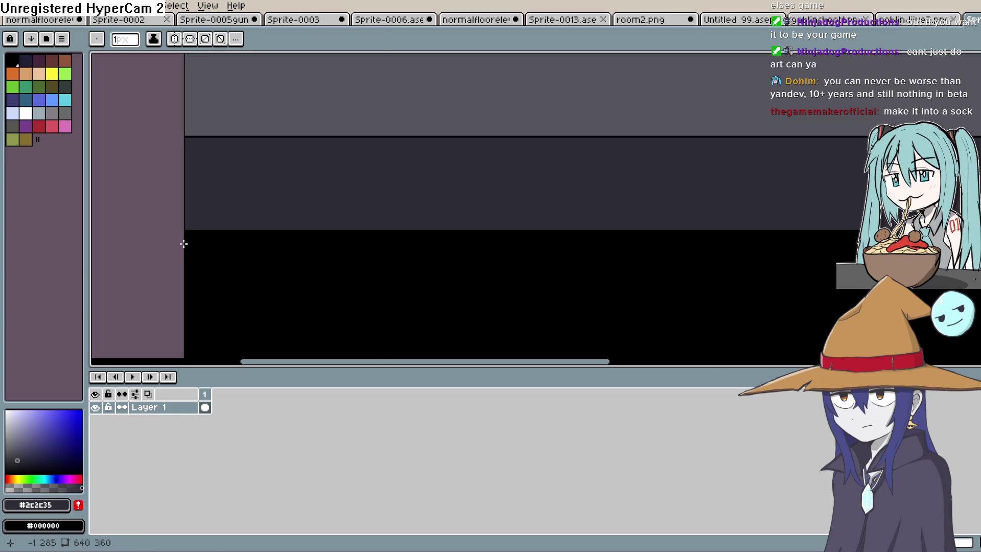
{"action": "left_click_drag", "start_coordinate": [180, 237], "coordinate": [863, 237]}
- Fill the thin strip under the wall with a darker blue-grey shade
{"action": "left_click", "coordinate": [19, 462]}
{"action": "left_click", "coordinate": [21, 464]}
{"action": "key", "text": "g"}
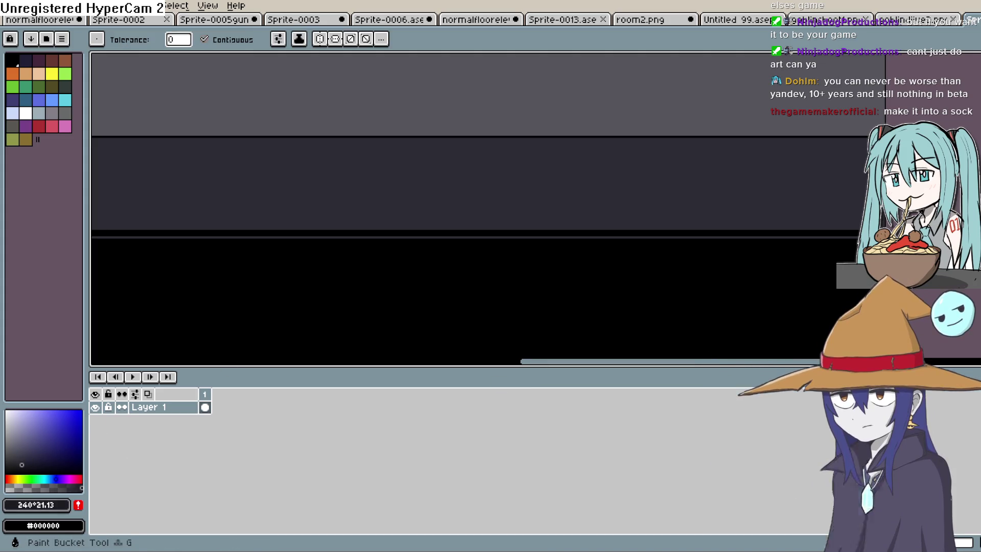
{"action": "left_click", "coordinate": [793, 233]}
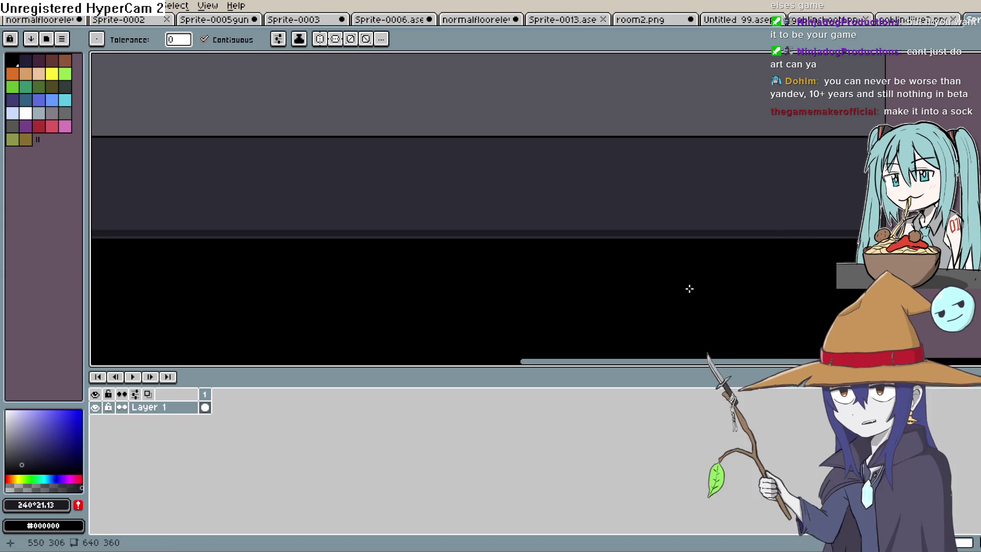
{"action": "left_click_drag", "start_coordinate": [718, 285], "coordinate": [792, 322]}
{"action": "left_click_drag", "start_coordinate": [672, 288], "coordinate": [731, 275]}
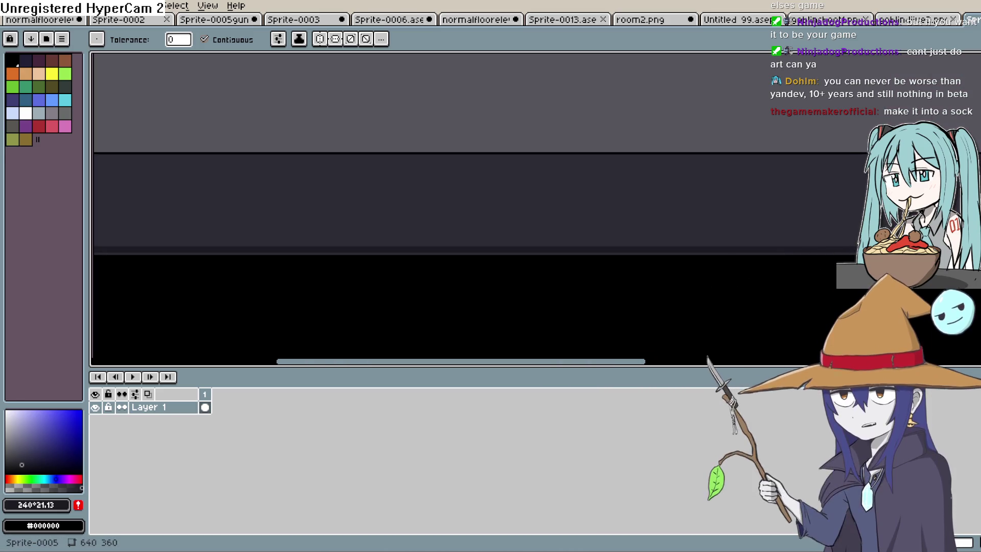
- Draw a horizontal line along the trim's bottom edge and fill the pixel row below with black
{"action": "key", "text": "b"}
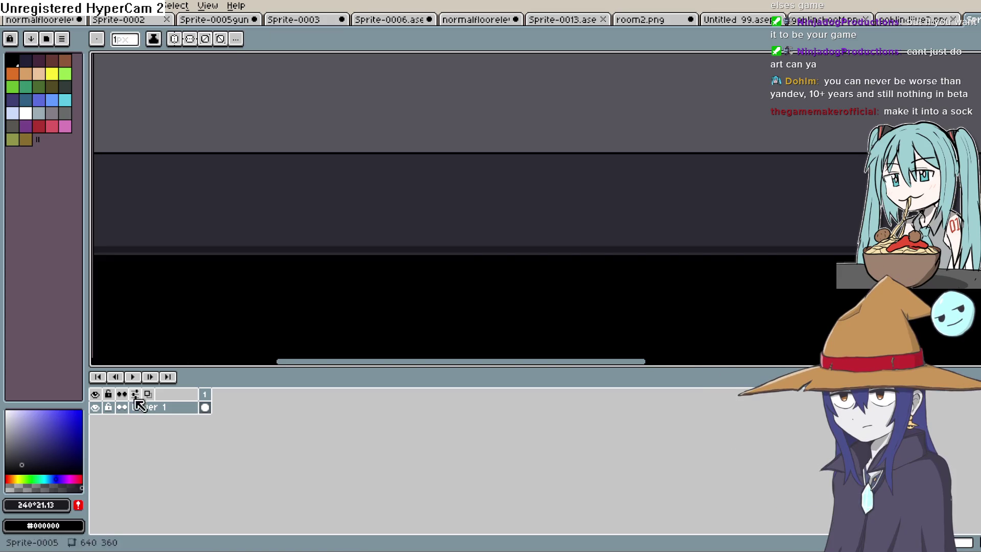
{"action": "left_click_drag", "start_coordinate": [170, 250], "coordinate": [390, 274]}
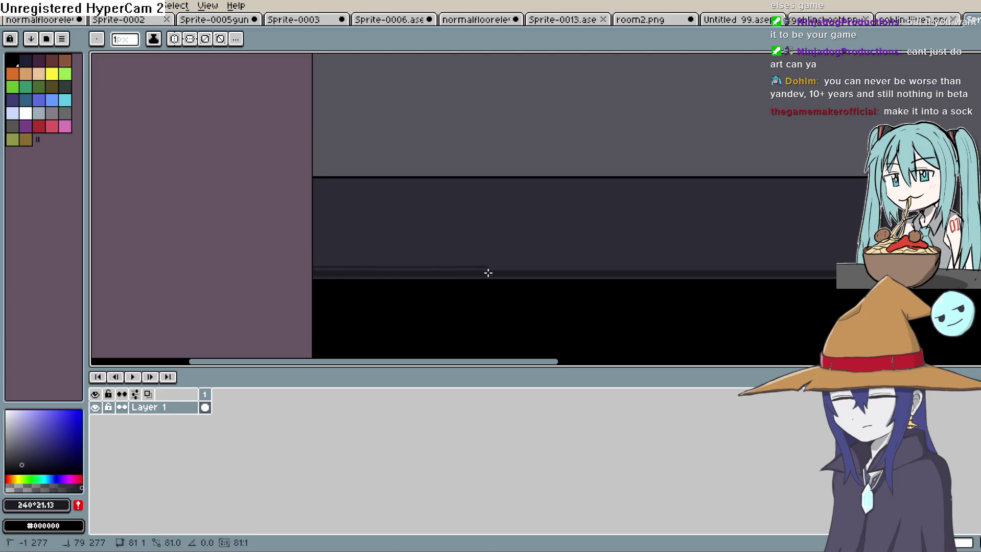
{"action": "key", "text": "ctrl+z"}
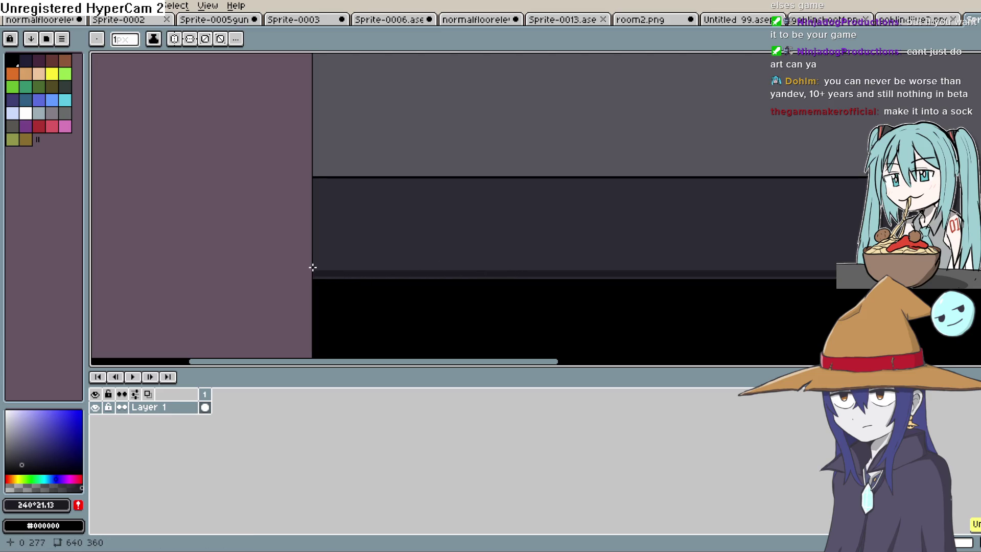
{"action": "mouse_move", "coordinate": [313, 265]}
{"action": "left_mouse_down"}
{"action": "mouse_move", "coordinate": [511, 276]}
{"action": "mouse_move", "coordinate": [589, 291]}
{"action": "mouse_move", "coordinate": [837, 267]}
{"action": "left_mouse_up"}
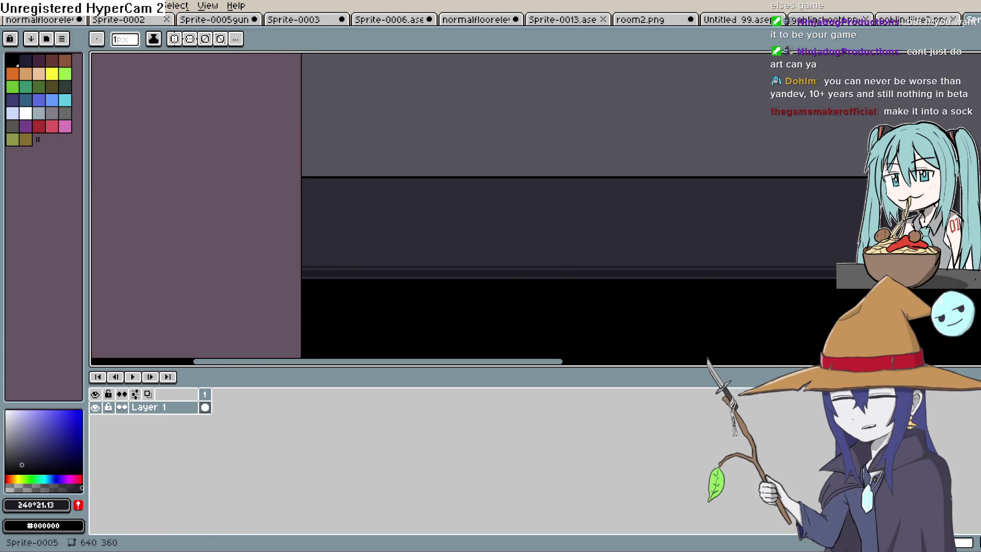
{"action": "scroll", "coordinate": [460, 204], "scroll_direction": "right", "scroll_amount": 5}
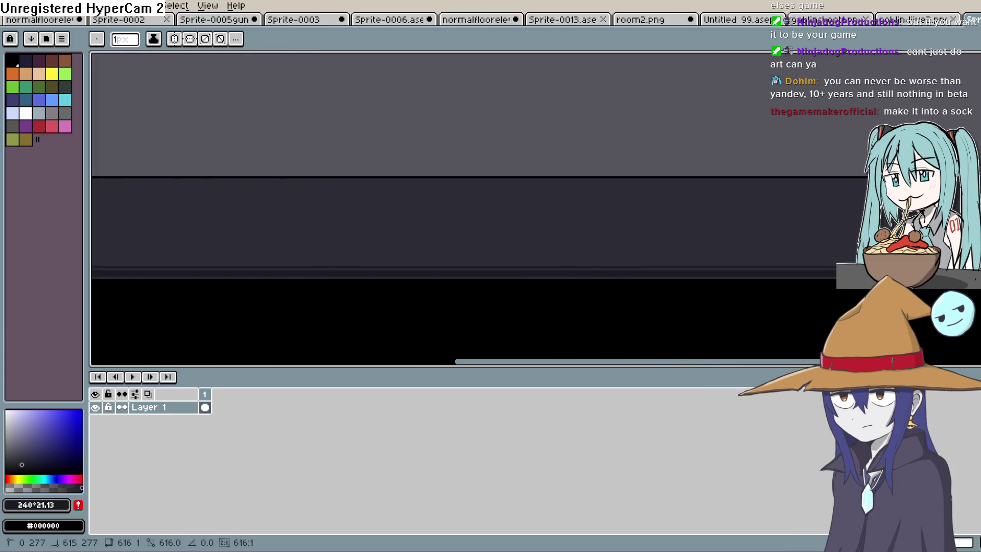
{"action": "scroll", "coordinate": [511, 204], "scroll_direction": "right", "scroll_amount": 1}
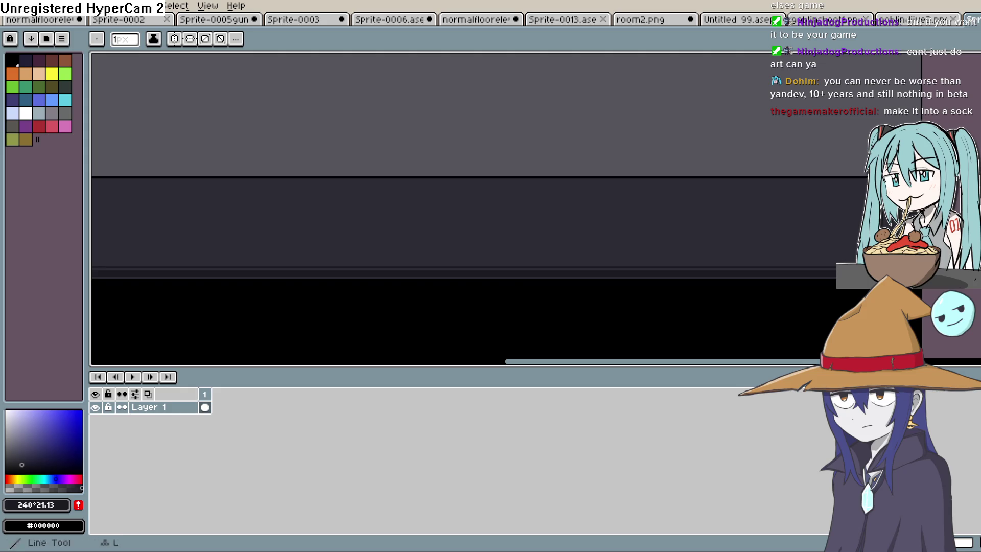
{"action": "key", "text": "g"}
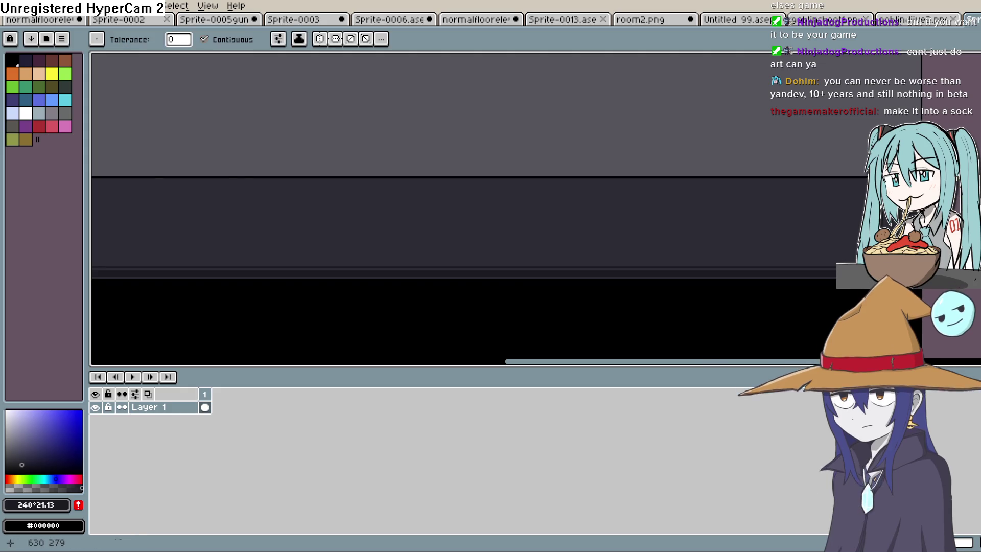
{"action": "left_click", "coordinate": [904, 269]}
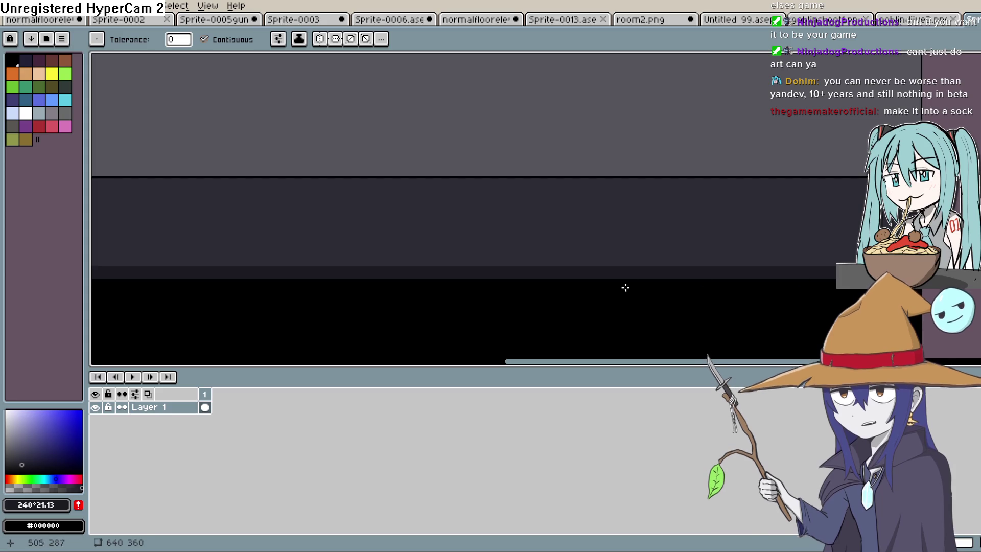
{"action": "scroll", "coordinate": [628, 285], "scroll_direction": "up", "scroll_amount": 2}
{"action": "scroll", "coordinate": [803, 278], "scroll_direction": "down", "scroll_amount": 2, "text": "ctrl"}
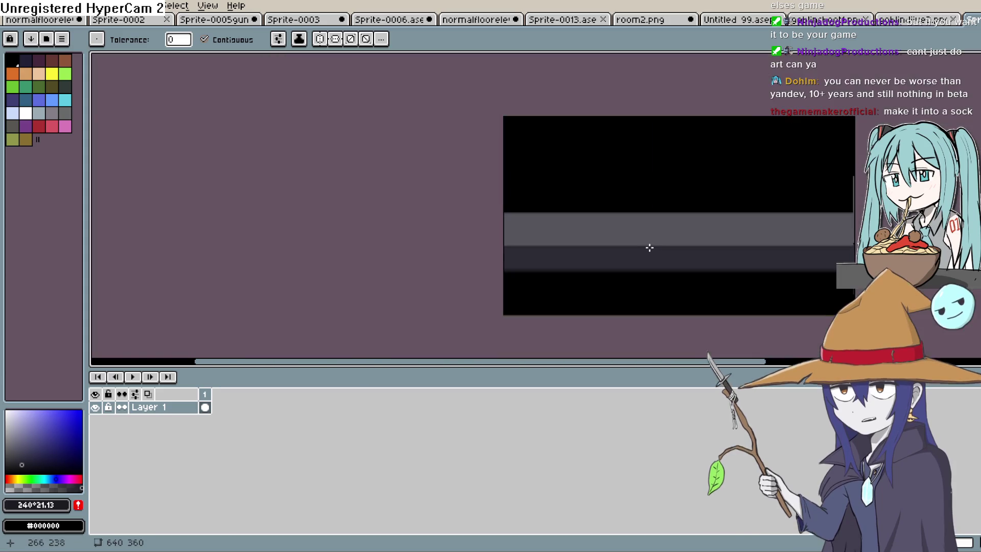
{"action": "scroll", "coordinate": [639, 236], "scroll_direction": "down", "scroll_amount": 2, "text": "ctrl"}
{"action": "scroll", "coordinate": [637, 245], "scroll_direction": "up", "scroll_amount": 2}
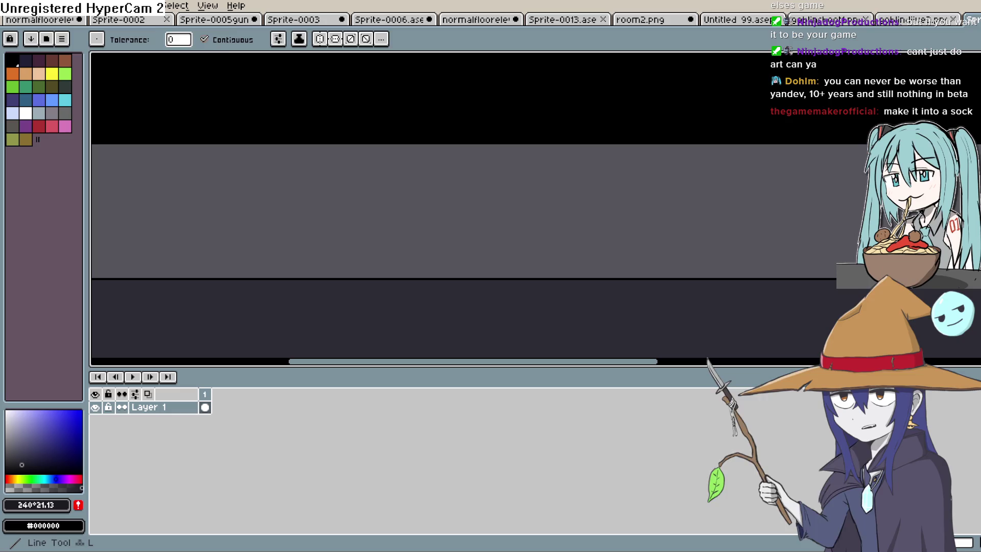
{"action": "key", "text": "l"}
{"action": "scroll", "coordinate": [608, 218], "scroll_direction": "down", "scroll_amount": 2}
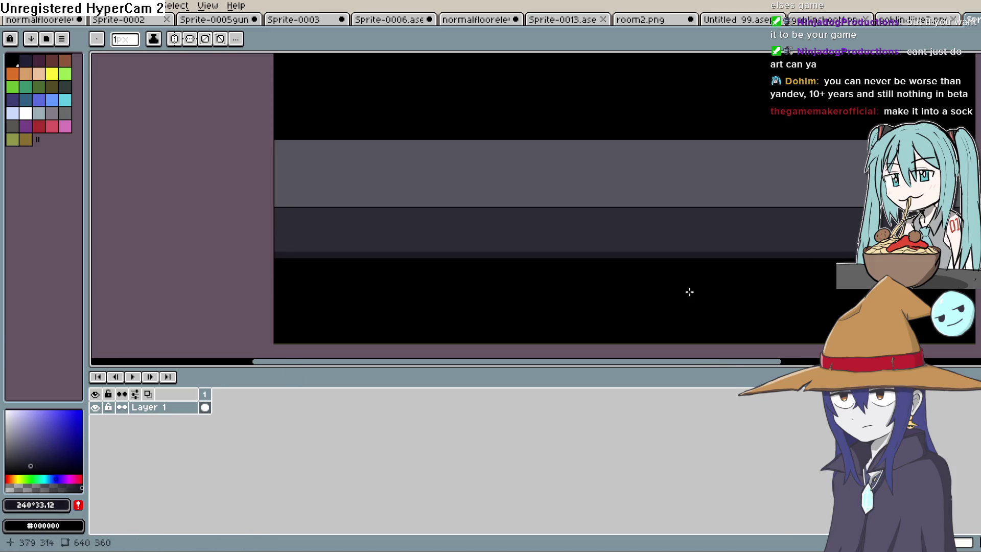
{"action": "scroll", "coordinate": [615, 264], "scroll_direction": "up", "scroll_amount": 2}
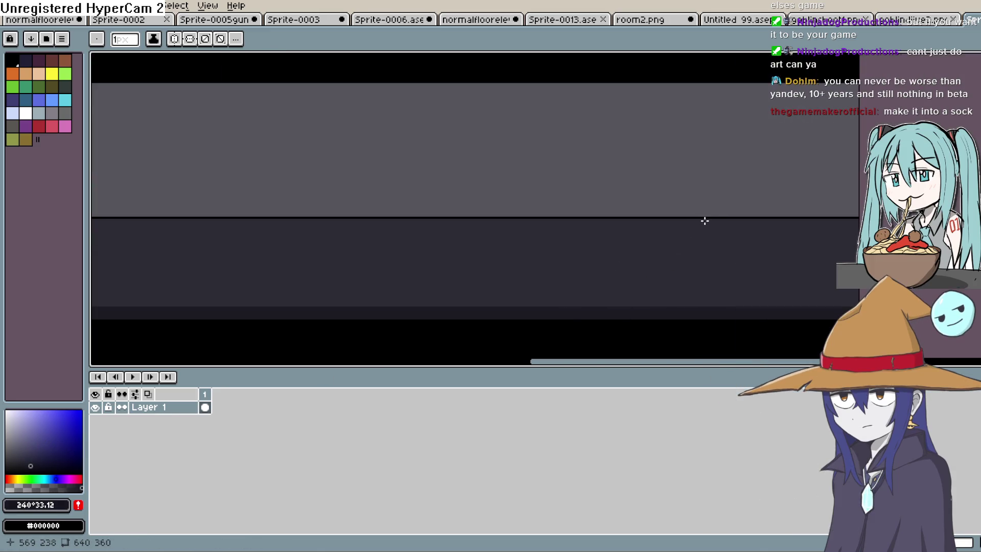
{"action": "mouse_move", "coordinate": [724, 219]}
{"action": "left_mouse_down"}
{"action": "mouse_move", "coordinate": [632, 306]}
{"action": "mouse_move", "coordinate": [669, 291]}
{"action": "mouse_move", "coordinate": [641, 300]}
{"action": "left_mouse_up"}
{"action": "mouse_move", "coordinate": [547, 219]}
{"action": "left_mouse_down"}
{"action": "mouse_move", "coordinate": [477, 288]}
{"action": "mouse_move", "coordinate": [494, 306]}
{"action": "mouse_move", "coordinate": [489, 298]}
{"action": "mouse_move", "coordinate": [460, 305]}
{"action": "left_mouse_up"}
{"action": "key", "text": "v"}
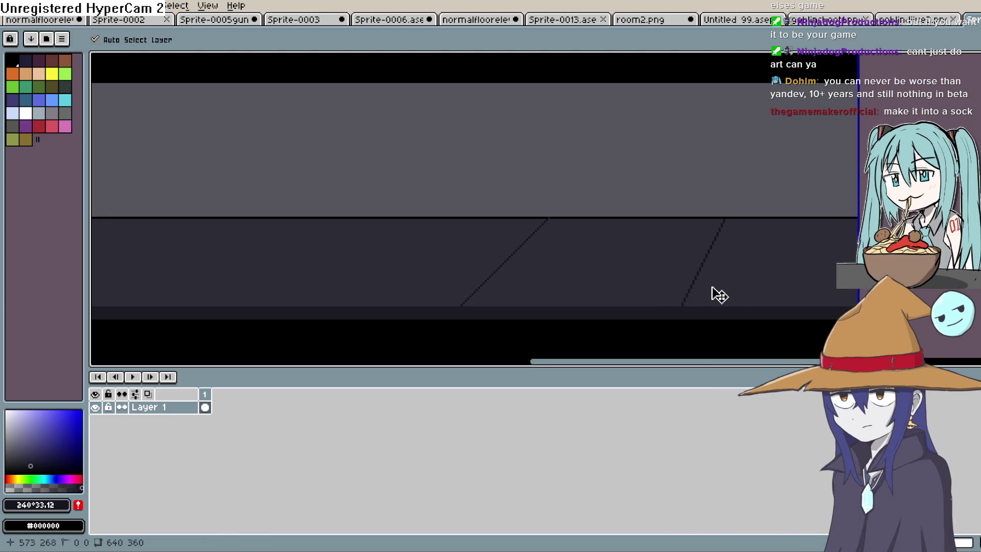
{"action": "key", "text": "l"}
{"action": "mouse_move", "coordinate": [702, 228]}
{"action": "left_mouse_down"}
{"action": "mouse_move", "coordinate": [819, 221]}
{"action": "mouse_move", "coordinate": [599, 269]}
{"action": "left_mouse_up"}
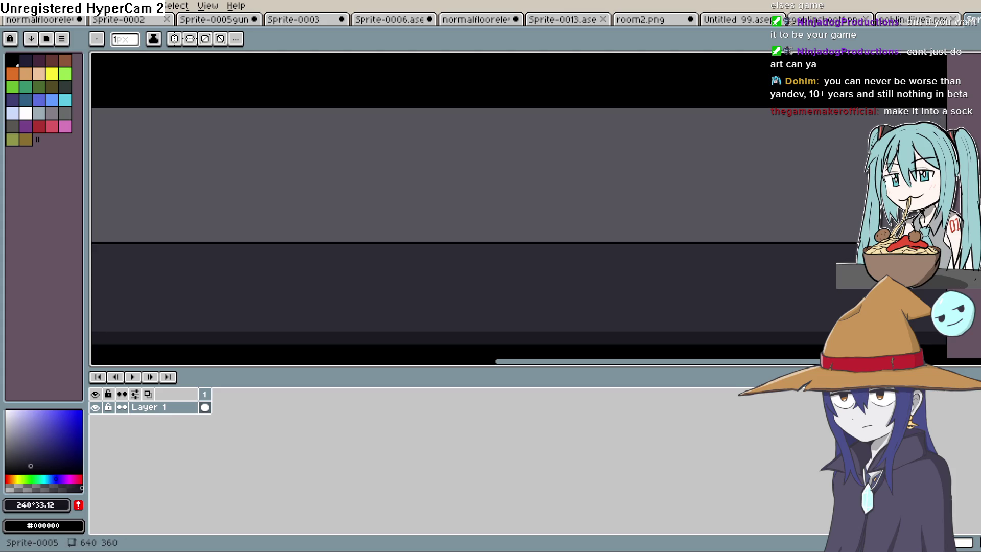
- Choose a darker blue-grey and draw the first floor diagonal and a vertical wall divider
{"action": "key", "text": "i"}
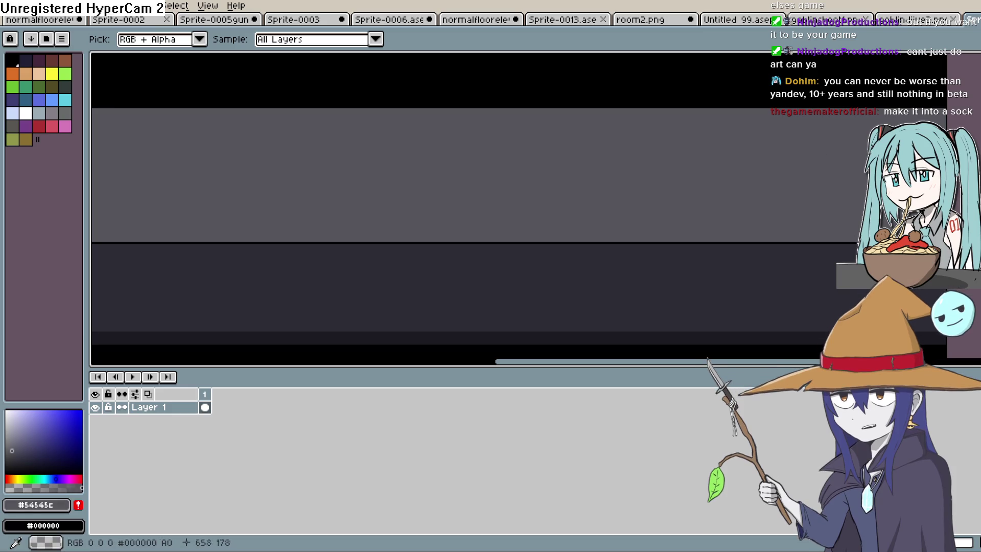
{"action": "key", "text": "l"}
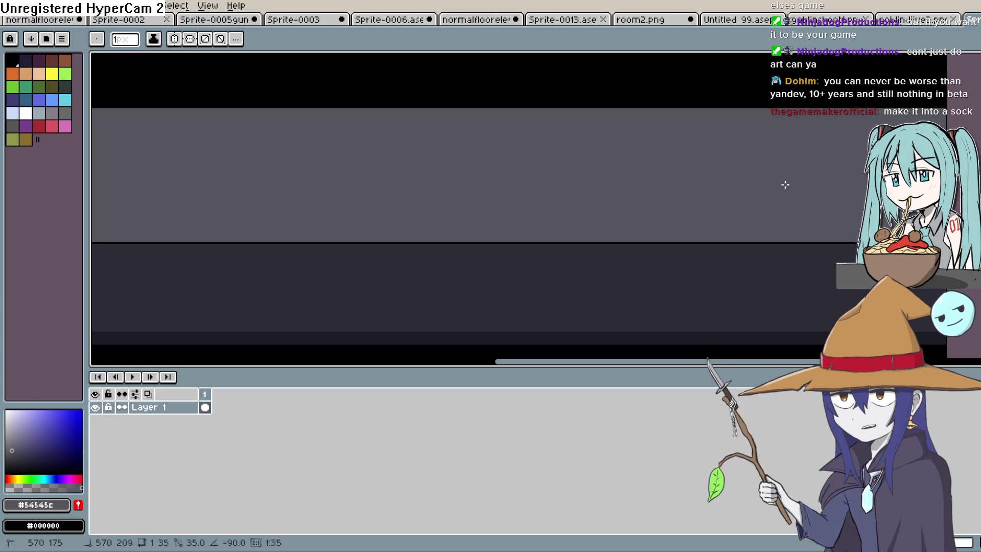
{"action": "left_click", "coordinate": [33, 454]}
{"action": "left_click", "coordinate": [19, 455]}
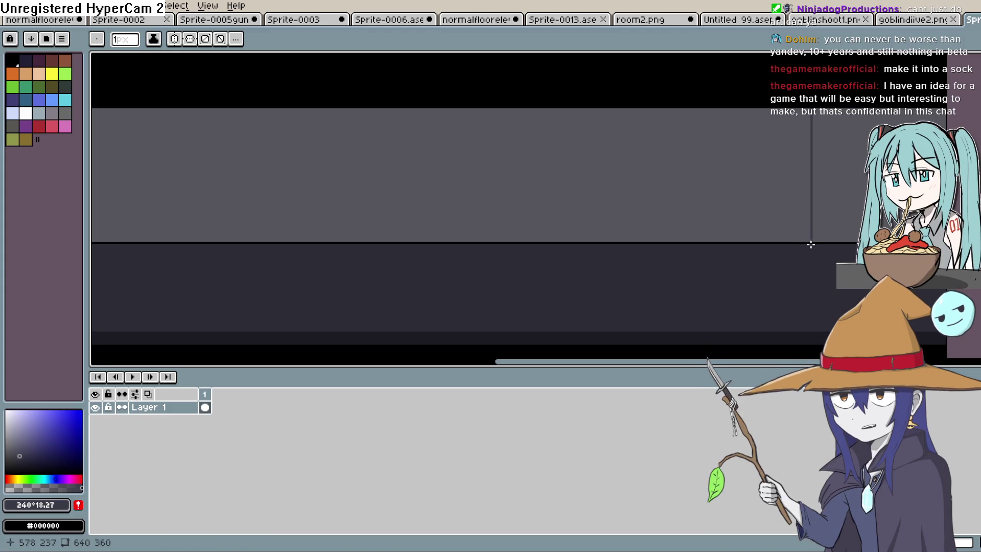
{"action": "left_click_drag", "start_coordinate": [719, 325], "coordinate": [712, 329]}
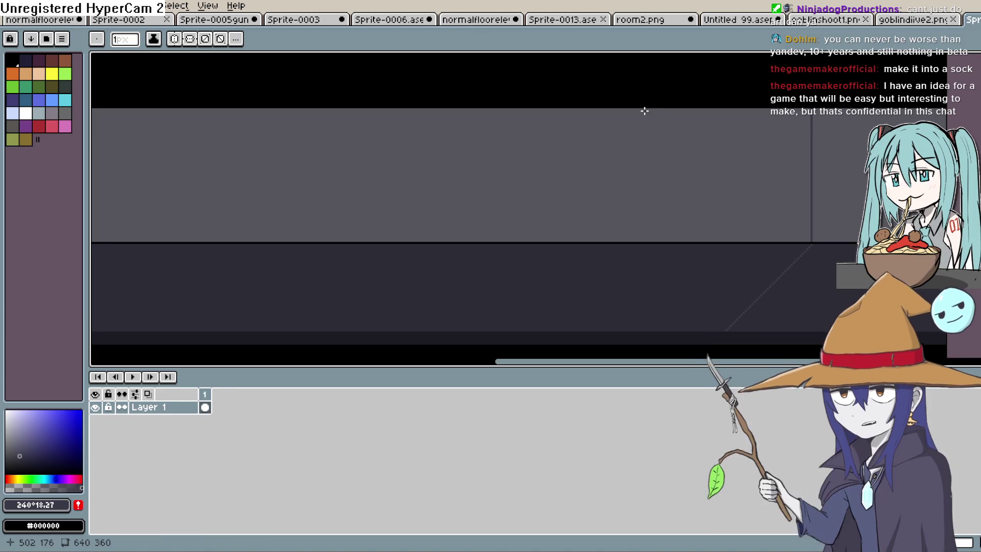
{"action": "left_click_drag", "start_coordinate": [643, 110], "coordinate": [627, 192]}
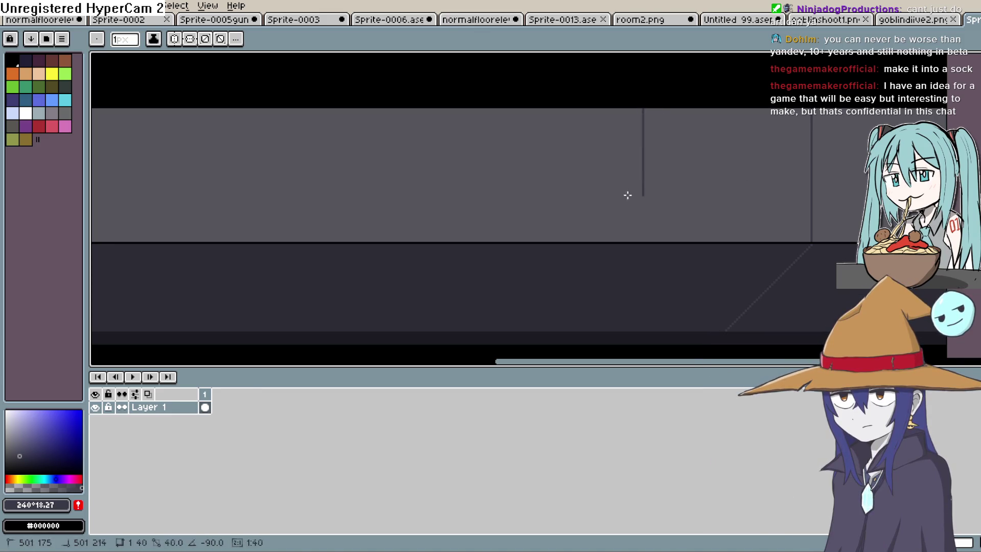
{"action": "left_click_drag", "start_coordinate": [629, 241], "coordinate": [631, 240]}
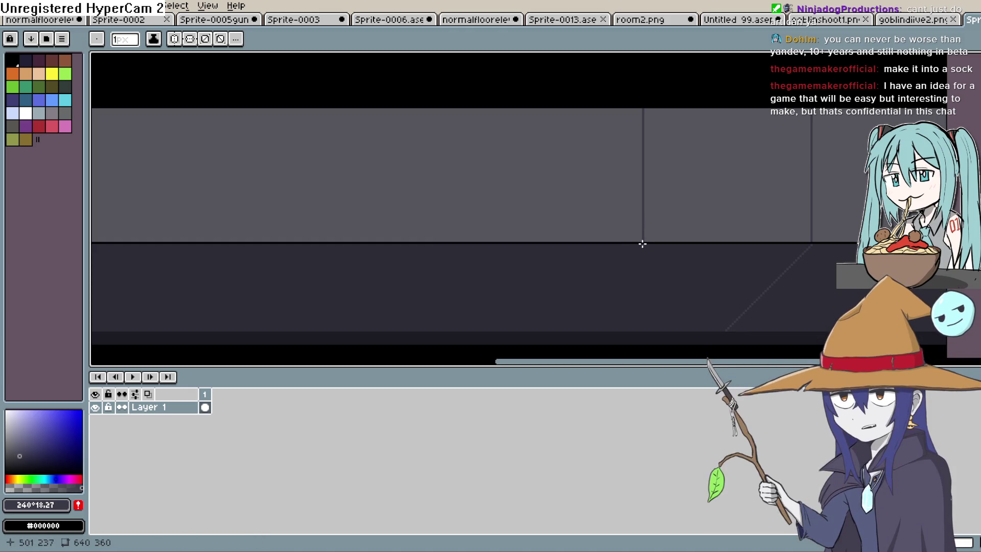
- Finish the first wall divider and add more diagonal lines across the floor
{"action": "scroll", "coordinate": [643, 244], "scroll_direction": "up", "scroll_amount": 2}
{"action": "mouse_move", "coordinate": [642, 243]}
{"action": "left_mouse_down"}
{"action": "mouse_move", "coordinate": [501, 354]}
{"action": "mouse_move", "coordinate": [296, 354]}
{"action": "mouse_move", "coordinate": [293, 335]}
{"action": "mouse_move", "coordinate": [540, 236]}
{"action": "mouse_move", "coordinate": [798, 234]}
{"action": "mouse_move", "coordinate": [775, 184]}
{"action": "mouse_move", "coordinate": [700, 282]}
{"action": "mouse_move", "coordinate": [726, 261]}
{"action": "left_mouse_up"}
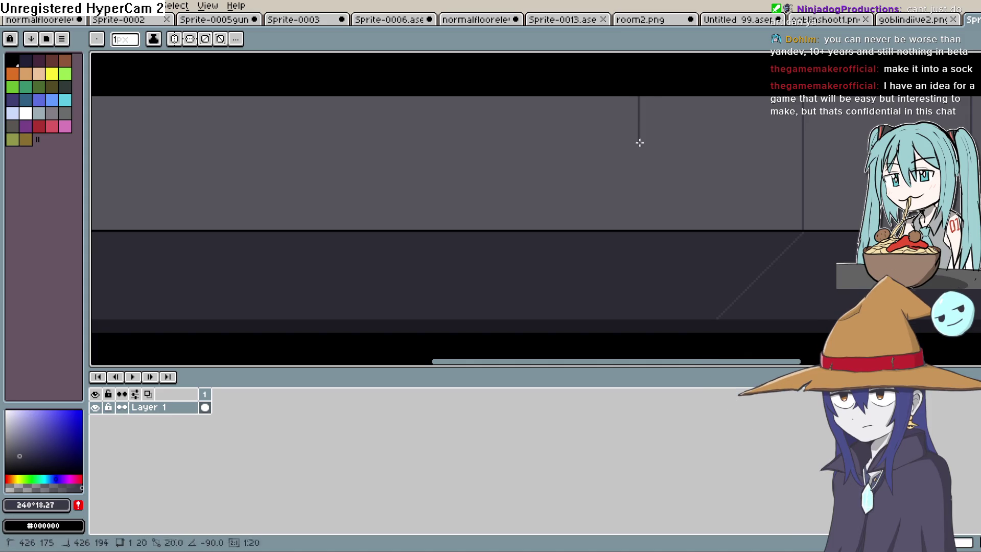
{"action": "left_click_drag", "start_coordinate": [641, 225], "coordinate": [641, 225]}
{"action": "scroll", "coordinate": [636, 234], "scroll_direction": "down", "scroll_amount": 2}
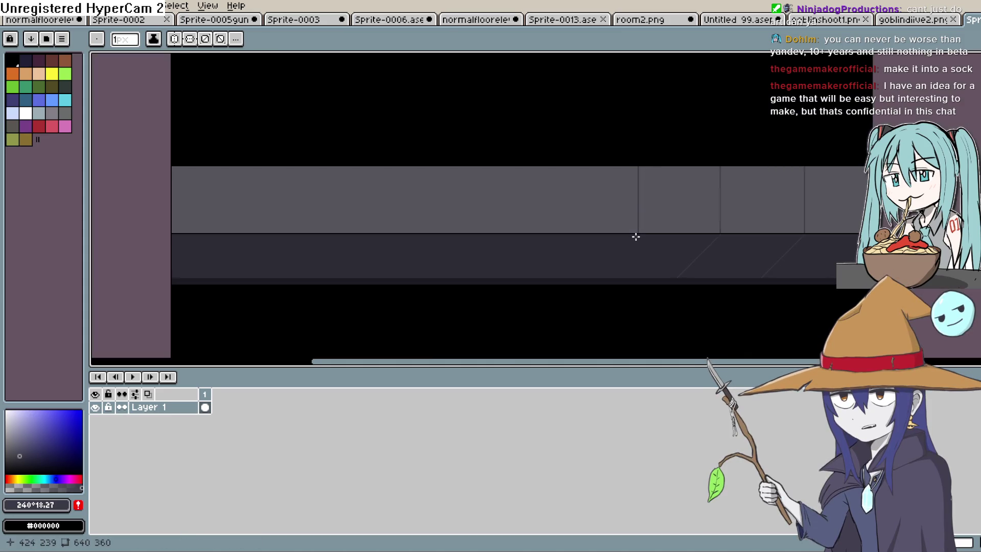
{"action": "scroll", "coordinate": [637, 228], "scroll_direction": "up", "scroll_amount": 2}
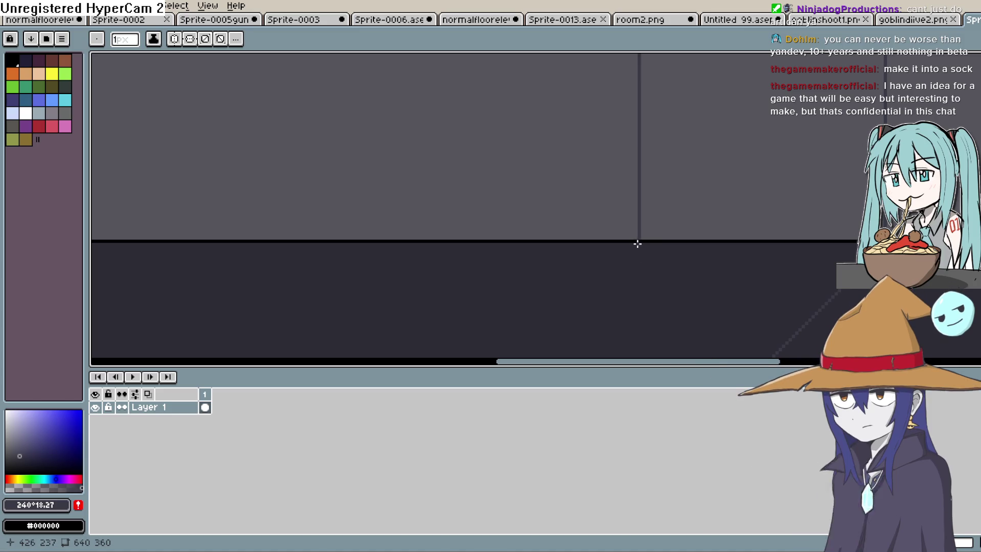
{"action": "mouse_move", "coordinate": [598, 286]}
{"action": "left_mouse_down"}
{"action": "mouse_move", "coordinate": [451, 354]}
{"action": "mouse_move", "coordinate": [452, 322]}
{"action": "left_mouse_up"}
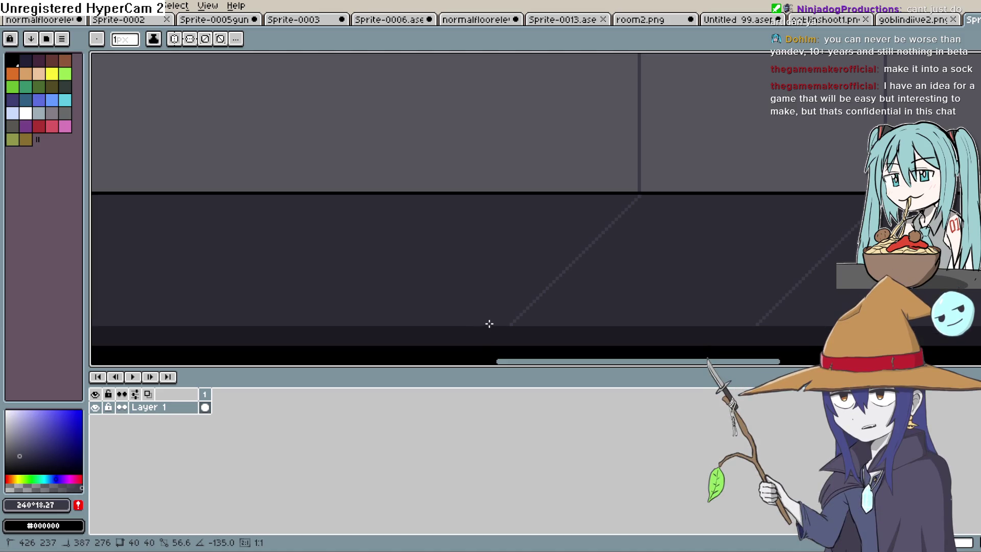
{"action": "scroll", "coordinate": [680, 273], "scroll_direction": "up", "scroll_amount": 3}
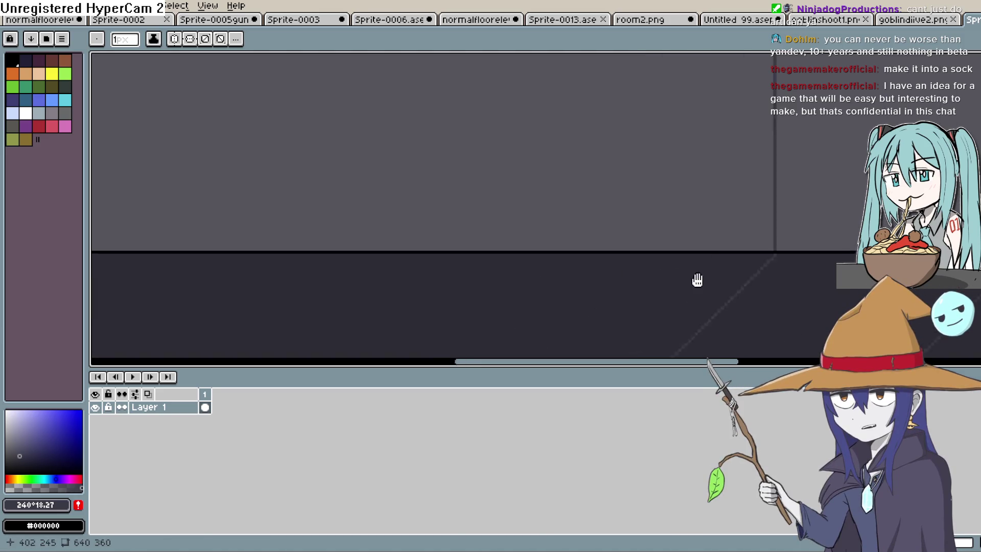
{"action": "scroll", "coordinate": [738, 278], "scroll_direction": "left", "scroll_amount": 3}
{"action": "scroll", "coordinate": [720, 231], "scroll_direction": "down", "scroll_amount": 3}
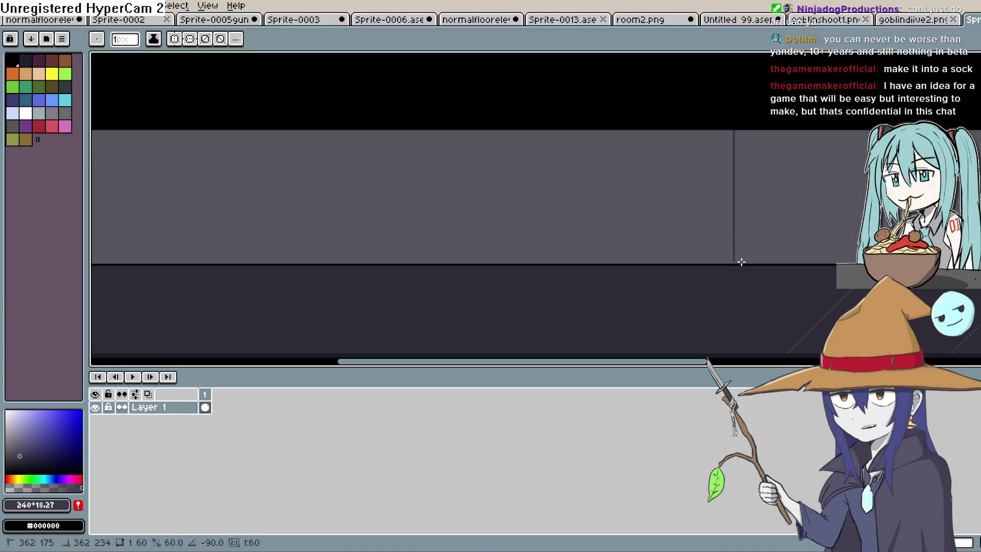
{"action": "scroll", "coordinate": [740, 267], "scroll_direction": "up", "scroll_amount": 1}
{"action": "mouse_move", "coordinate": [730, 269]}
{"action": "left_mouse_down"}
{"action": "mouse_move", "coordinate": [743, 173]}
{"action": "mouse_move", "coordinate": [692, 247]}
{"action": "mouse_move", "coordinate": [625, 295]}
{"action": "left_mouse_up"}
{"action": "left_click_drag", "start_coordinate": [578, 324], "coordinate": [567, 335]}
{"action": "scroll", "coordinate": [692, 225], "scroll_direction": "down", "scroll_amount": 2}
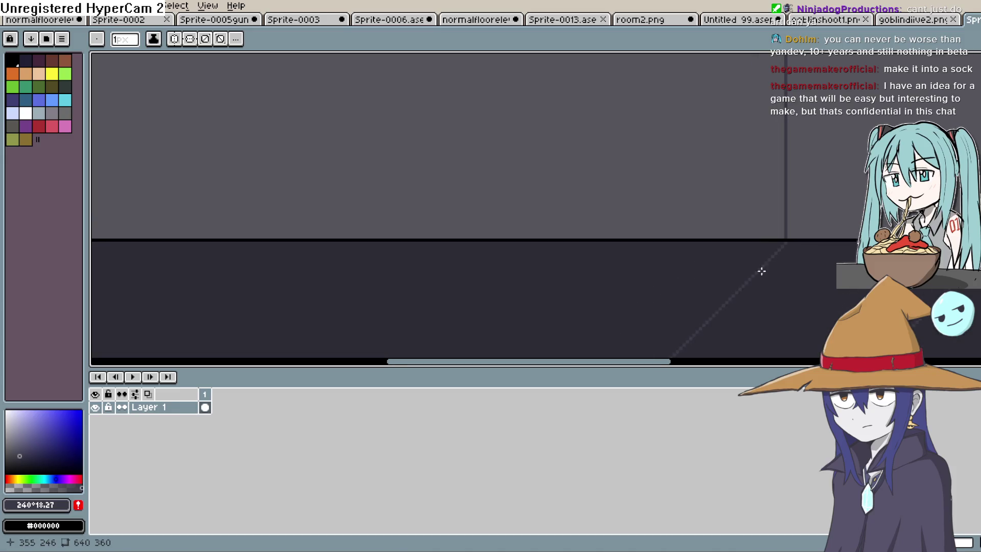
{"action": "scroll", "coordinate": [763, 272], "scroll_direction": "down", "scroll_amount": 1}
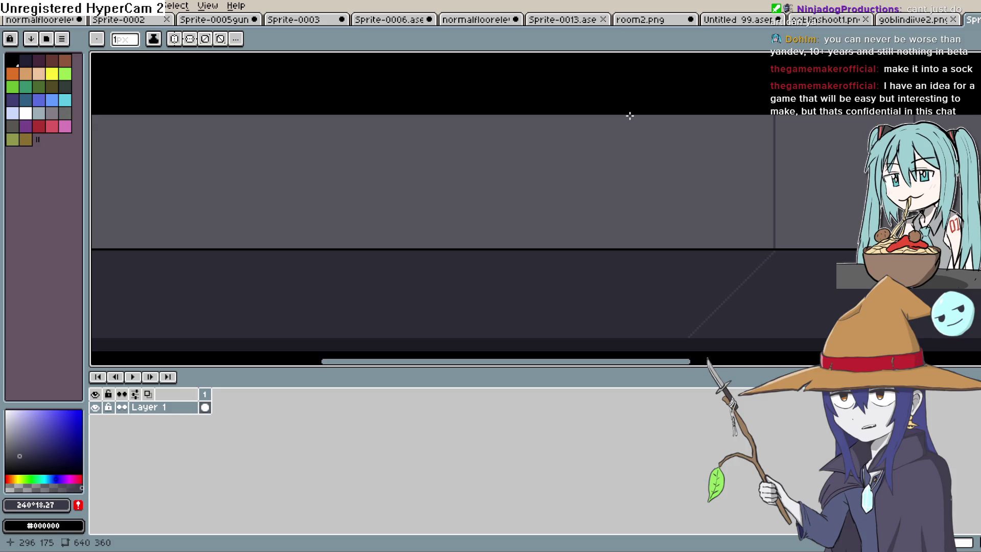
- Draw further vertical wall dividers and additional diagonal floor lines
{"action": "left_click_drag", "start_coordinate": [629, 116], "coordinate": [628, 120]}
{"action": "left_click_drag", "start_coordinate": [641, 248], "coordinate": [546, 329]}
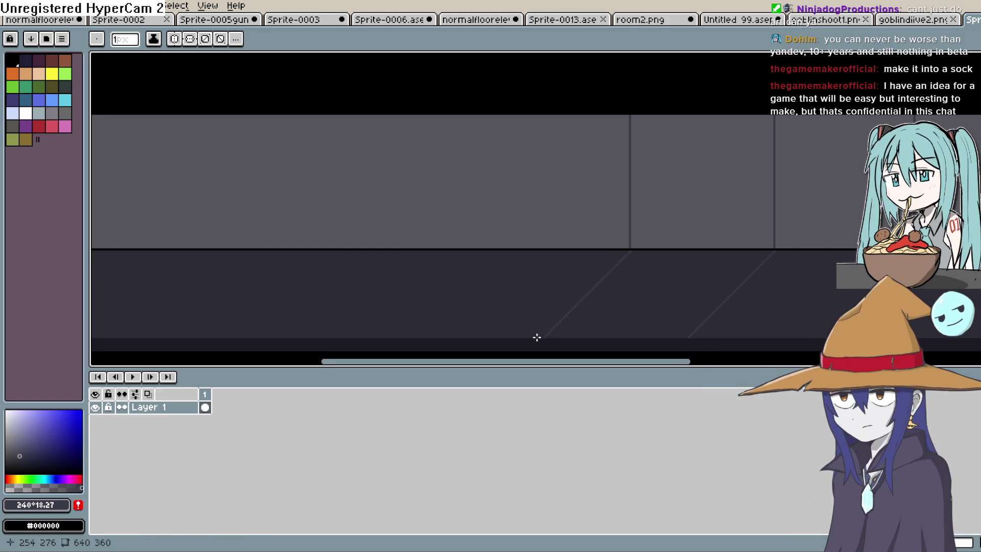
{"action": "mouse_move", "coordinate": [609, 253]}
{"action": "left_mouse_down"}
{"action": "mouse_move", "coordinate": [788, 234]}
{"action": "mouse_move", "coordinate": [807, 241]}
{"action": "left_mouse_up"}
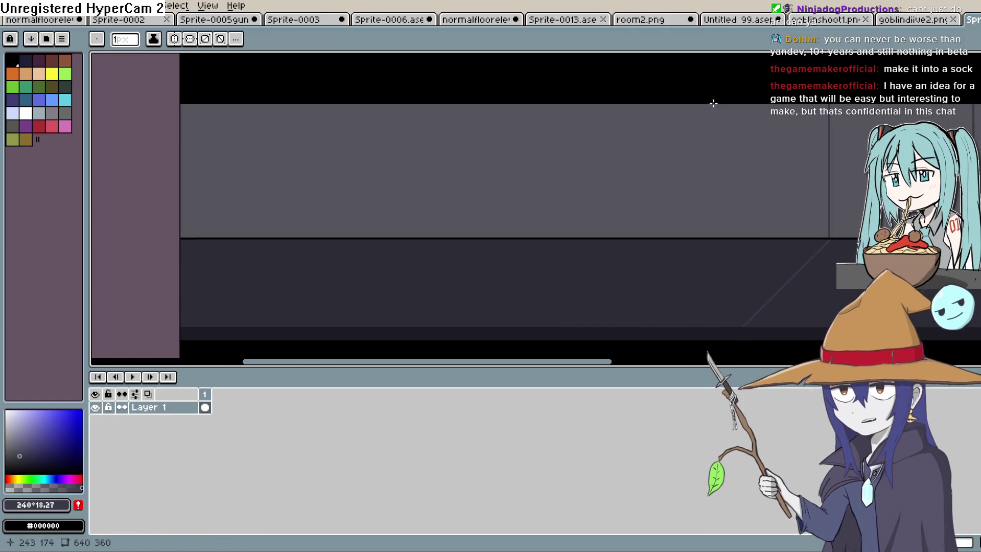
{"action": "mouse_move", "coordinate": [660, 105]}
{"action": "left_mouse_down"}
{"action": "mouse_move", "coordinate": [659, 198]}
{"action": "mouse_move", "coordinate": [672, 235]}
{"action": "left_mouse_up"}
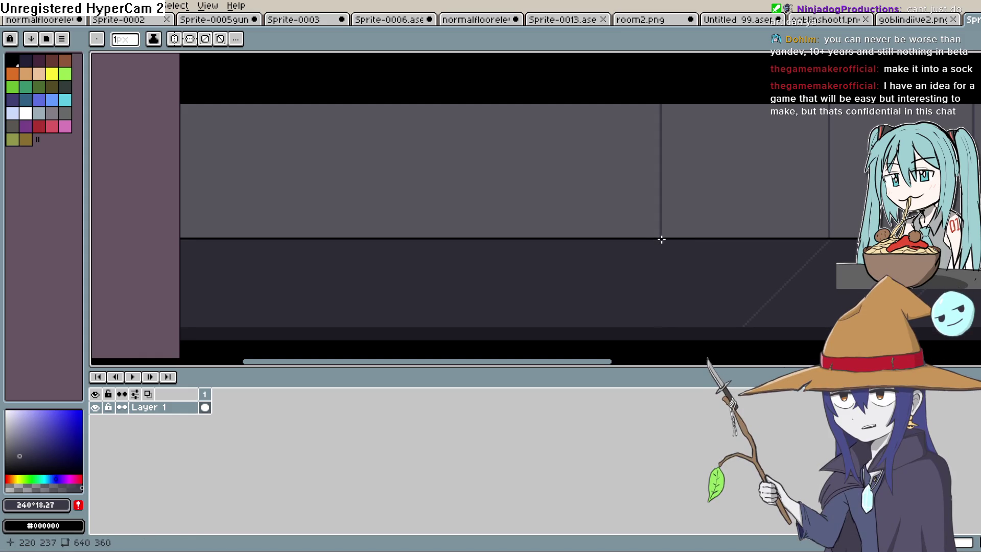
{"action": "scroll", "coordinate": [661, 239], "scroll_direction": "up", "scroll_amount": 2}
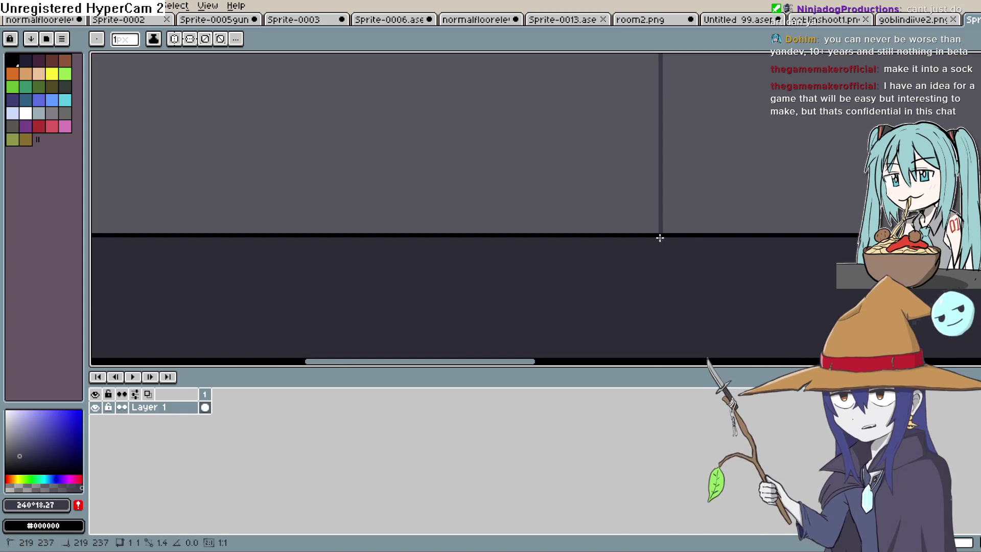
{"action": "scroll", "coordinate": [481, 356], "scroll_direction": "down", "scroll_amount": 1}
{"action": "mouse_move", "coordinate": [482, 356]}
{"action": "left_mouse_down"}
{"action": "mouse_move", "coordinate": [352, 356]}
{"action": "mouse_move", "coordinate": [464, 328]}
{"action": "left_mouse_up"}
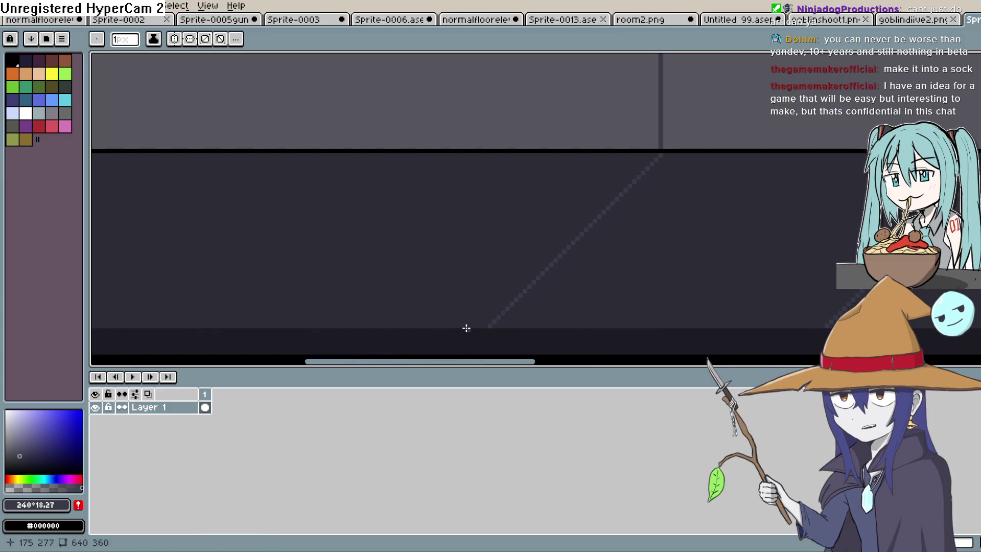
{"action": "scroll", "coordinate": [661, 285], "scroll_direction": "down", "scroll_amount": 3}
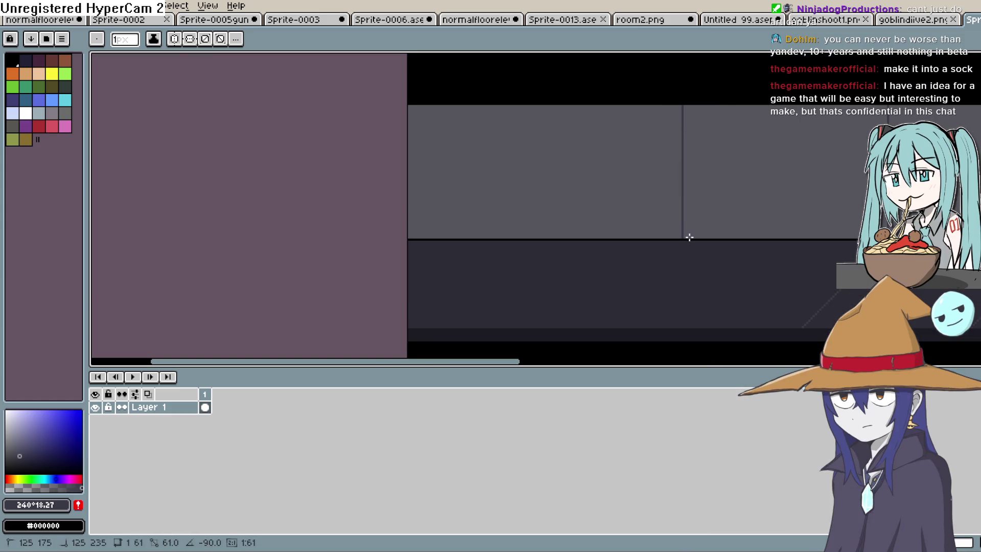
{"action": "scroll", "coordinate": [684, 244], "scroll_direction": "up", "scroll_amount": 2}
{"action": "mouse_move", "coordinate": [681, 245]}
{"action": "left_mouse_down"}
{"action": "mouse_move", "coordinate": [492, 355]}
{"action": "mouse_move", "coordinate": [465, 332]}
{"action": "left_mouse_up"}
{"action": "scroll", "coordinate": [540, 265], "scroll_direction": "down", "scroll_amount": 2}
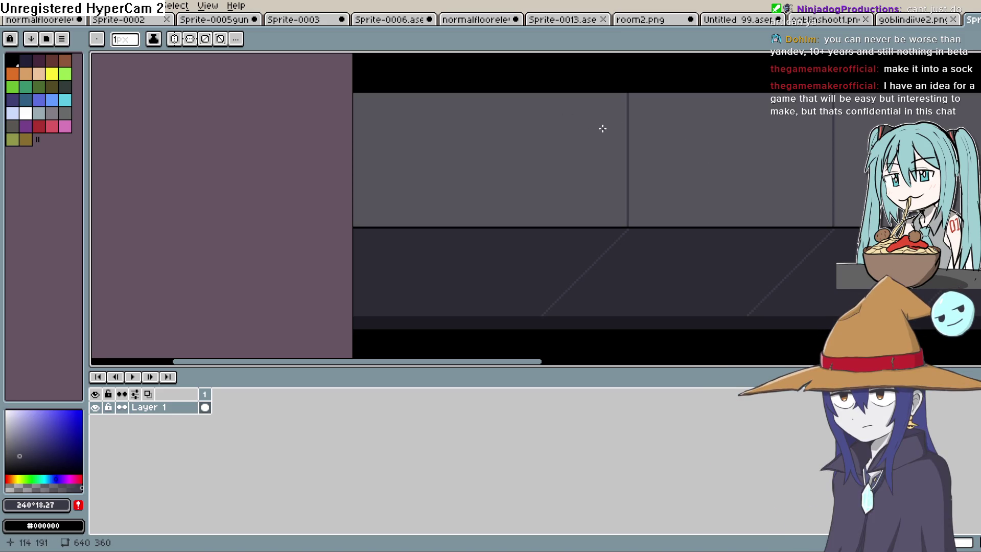
- Add a vertical divider on the left wall section and draw one more line
{"action": "mouse_move", "coordinate": [459, 94]}
{"action": "left_mouse_down"}
{"action": "mouse_move", "coordinate": [462, 226]}
{"action": "mouse_move", "coordinate": [570, 152]}
{"action": "left_mouse_up"}
{"action": "scroll", "coordinate": [468, 241], "scroll_direction": "up", "scroll_amount": 2}
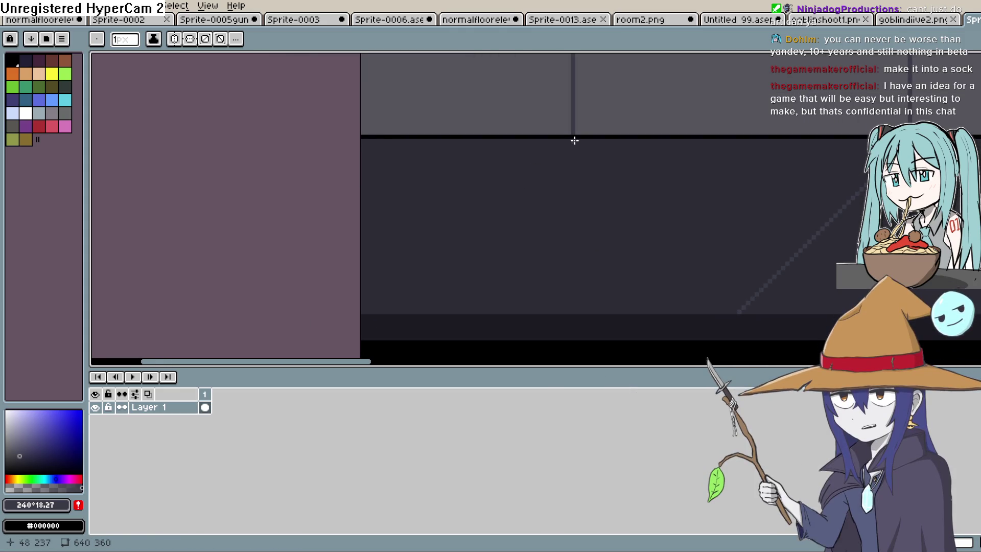
{"action": "scroll", "coordinate": [567, 254], "scroll_direction": "down", "scroll_amount": 2}
{"action": "scroll", "coordinate": [687, 241], "scroll_direction": "down", "scroll_amount": 4}
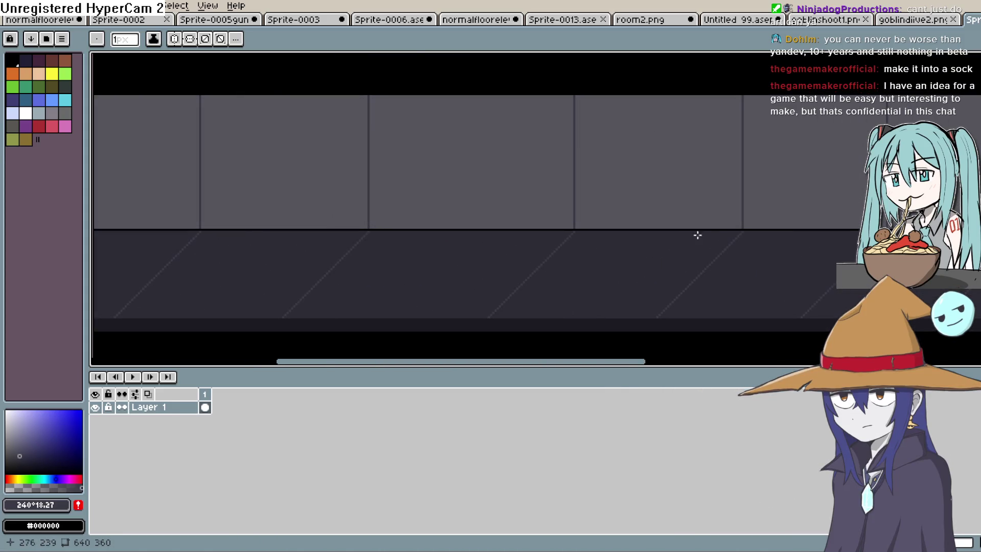
{"action": "scroll", "coordinate": [775, 234], "scroll_direction": "up", "scroll_amount": 1}
{"action": "scroll", "coordinate": [809, 233], "scroll_direction": "down", "scroll_amount": 1}
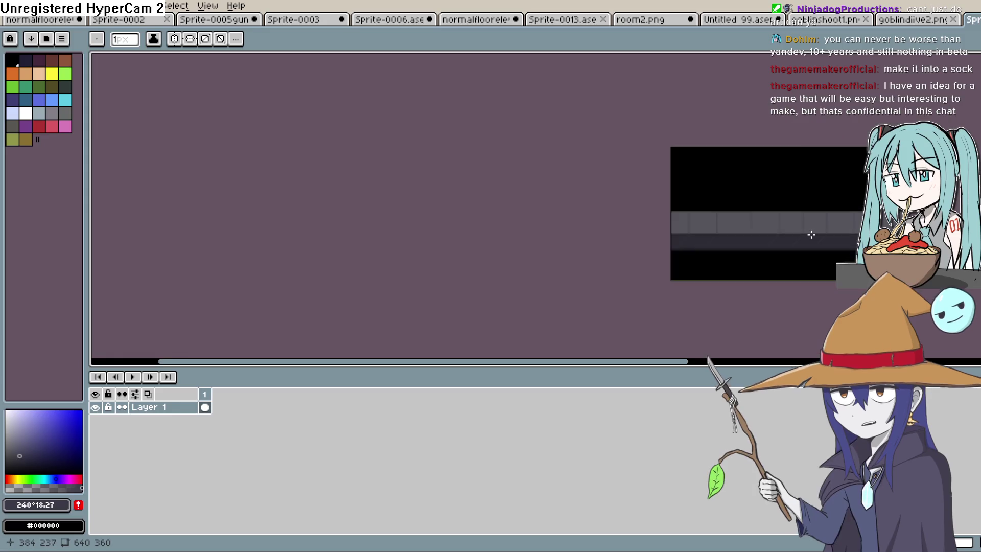
{"action": "scroll", "coordinate": [798, 237], "scroll_direction": "up", "scroll_amount": 4}
{"action": "left_click_drag", "start_coordinate": [821, 243], "coordinate": [461, 246]}
- Pick a slightly darker gray and draw a horizontal line marking off a top trim band
{"action": "key", "text": "i"}
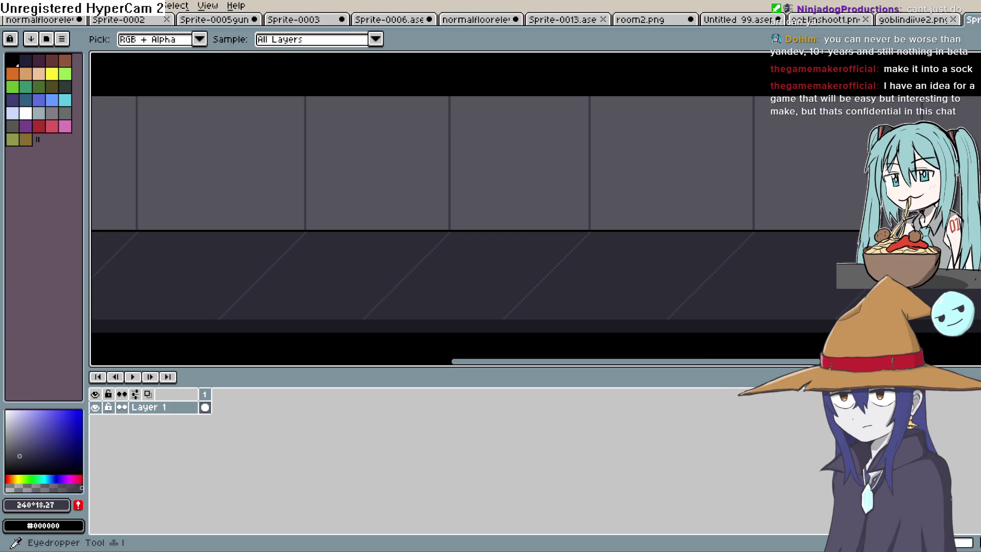
{"action": "left_click_drag", "start_coordinate": [13, 458], "coordinate": [16, 458]}
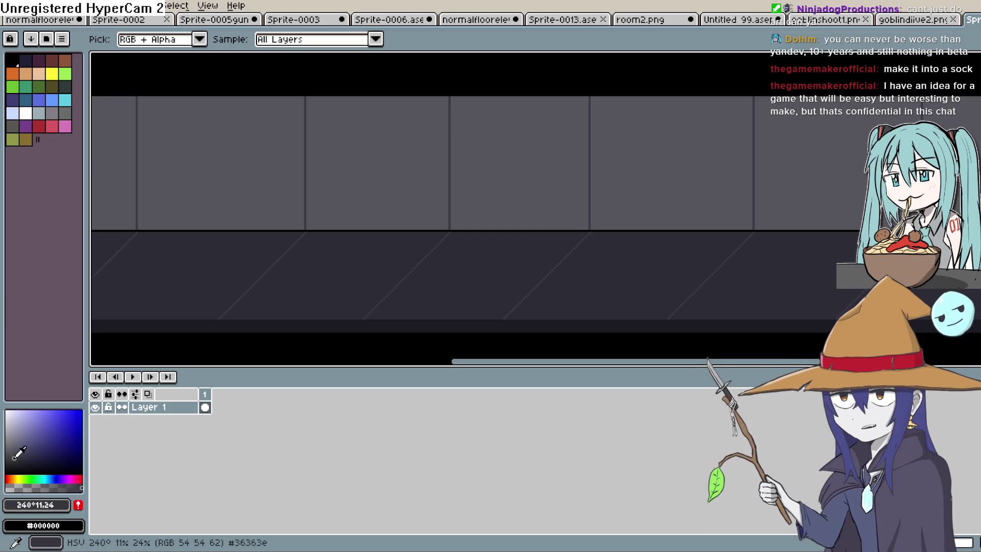
{"action": "key", "text": "l"}
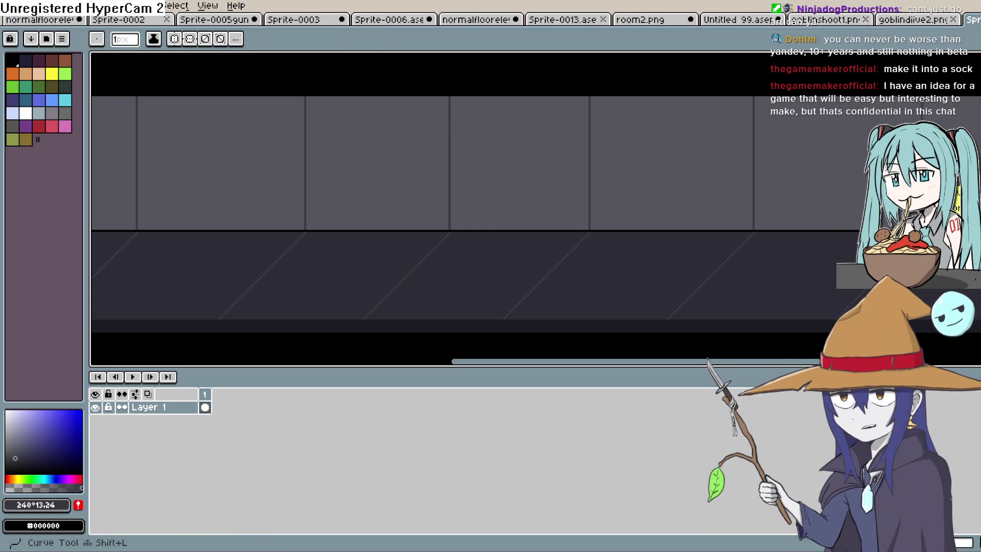
{"action": "left_click_drag", "start_coordinate": [834, 227], "coordinate": [530, 277]}
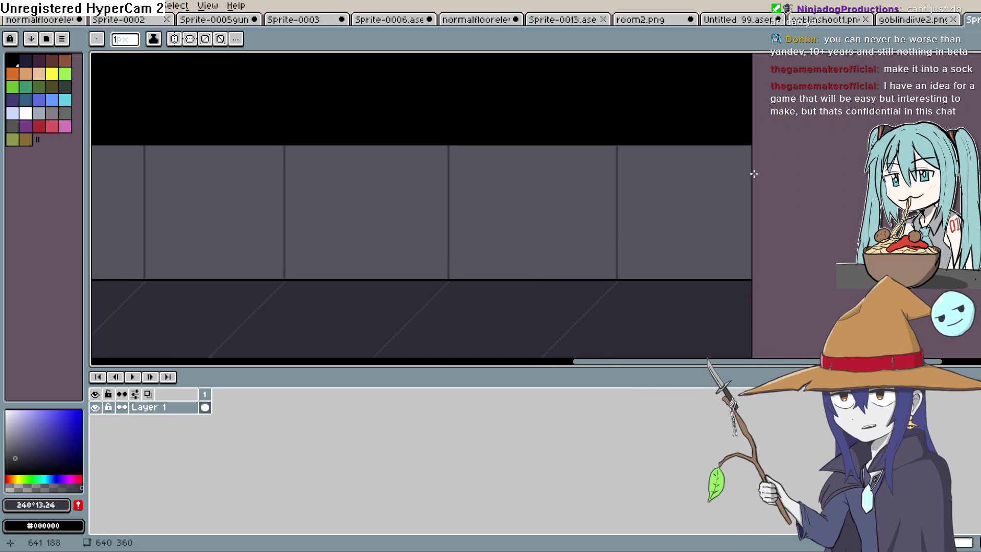
{"action": "left_click_drag", "start_coordinate": [750, 174], "coordinate": [89, 219]}
- Fill each top-row wall cell with the darker gray along the whole wall
{"action": "key", "text": "g"}
{"action": "scroll", "coordinate": [323, 193], "scroll_direction": "right", "scroll_amount": 5}
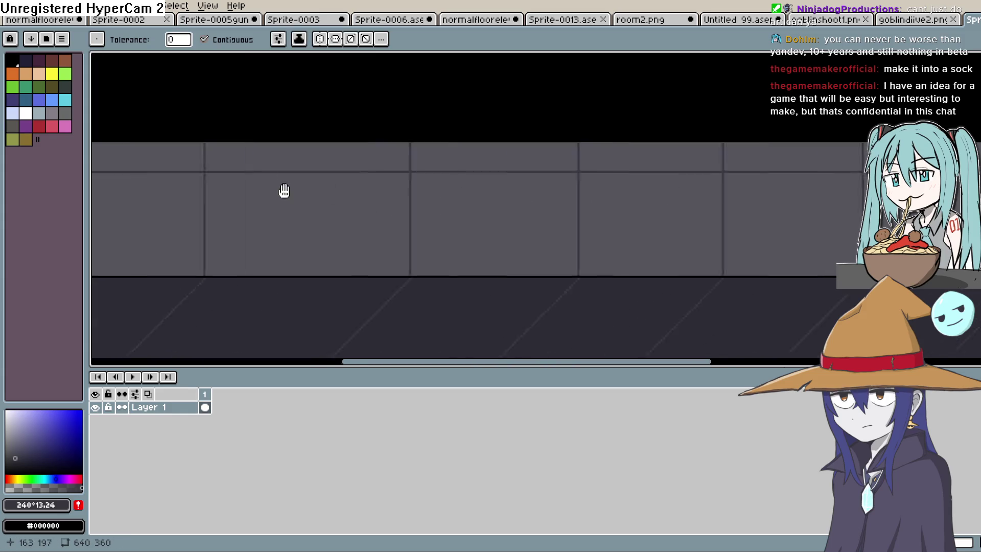
{"action": "left_click", "coordinate": [758, 187]}
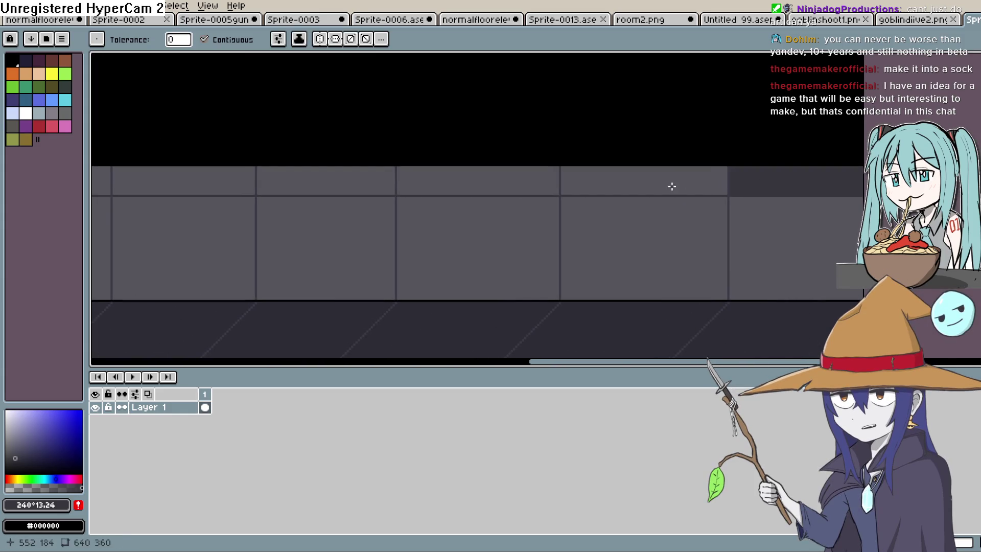
{"action": "left_click", "coordinate": [672, 184]}
{"action": "left_click", "coordinate": [519, 184]}
{"action": "left_click", "coordinate": [359, 184]}
{"action": "left_click_drag", "start_coordinate": [359, 184], "coordinate": [547, 160]}
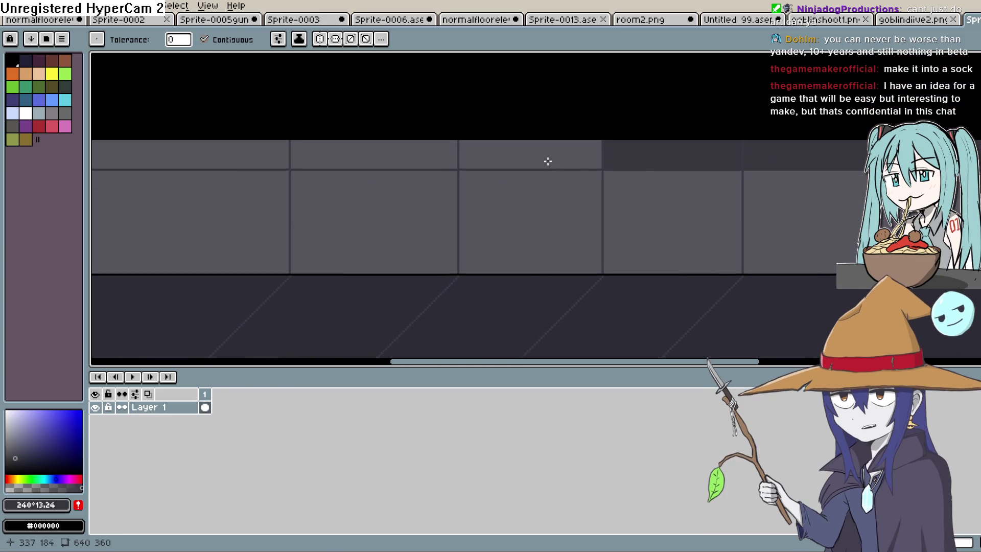
{"action": "left_click", "coordinate": [547, 160]}
{"action": "left_click", "coordinate": [427, 153]}
{"action": "left_click", "coordinate": [262, 160]}
{"action": "left_click_drag", "start_coordinate": [263, 160], "coordinate": [668, 160]}
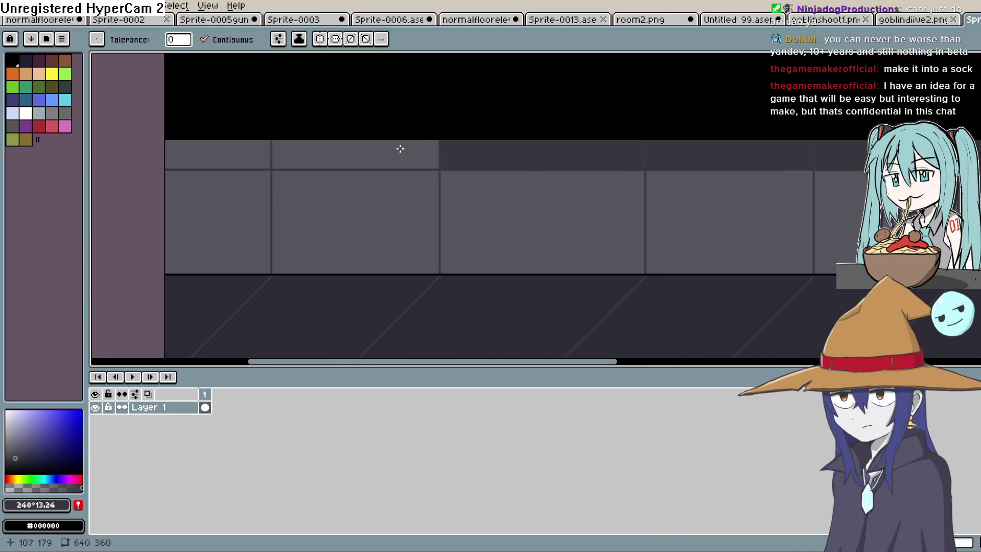
{"action": "left_click", "coordinate": [400, 149]}
{"action": "left_click", "coordinate": [225, 163]}
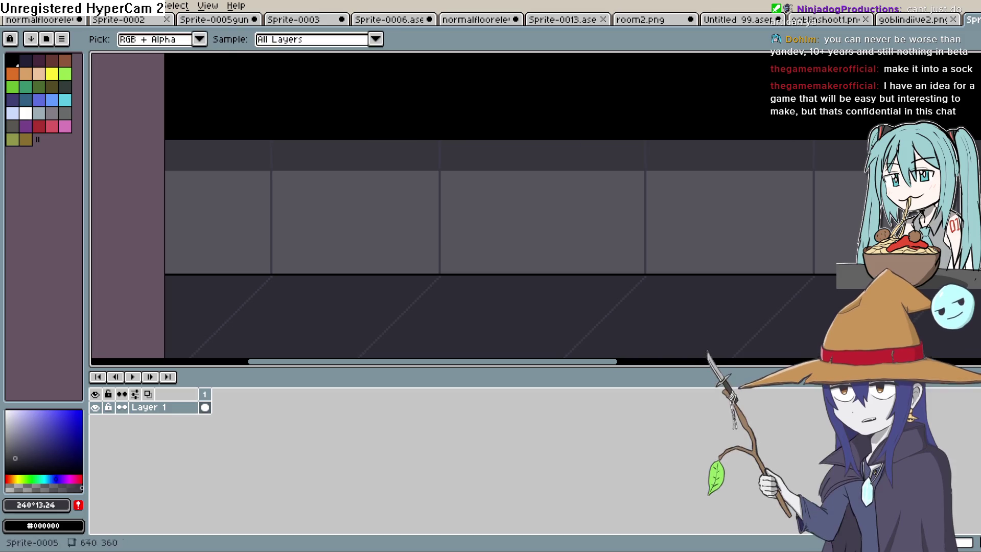
{"action": "left_click_drag", "start_coordinate": [960, 189], "coordinate": [679, 185]}
{"action": "left_click_drag", "start_coordinate": [828, 163], "coordinate": [437, 147]}
- Draw another darker gray horizontal line across the wall and fill the top-right panel dark
{"action": "left_click", "coordinate": [696, 154]}
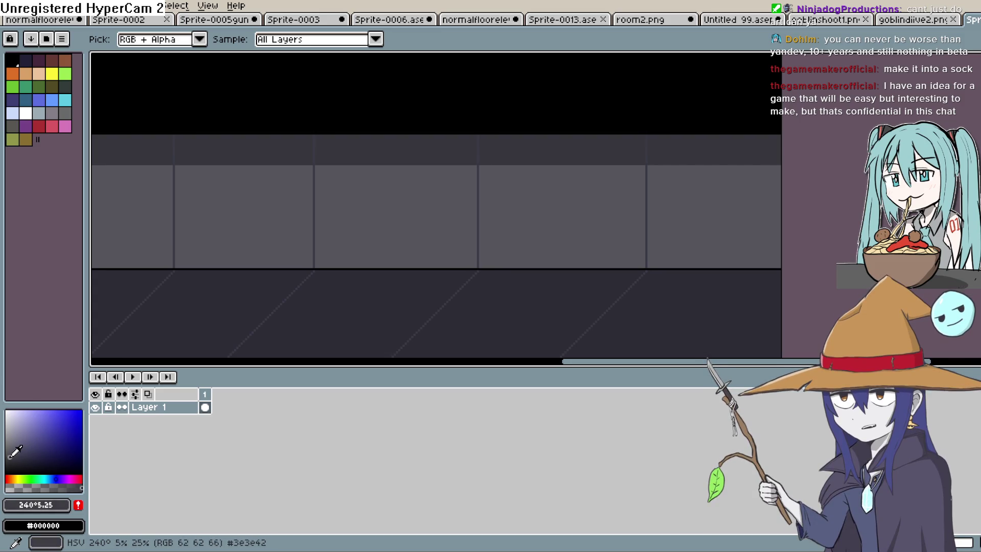
{"action": "left_click", "coordinate": [730, 207]}
{"action": "left_click", "coordinate": [14, 457]}
{"action": "key", "text": "l"}
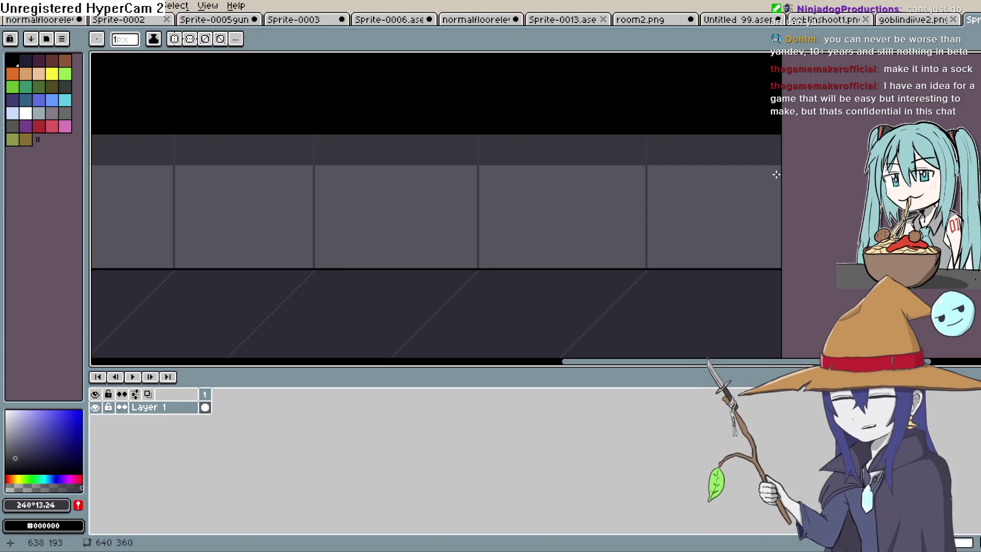
{"action": "mouse_move", "coordinate": [773, 189]}
{"action": "left_mouse_down"}
{"action": "mouse_move", "coordinate": [431, 219]}
{"action": "mouse_move", "coordinate": [269, 247]}
{"action": "mouse_move", "coordinate": [92, 252]}
{"action": "mouse_move", "coordinate": [162, 240]}
{"action": "mouse_move", "coordinate": [140, 225]}
{"action": "left_mouse_up"}
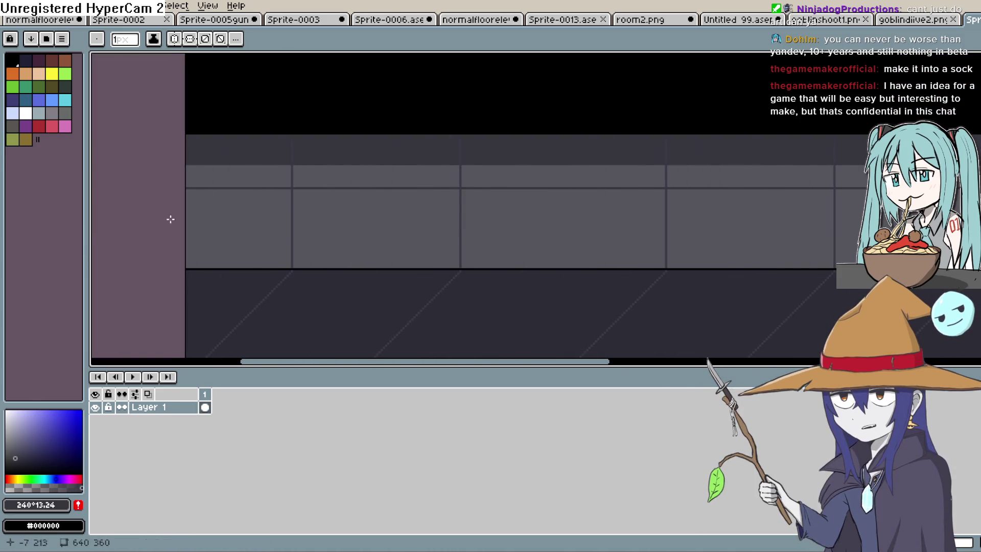
{"action": "key", "text": "g"}
{"action": "left_click", "coordinate": [848, 176]}
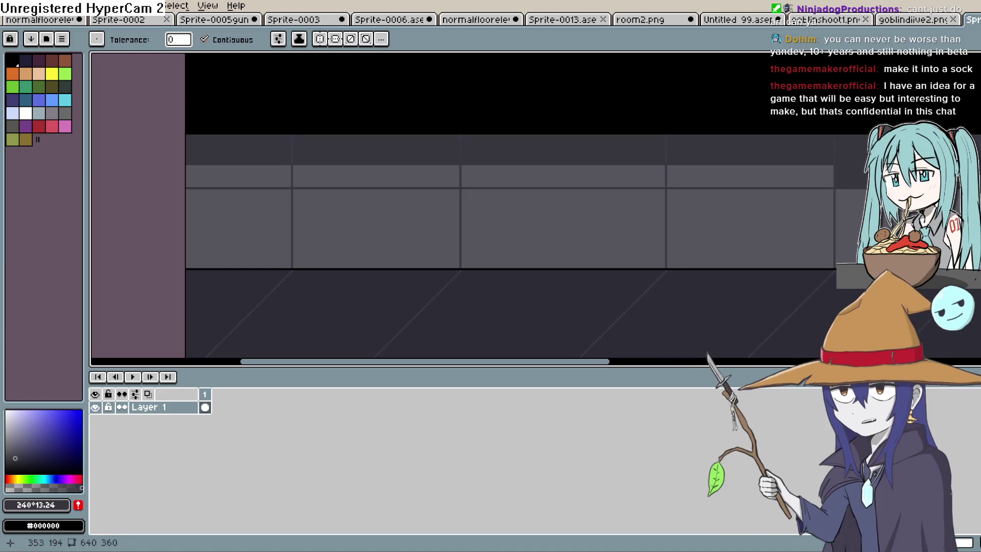
- Undo the stray dark fill on the wall panel and sample the wall gray #54545c
{"action": "scroll", "coordinate": [770, 182], "scroll_direction": "right", "scroll_amount": 5}
{"action": "key", "text": "v"}
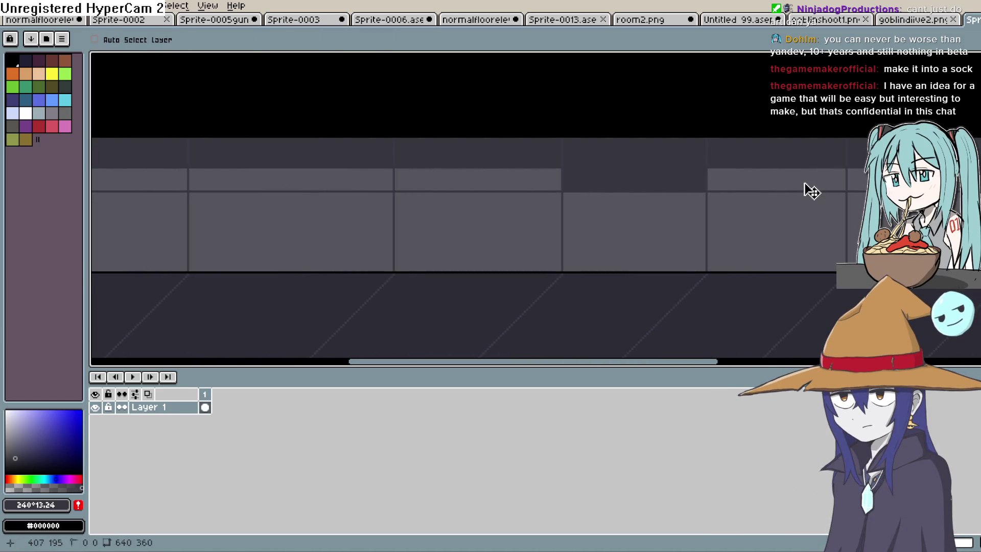
{"action": "key", "text": "ctrl+z"}
{"action": "key", "text": "ctrl+z"}
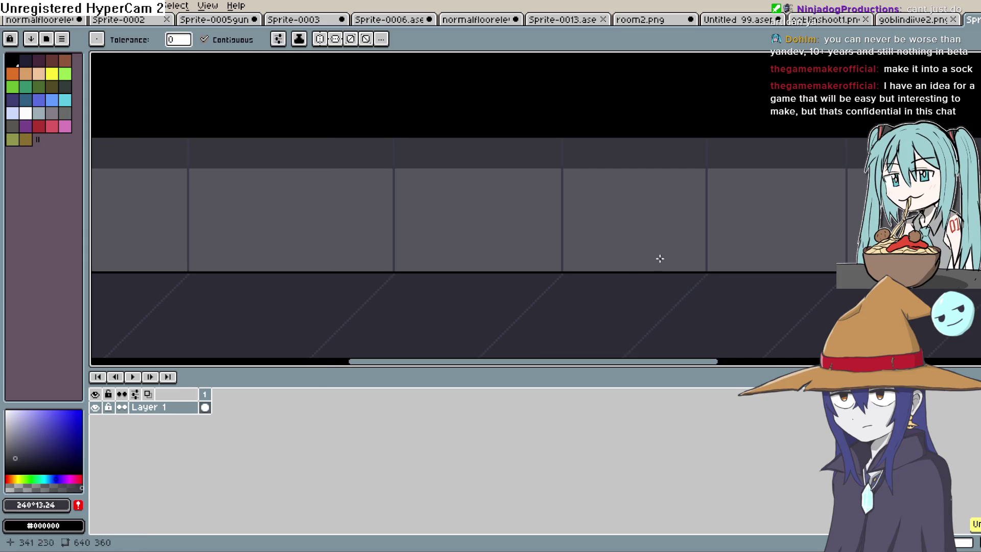
{"action": "key", "text": "i"}
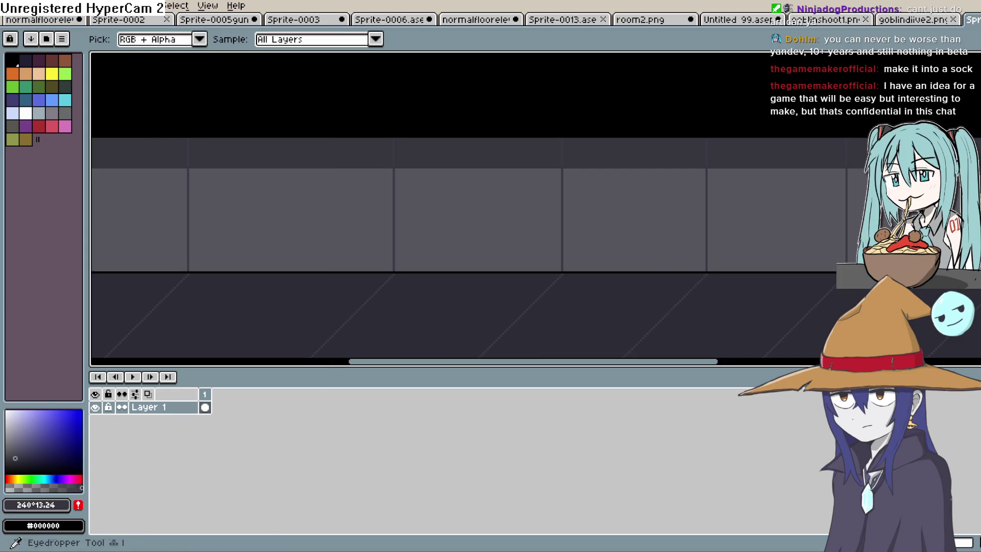
{"action": "left_click", "coordinate": [286, 219]}
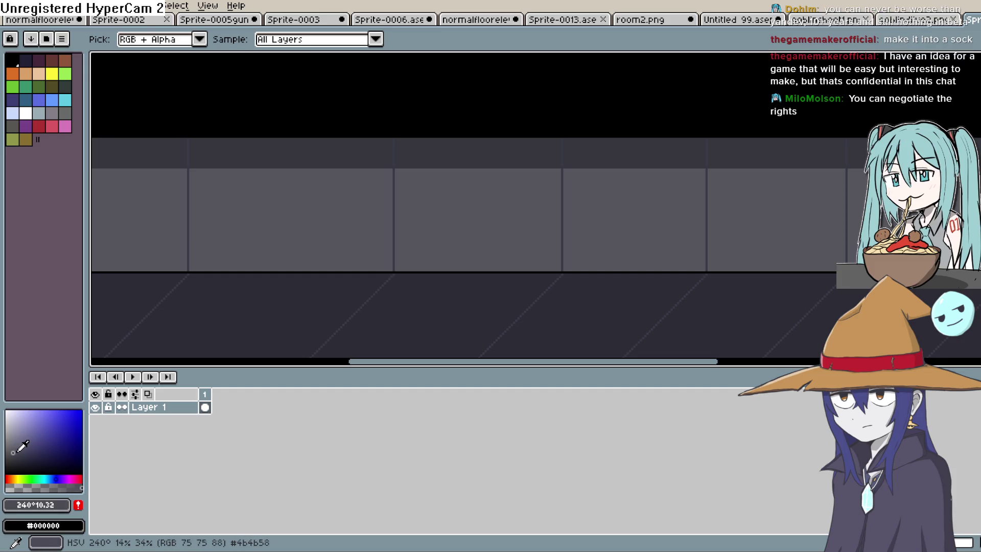
- Draw a horizontal line across the lower wall to outline the trim band
{"action": "key", "text": "shift+l"}
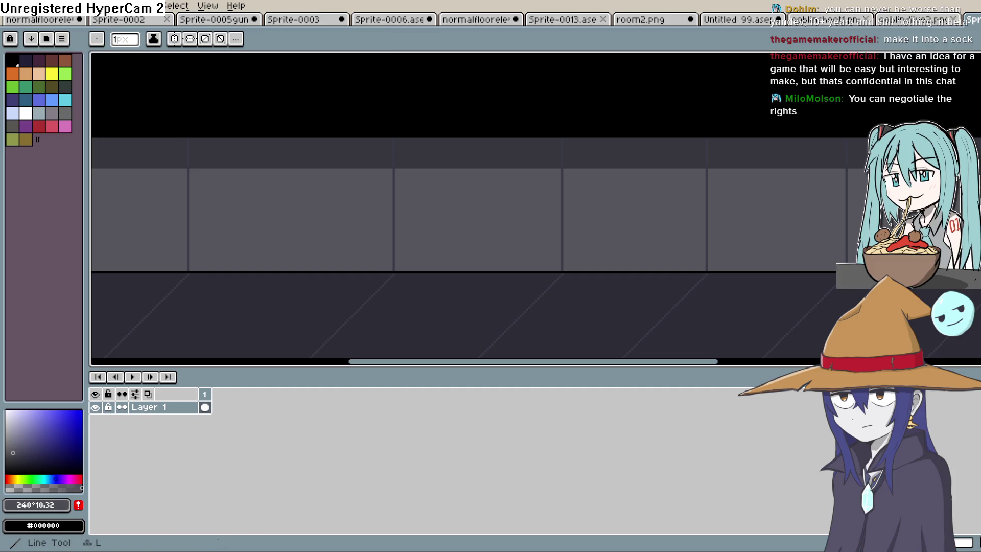
{"action": "left_click_drag", "start_coordinate": [761, 219], "coordinate": [363, 180]}
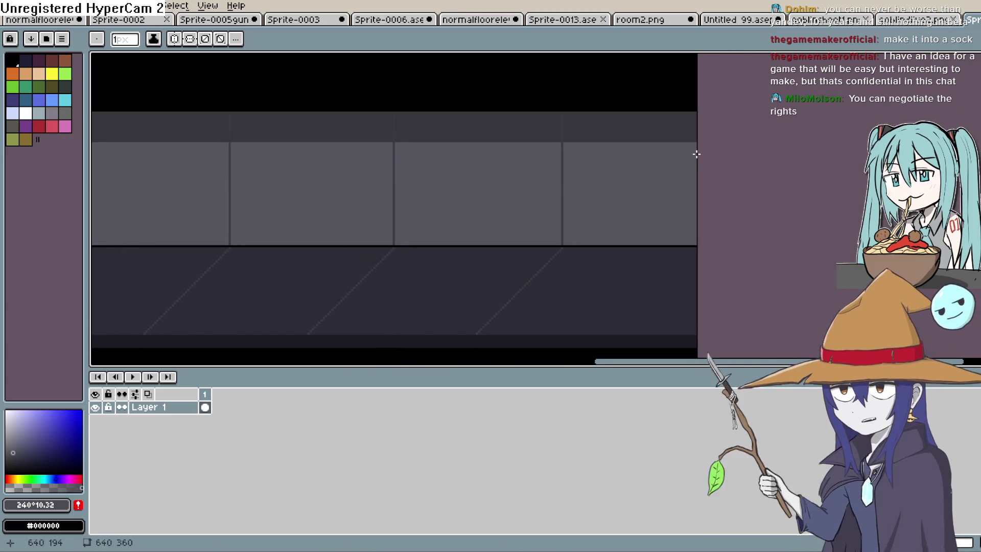
{"action": "left_click_drag", "start_coordinate": [695, 154], "coordinate": [696, 154]}
{"action": "left_click_drag", "start_coordinate": [167, 203], "coordinate": [94, 173]}
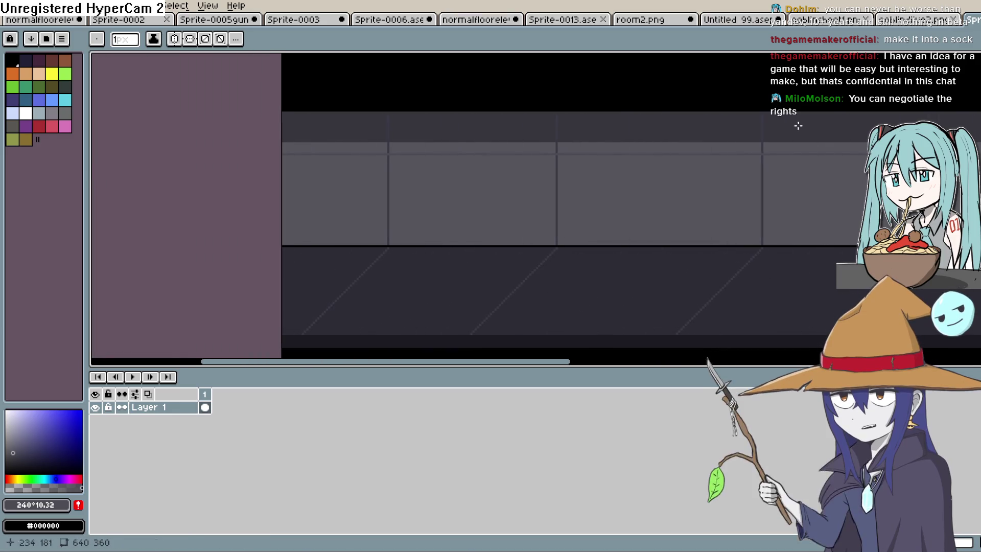
- Fill the new band strips along the wall with a darker gray
{"action": "key", "text": "g"}
{"action": "left_click", "coordinate": [361, 153]}
{"action": "left_click", "coordinate": [449, 144]}
{"action": "left_click", "coordinate": [592, 146]}
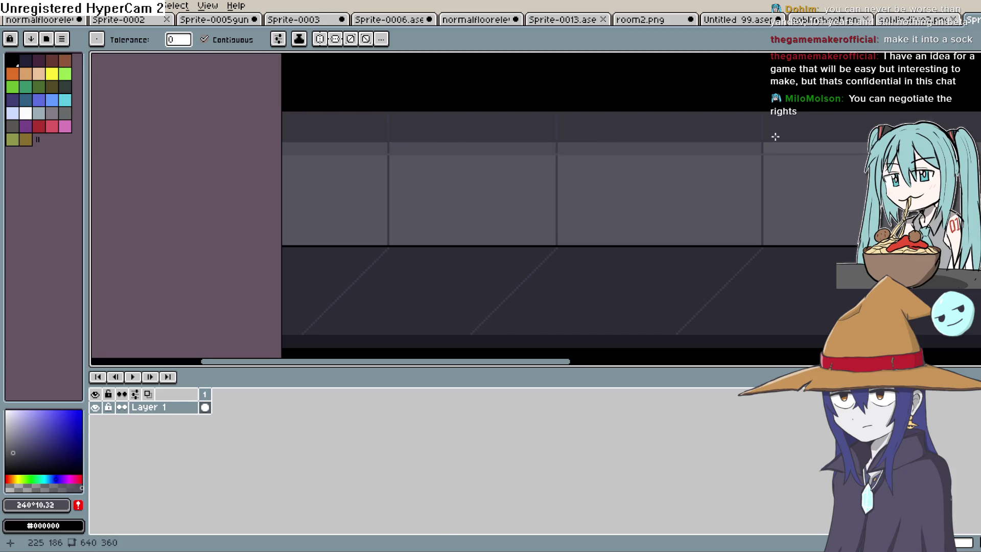
{"action": "left_click_drag", "start_coordinate": [774, 137], "coordinate": [495, 143]}
{"action": "left_click", "coordinate": [518, 144]}
{"action": "left_click", "coordinate": [776, 151]}
{"action": "left_click_drag", "start_coordinate": [915, 148], "coordinate": [619, 153]}
{"action": "left_click", "coordinate": [664, 153]}
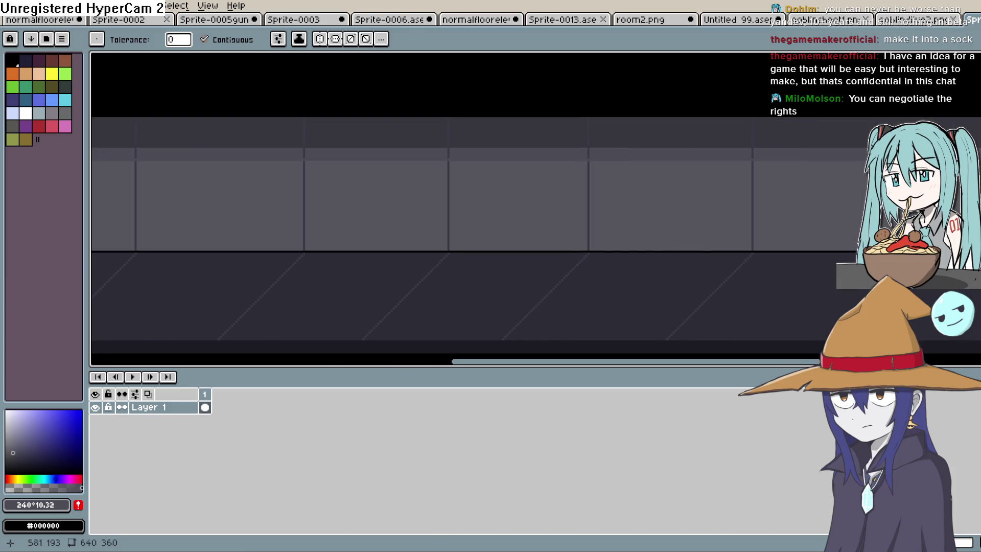
{"action": "mouse_move", "coordinate": [928, 132]}
{"action": "left_mouse_down"}
{"action": "mouse_move", "coordinate": [492, 127]}
{"action": "mouse_move", "coordinate": [771, 198]}
{"action": "left_mouse_up"}
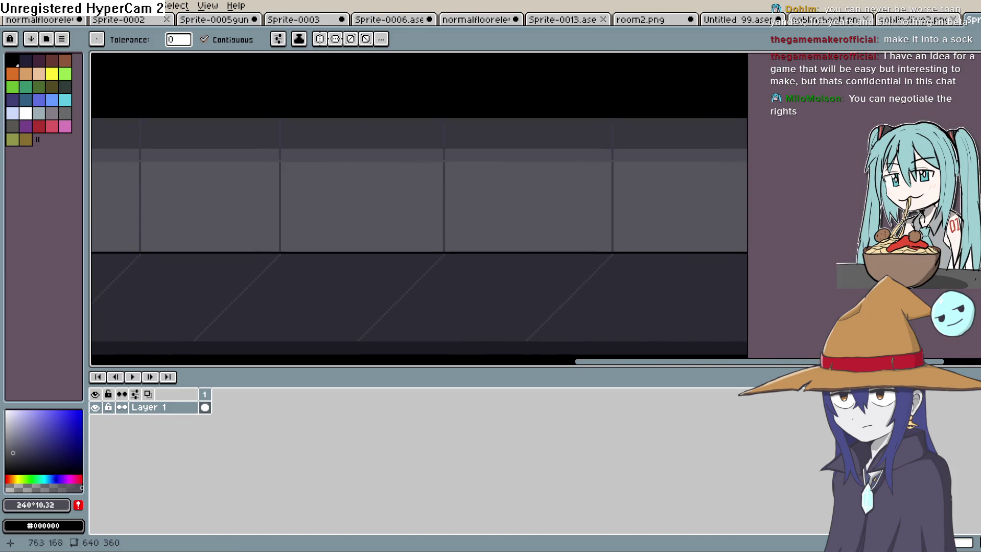
- Refill the dark band with a lighter gray
{"action": "left_click", "coordinate": [973, 99]}
{"action": "scroll", "coordinate": [582, 186], "scroll_direction": "down", "scroll_amount": 1}
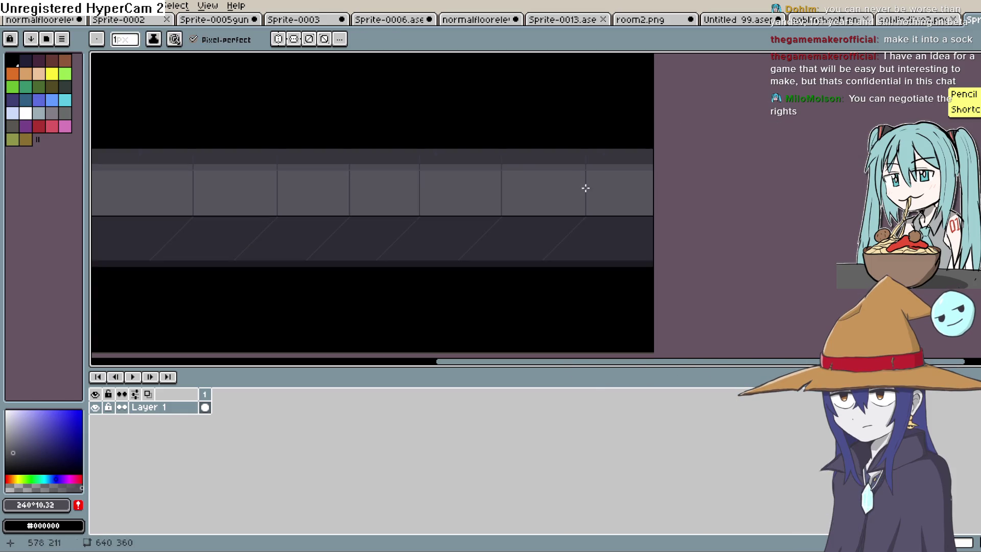
{"action": "scroll", "coordinate": [593, 186], "scroll_direction": "up", "scroll_amount": 4}
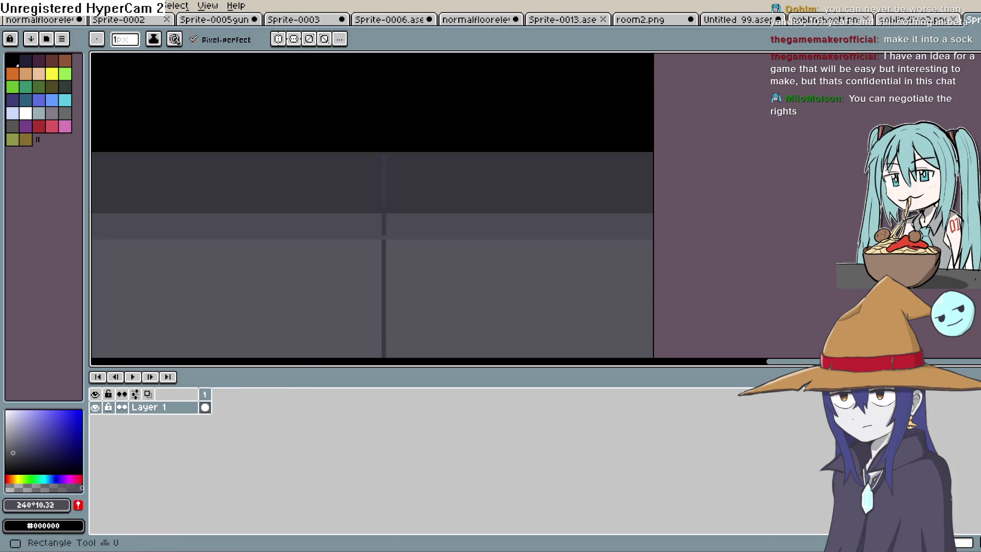
{"action": "left_click", "coordinate": [973, 127]}
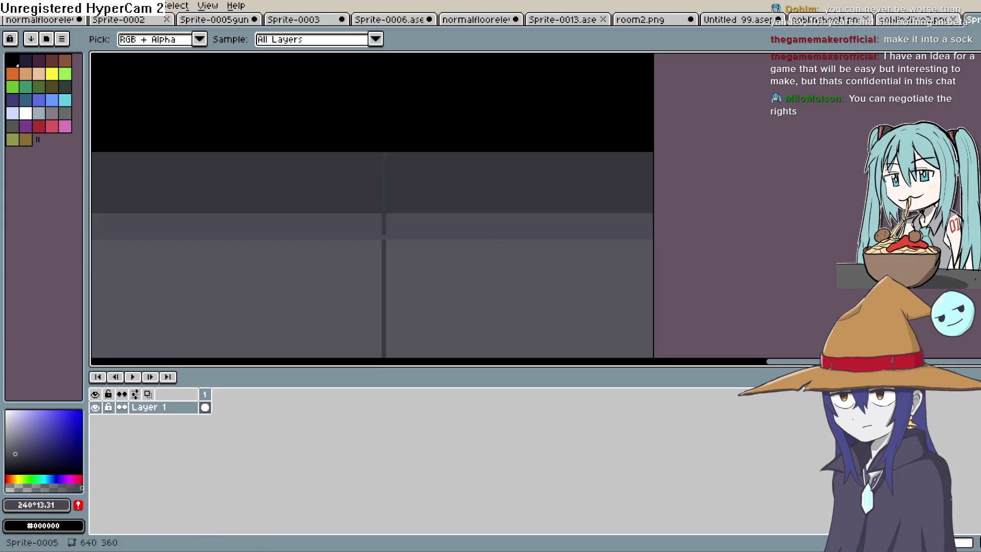
{"action": "key", "text": "g"}
{"action": "left_click", "coordinate": [396, 193]}
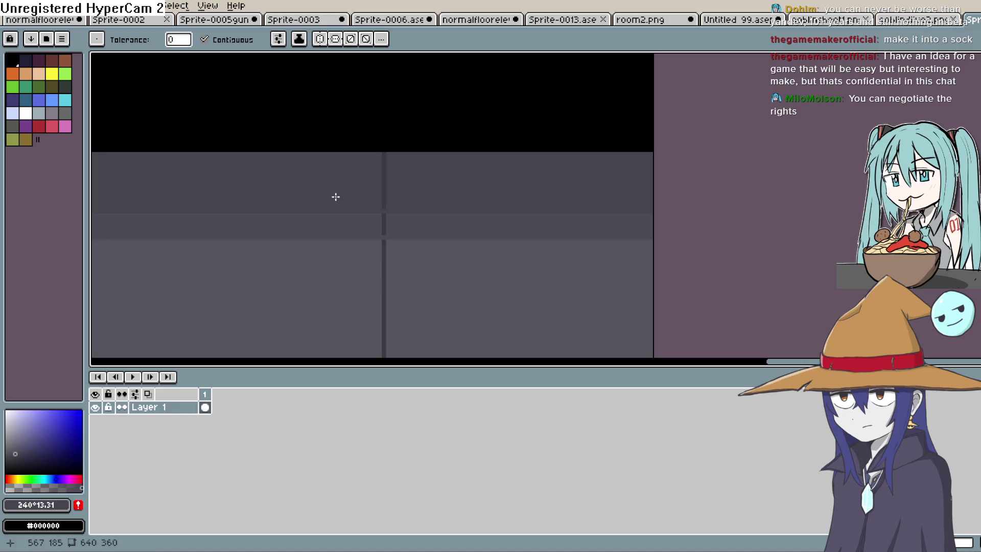
{"action": "left_click_drag", "start_coordinate": [337, 197], "coordinate": [605, 183]}
{"action": "scroll", "coordinate": [547, 193], "scroll_direction": "down", "scroll_amount": 5}
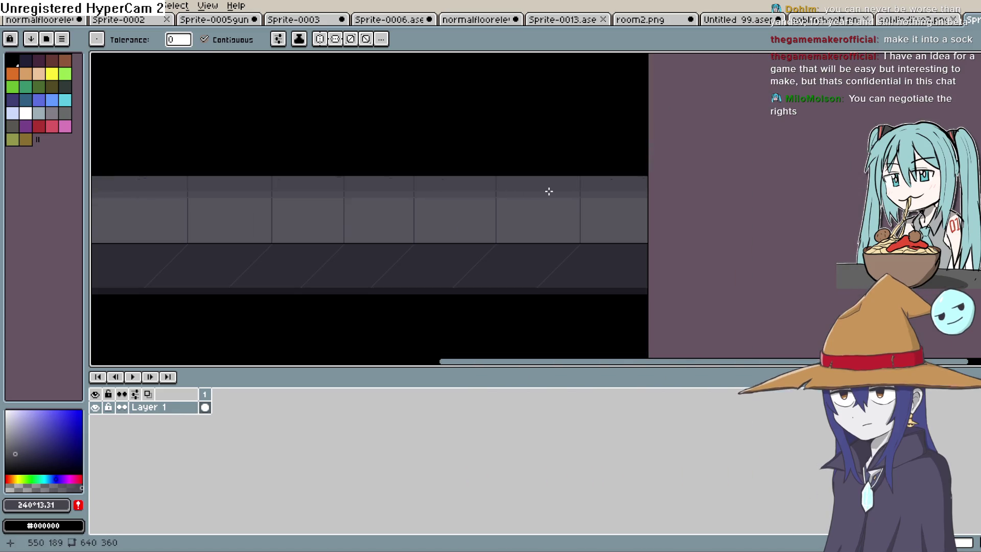
{"action": "scroll", "coordinate": [554, 192], "scroll_direction": "down", "scroll_amount": 1}
{"action": "scroll", "coordinate": [583, 197], "scroll_direction": "up", "scroll_amount": 2}
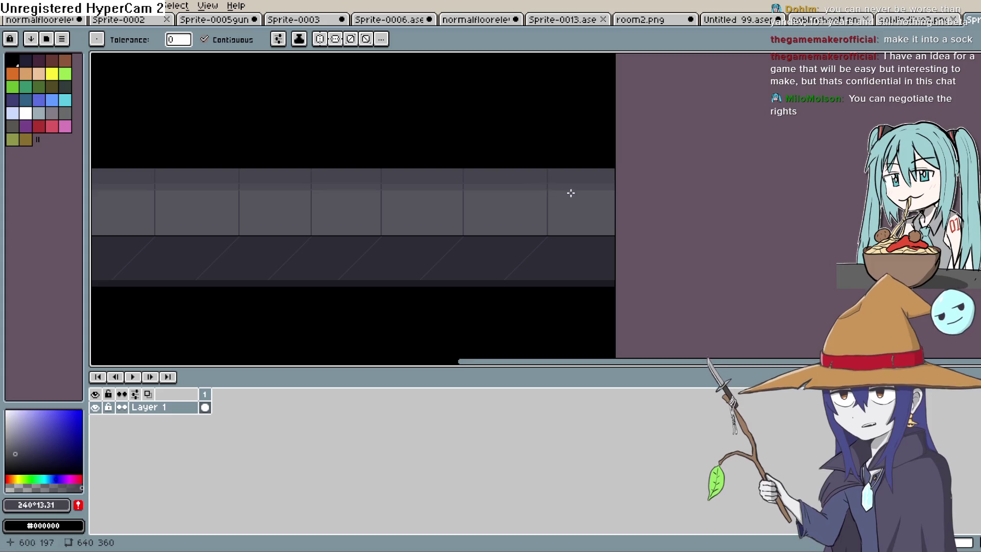
{"action": "scroll", "coordinate": [569, 192], "scroll_direction": "up", "scroll_amount": 2}
- Sample the dark gray #45454F and draw a black line along the band's edge
{"action": "key", "text": "i"}
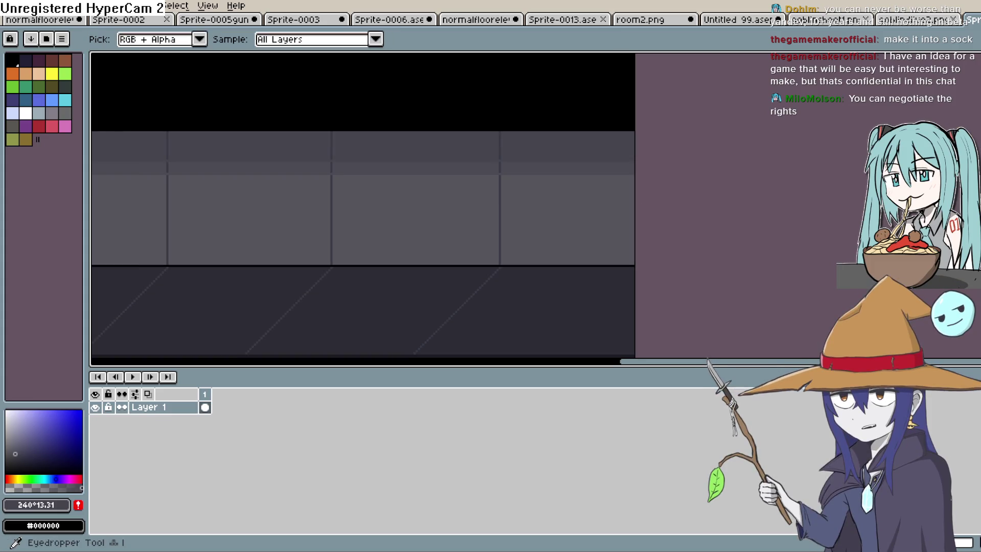
{"action": "left_click", "coordinate": [570, 142]}
{"action": "key", "text": "b"}
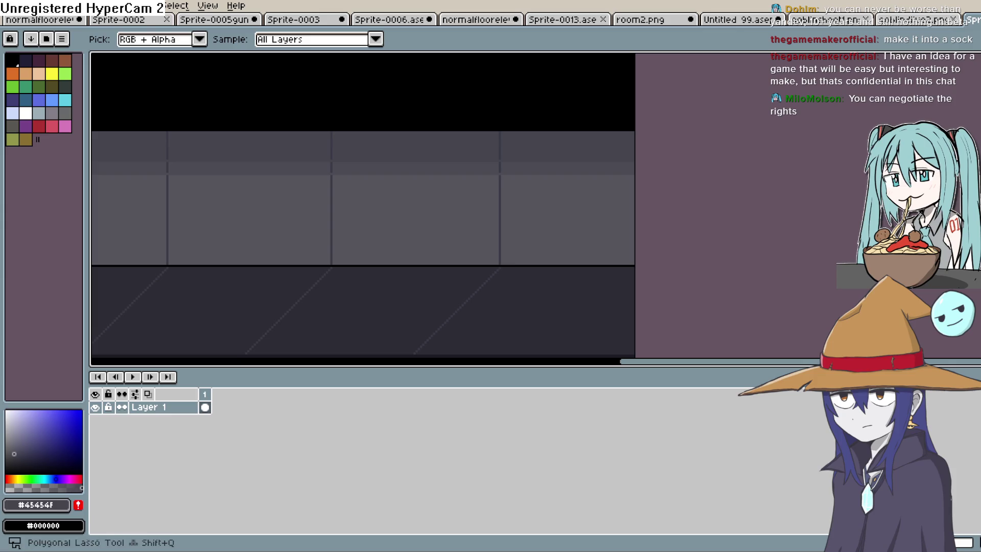
{"action": "mouse_move", "coordinate": [615, 258]}
{"action": "left_mouse_down"}
{"action": "mouse_move", "coordinate": [727, 237]}
{"action": "mouse_move", "coordinate": [350, 219]}
{"action": "mouse_move", "coordinate": [131, 244]}
{"action": "mouse_move", "coordinate": [176, 254]}
{"action": "mouse_move", "coordinate": [90, 236]}
{"action": "mouse_move", "coordinate": [163, 234]}
{"action": "left_mouse_up"}
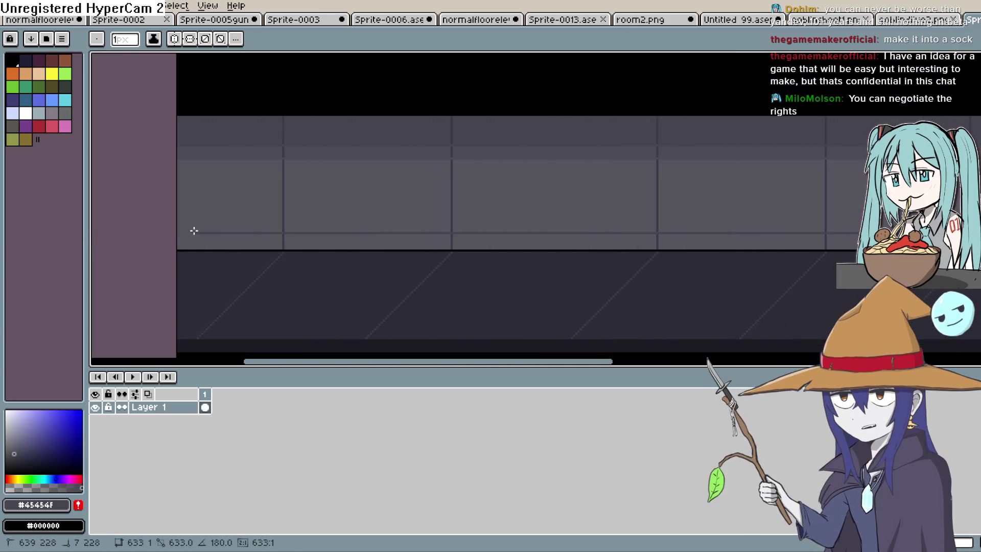
{"action": "key", "text": "g"}
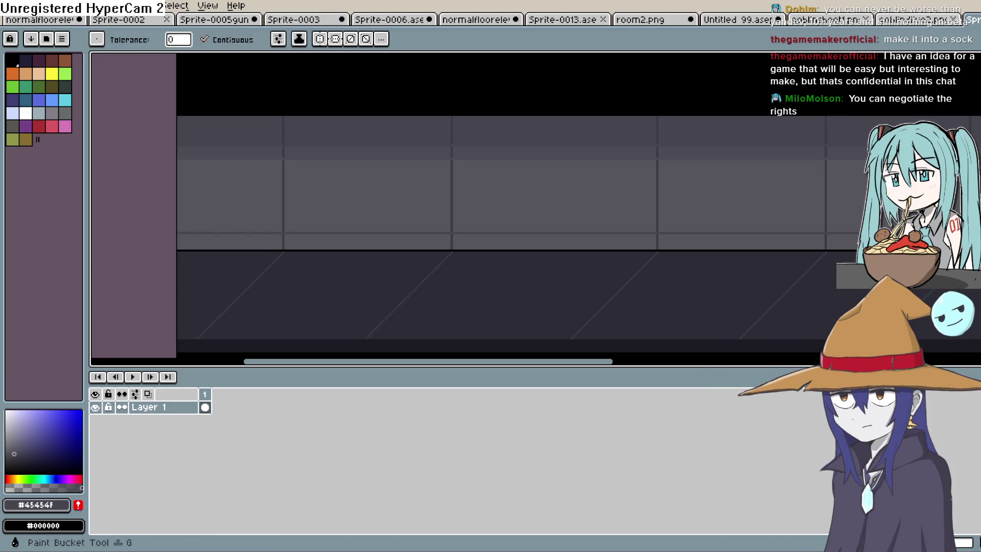
{"action": "left_click_drag", "start_coordinate": [853, 186], "coordinate": [416, 136]}
{"action": "left_click_drag", "start_coordinate": [948, 191], "coordinate": [781, 191]}
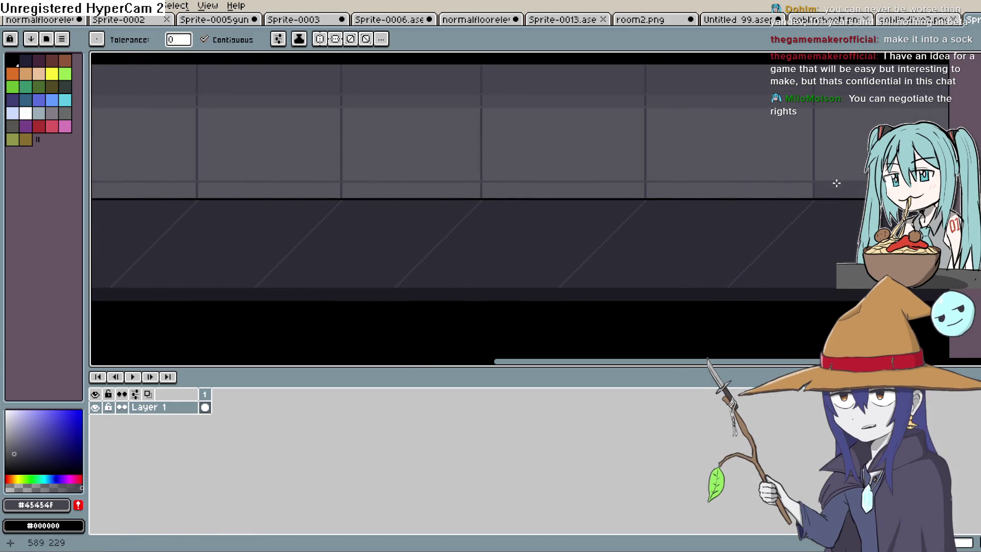
{"action": "left_click_drag", "start_coordinate": [363, 192], "coordinate": [621, 185]}
{"action": "key", "text": "x"}
{"action": "left_click", "coordinate": [523, 198]}
{"action": "key", "text": "ctrl"}
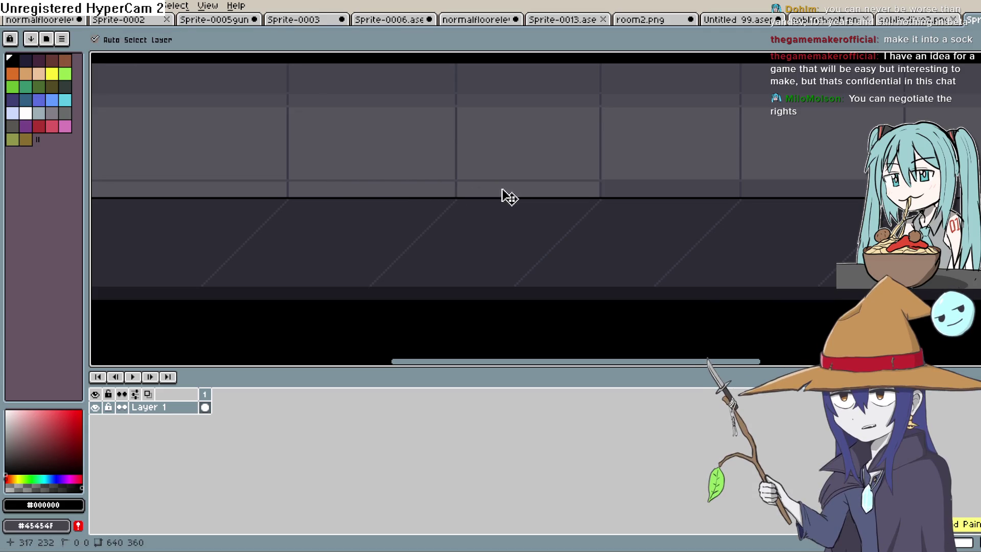
- Fill the lower band strips with the dark gray #45454F
{"action": "key", "text": "i"}
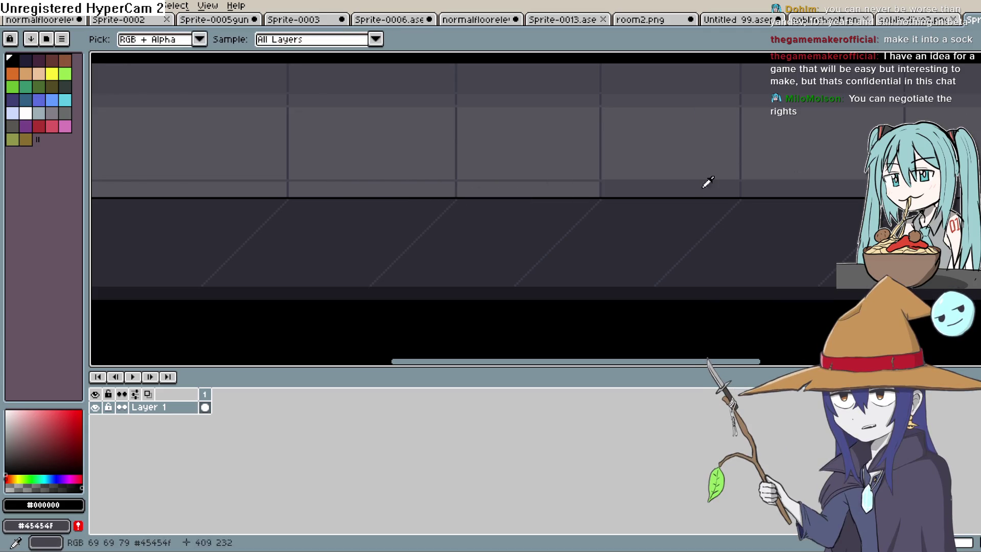
{"action": "left_click", "coordinate": [644, 186]}
{"action": "left_click", "coordinate": [970, 240]}
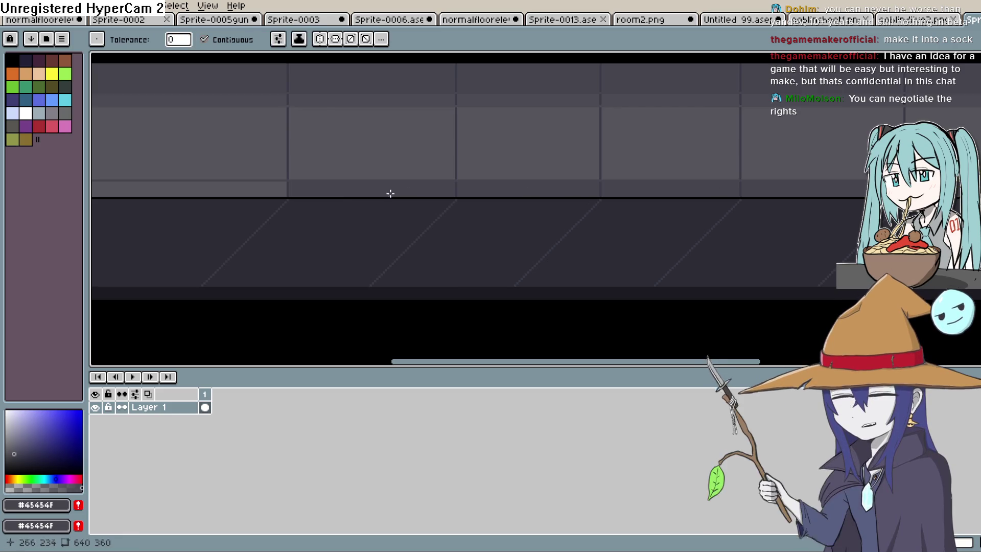
{"action": "left_click_drag", "start_coordinate": [393, 190], "coordinate": [642, 201]}
{"action": "left_click", "coordinate": [280, 198]}
{"action": "left_click", "coordinate": [210, 199]}
{"action": "left_click_drag", "start_coordinate": [420, 160], "coordinate": [241, 187]}
- Sample the wall gray #4b4b54 as the fill colour
{"action": "key", "text": "i"}
{"action": "left_click", "coordinate": [510, 137]}
{"action": "scroll", "coordinate": [851, 148], "scroll_direction": "right", "scroll_amount": 3}
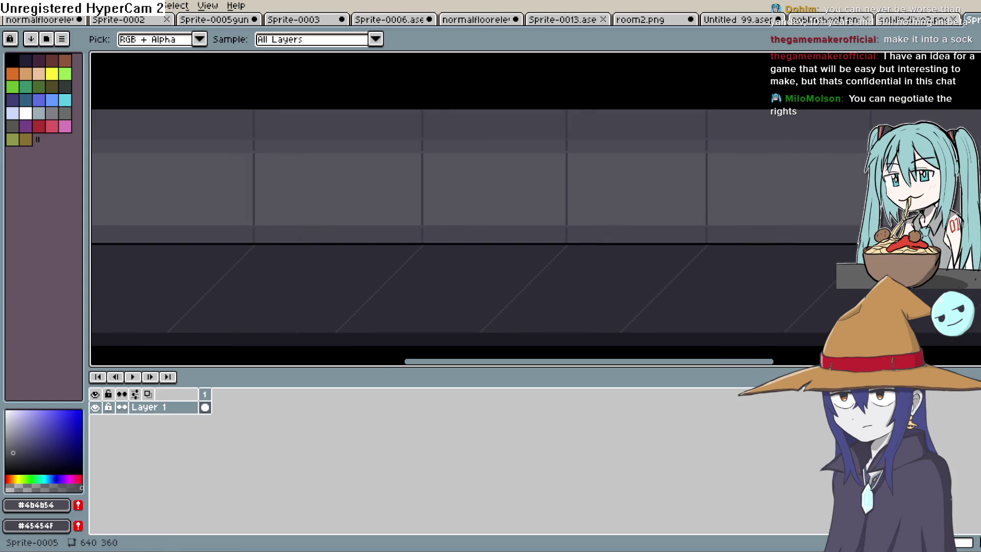
{"action": "key", "text": "b"}
{"action": "scroll", "coordinate": [574, 214], "scroll_direction": "right", "scroll_amount": 5}
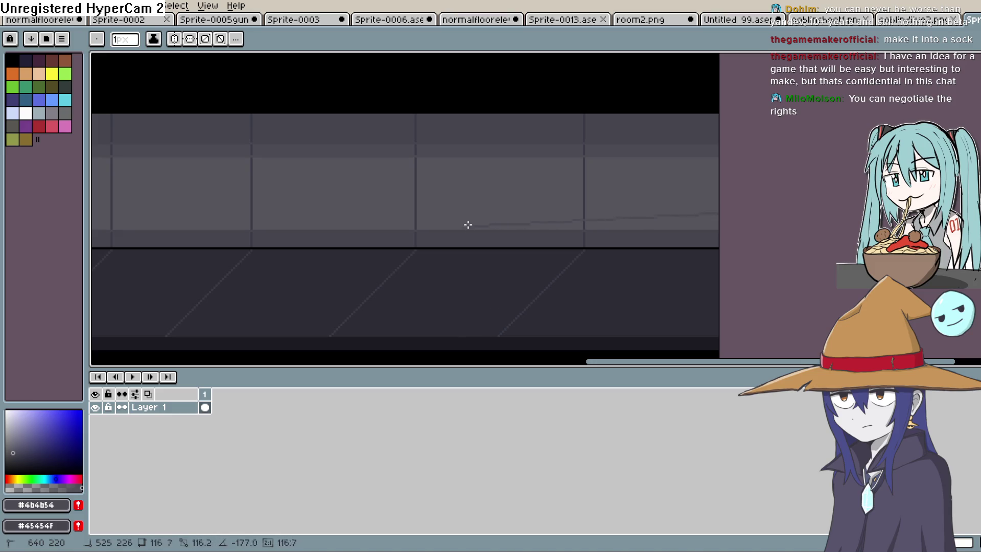
{"action": "scroll", "coordinate": [271, 208], "scroll_direction": "left", "scroll_amount": 10}
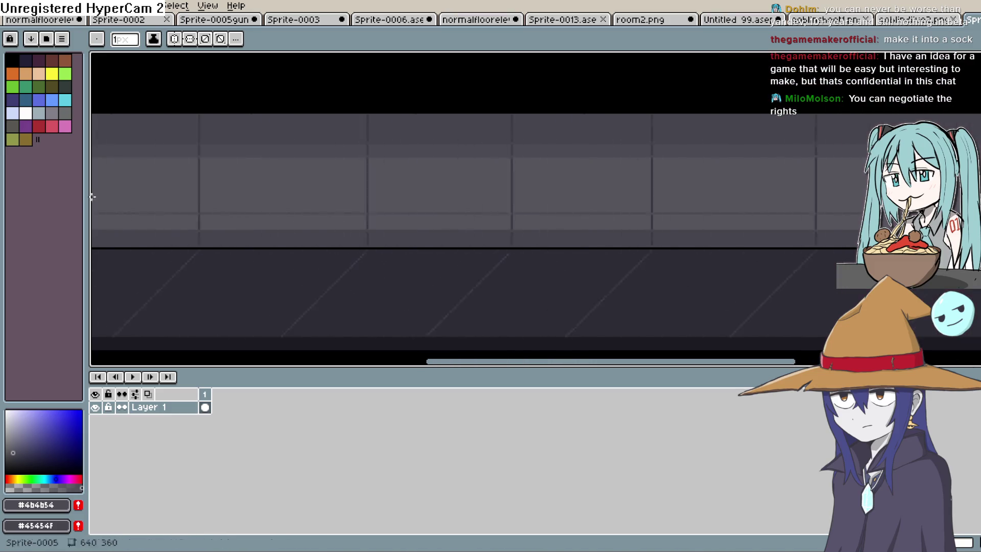
{"action": "scroll", "coordinate": [92, 168], "scroll_direction": "left", "scroll_amount": 2}
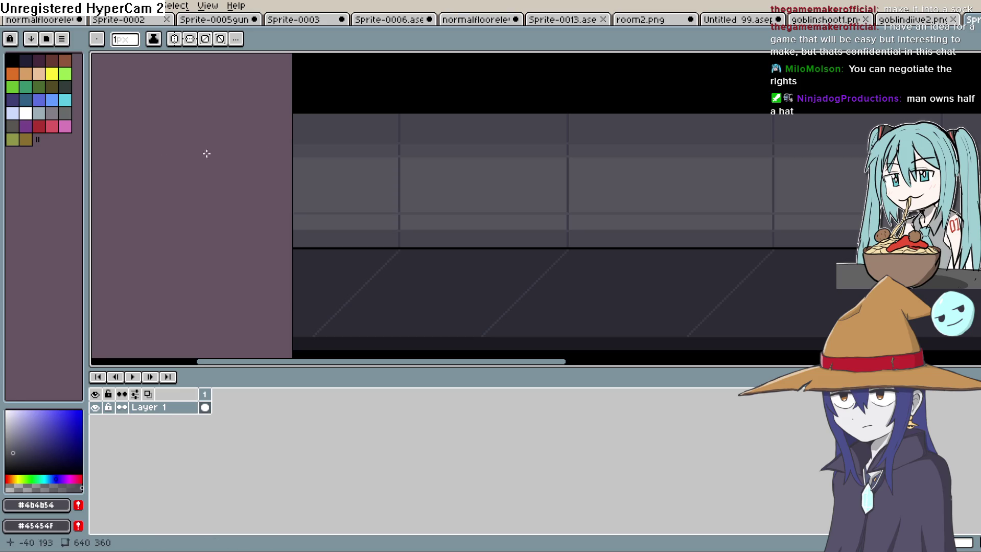
{"action": "key", "text": "g"}
{"action": "left_click_drag", "start_coordinate": [842, 186], "coordinate": [653, 173]}
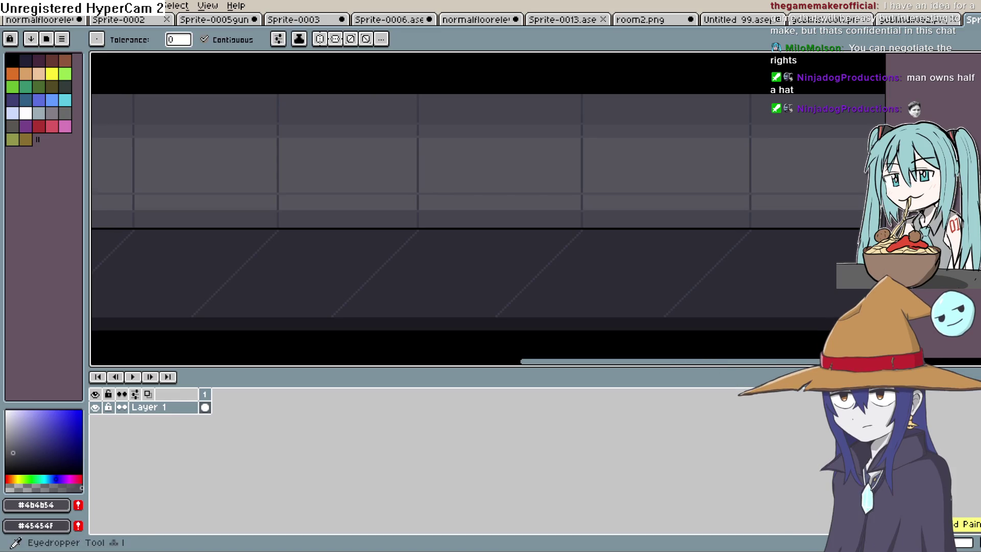
{"action": "key", "text": "i"}
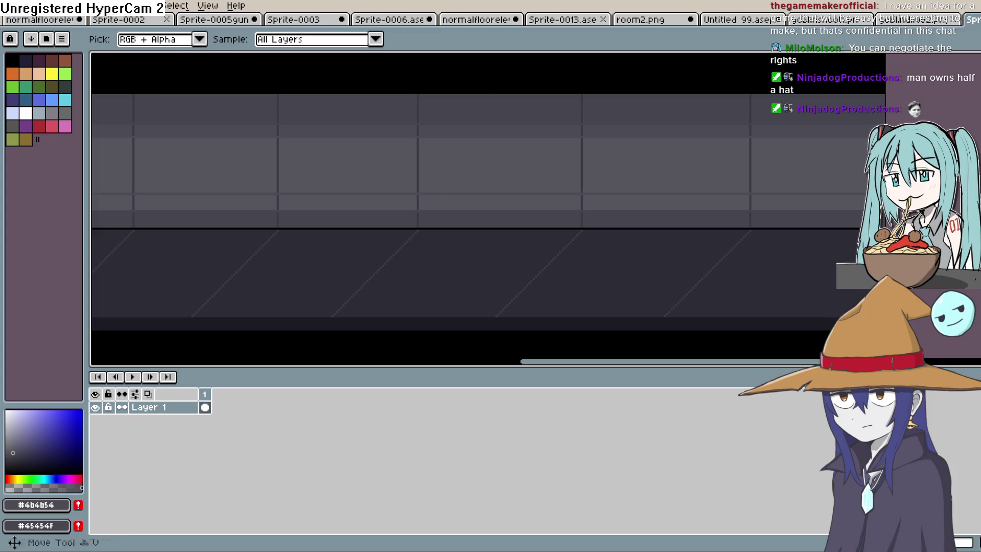
{"action": "key", "text": "g"}
- Fill each of the nine lower wall-band segments across the room with #4b4b54
{"action": "left_click", "coordinate": [800, 208]}
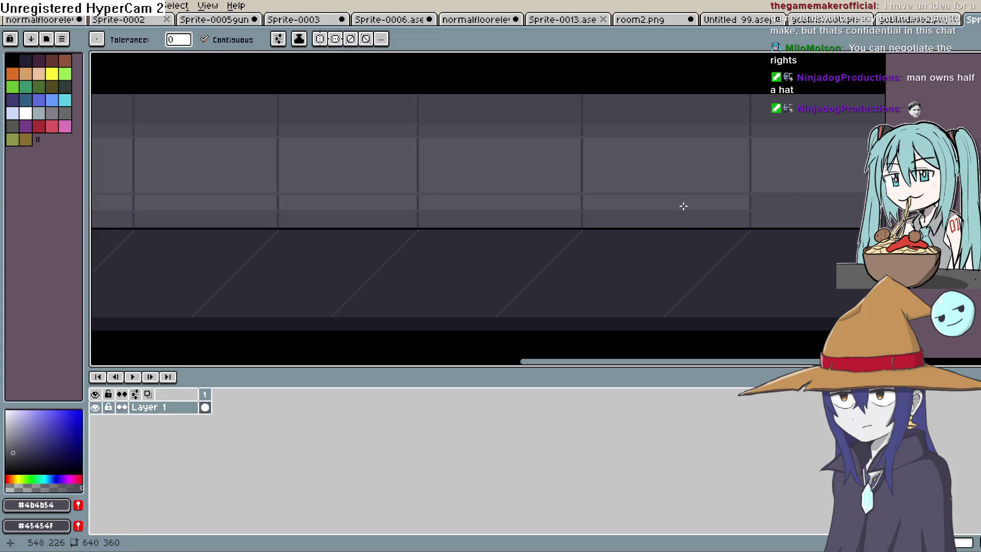
{"action": "left_click", "coordinate": [676, 202]}
{"action": "left_click", "coordinate": [530, 203]}
{"action": "scroll", "coordinate": [562, 199], "scroll_direction": "left", "scroll_amount": 5}
{"action": "left_click", "coordinate": [621, 186]}
{"action": "left_click", "coordinate": [499, 185]}
{"action": "scroll", "coordinate": [562, 186], "scroll_direction": "left", "scroll_amount": 5}
{"action": "left_click", "coordinate": [608, 188]}
{"action": "left_click", "coordinate": [455, 188]}
{"action": "scroll", "coordinate": [561, 184], "scroll_direction": "left", "scroll_amount": 5}
{"action": "left_click", "coordinate": [506, 174]}
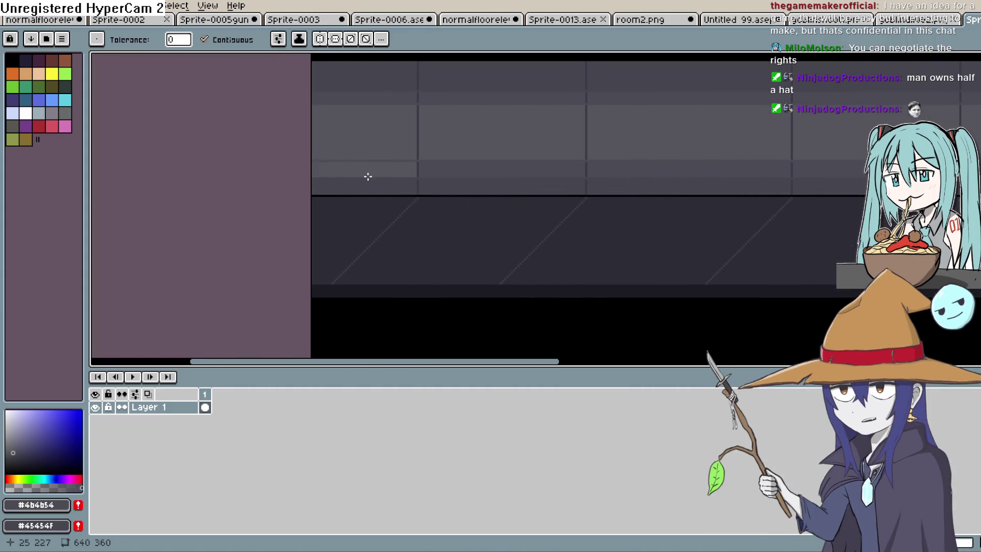
{"action": "left_click", "coordinate": [367, 176]}
{"action": "scroll", "coordinate": [499, 170], "scroll_direction": "right", "scroll_amount": 5}
{"action": "scroll", "coordinate": [717, 212], "scroll_direction": "down", "scroll_amount": 2}
{"action": "scroll", "coordinate": [728, 214], "scroll_direction": "up", "scroll_amount": 1}
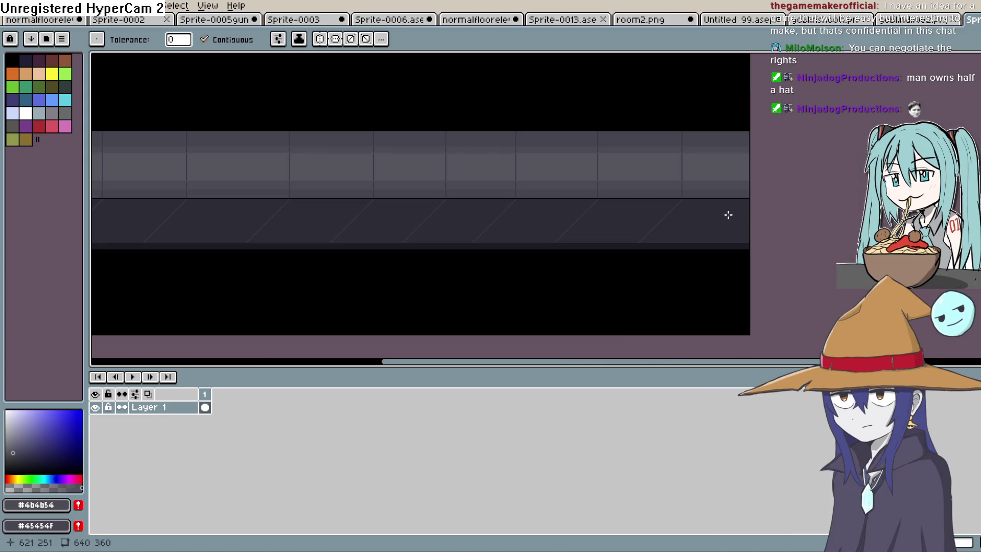
{"action": "scroll", "coordinate": [434, 162], "scroll_direction": "up", "scroll_amount": 1}
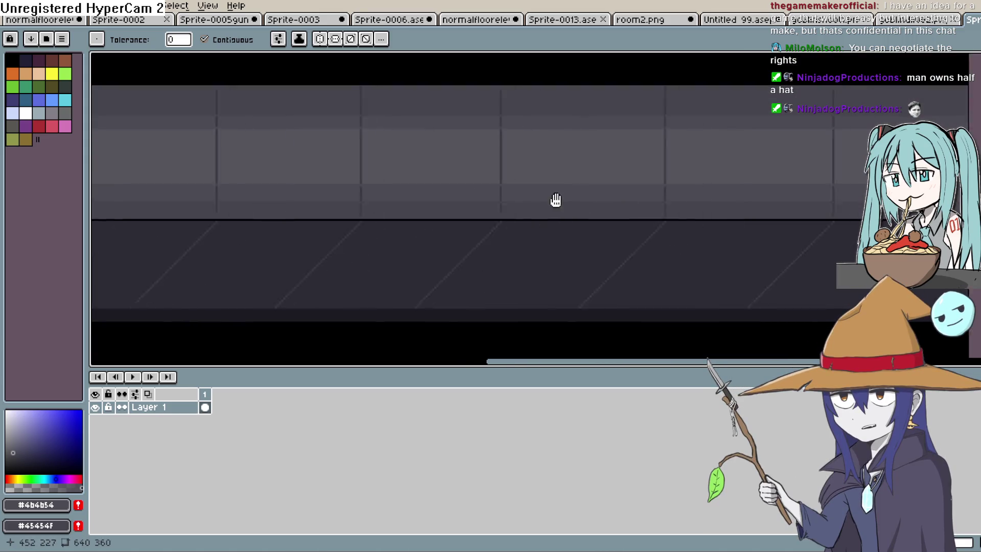
{"action": "scroll", "coordinate": [566, 199], "scroll_direction": "down", "scroll_amount": 1}
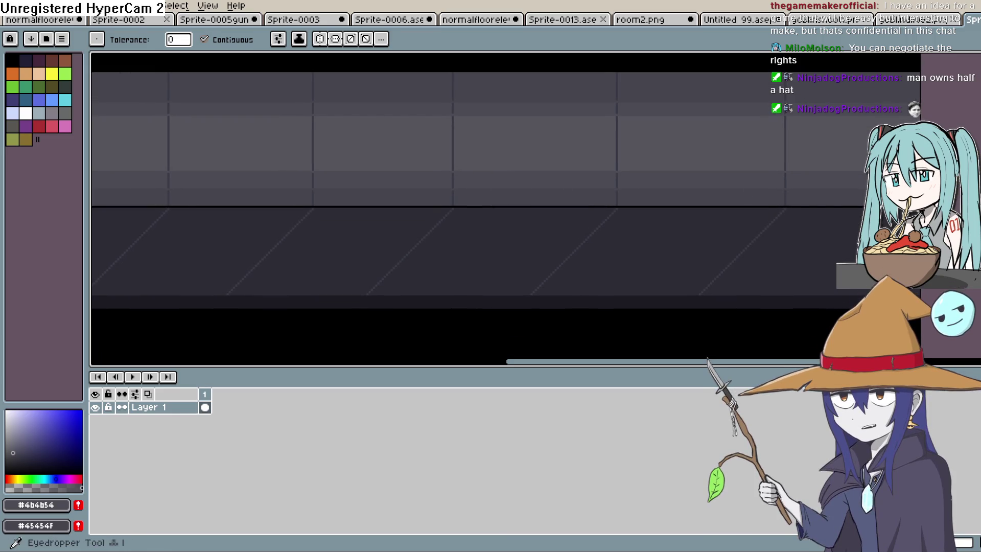
{"action": "key", "text": "i"}
{"action": "scroll", "coordinate": [777, 168], "scroll_direction": "up", "scroll_amount": 1}
- Sample the wall gray #54545c and darken it to near-black #1e1e1f
{"action": "left_click", "coordinate": [793, 158]}
{"action": "key", "text": "b"}
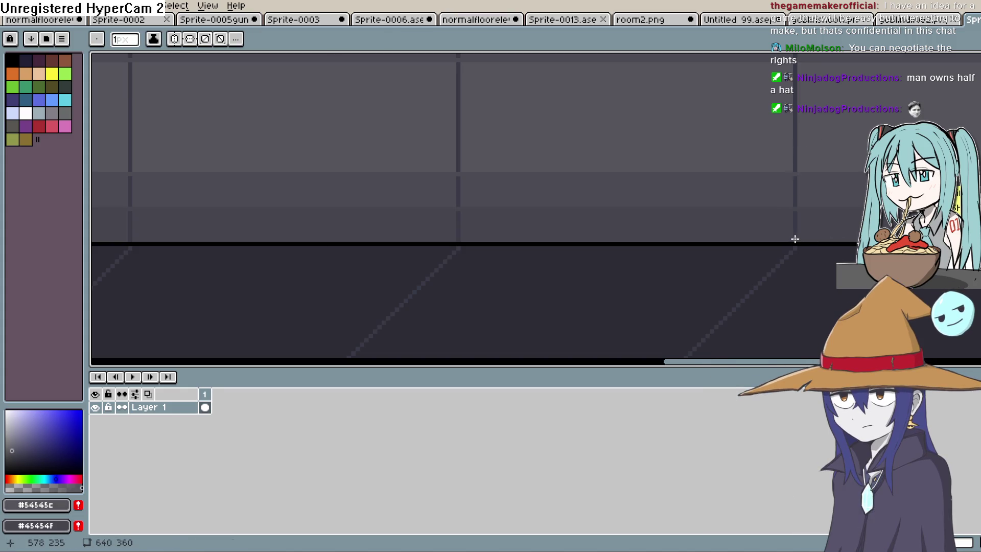
{"action": "key", "text": "alt"}
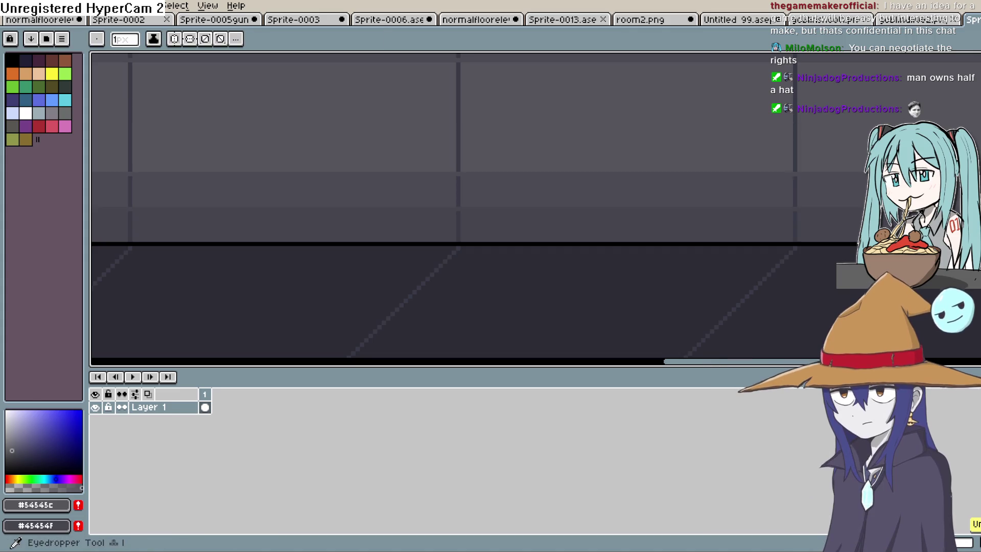
{"action": "left_click_drag", "start_coordinate": [12, 450], "coordinate": [11, 460]}
{"action": "key", "text": "b"}
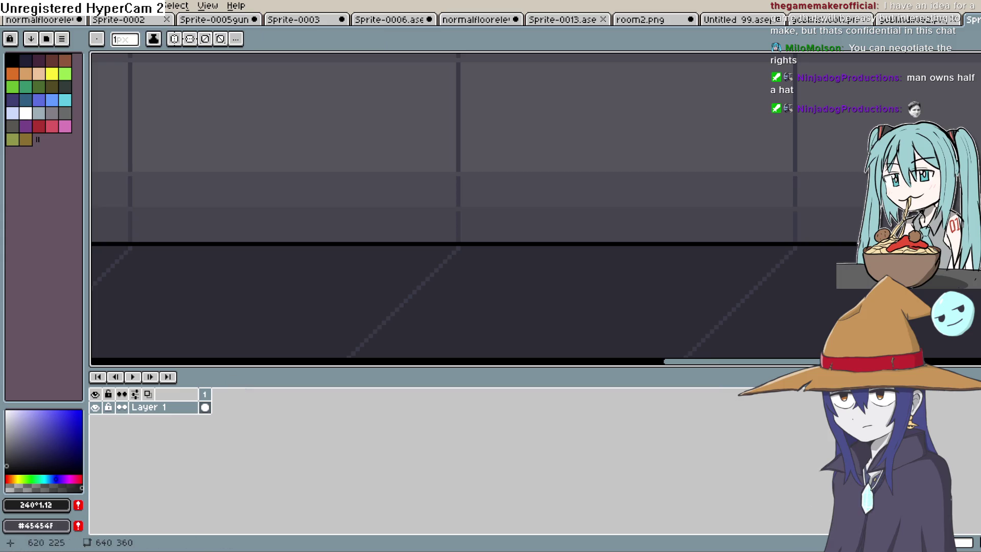
- Draw the first near-black vertical dividers from the wall top down to the floor
{"action": "left_click_drag", "start_coordinate": [794, 239], "coordinate": [810, 53]}
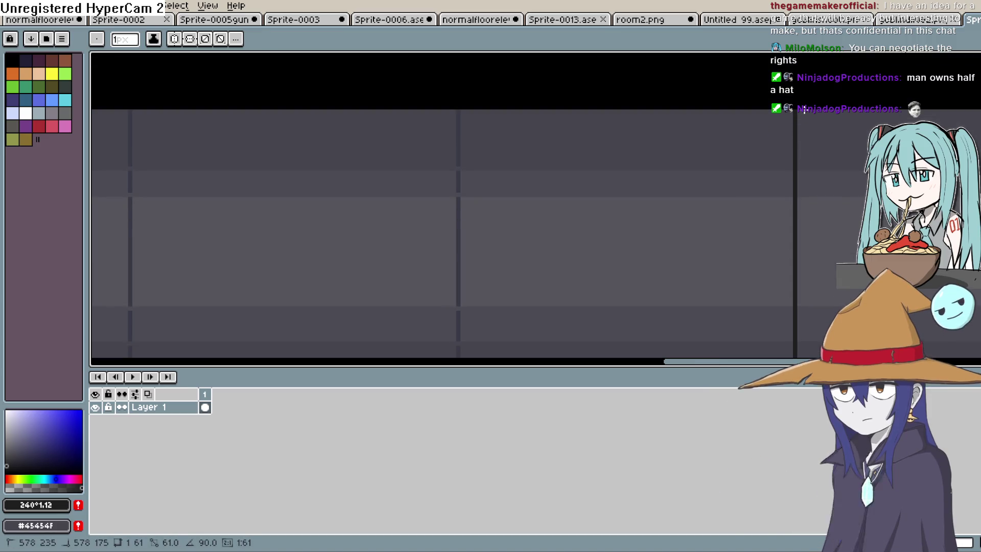
{"action": "mouse_move", "coordinate": [453, 189]}
{"action": "left_mouse_down"}
{"action": "mouse_move", "coordinate": [447, 351]}
{"action": "mouse_move", "coordinate": [439, 340]}
{"action": "mouse_move", "coordinate": [447, 334]}
{"action": "left_mouse_up"}
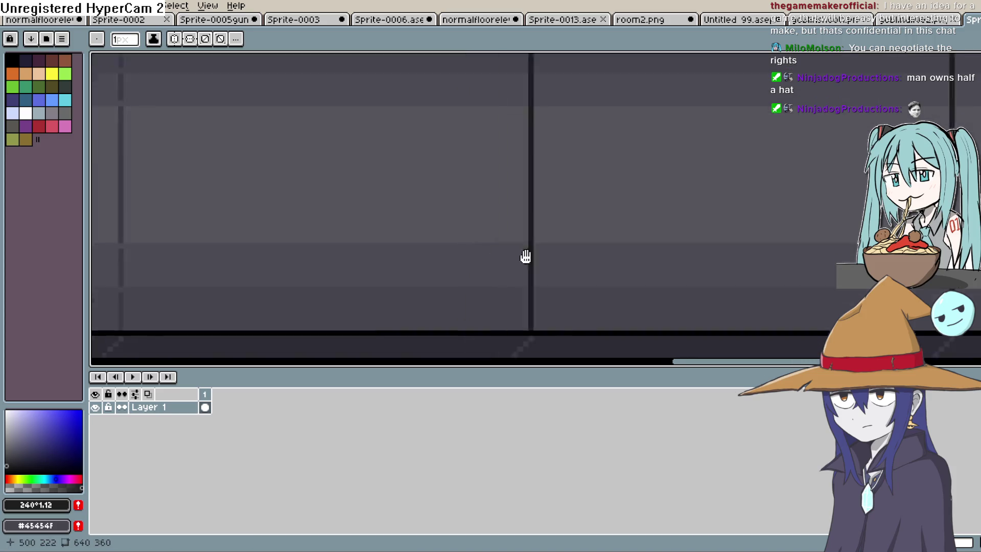
{"action": "scroll", "coordinate": [642, 193], "scroll_direction": "down", "scroll_amount": 2}
{"action": "scroll", "coordinate": [592, 162], "scroll_direction": "up", "scroll_amount": 3}
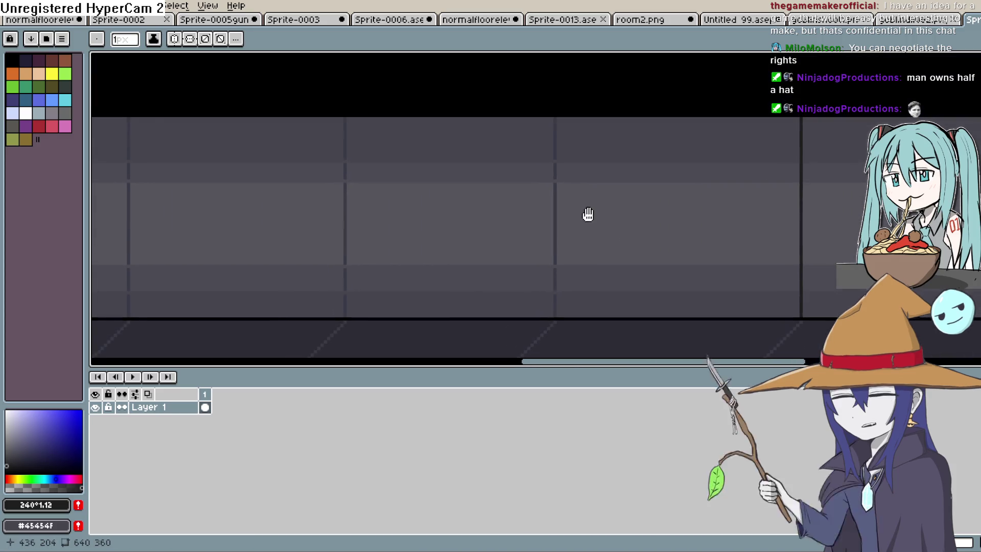
{"action": "left_click_drag", "start_coordinate": [556, 118], "coordinate": [549, 184]}
{"action": "left_click_drag", "start_coordinate": [550, 290], "coordinate": [561, 314]}
{"action": "mouse_move", "coordinate": [343, 118]}
{"action": "left_mouse_down"}
{"action": "mouse_move", "coordinate": [346, 221]}
{"action": "mouse_move", "coordinate": [363, 260]}
{"action": "mouse_move", "coordinate": [366, 315]}
{"action": "left_mouse_up"}
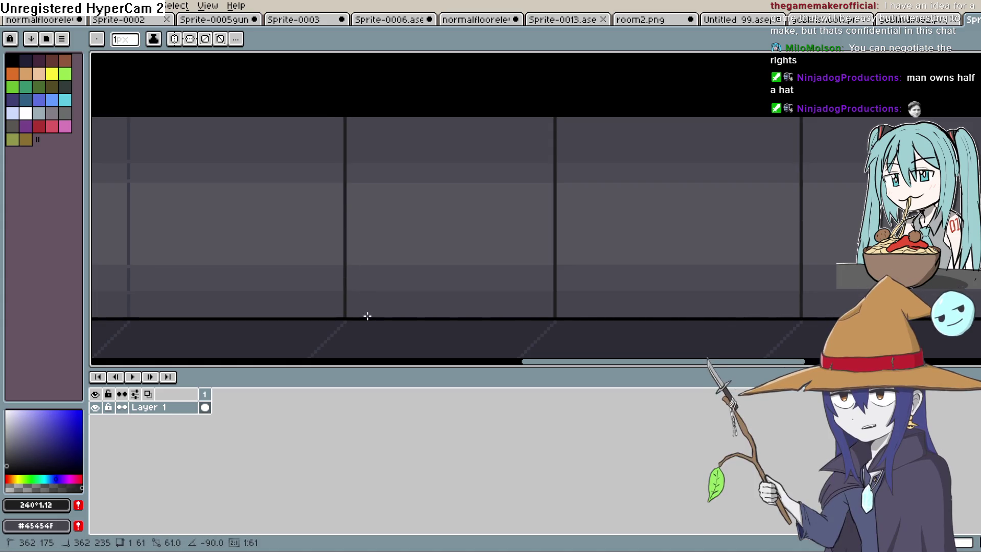
{"action": "left_click_drag", "start_coordinate": [350, 235], "coordinate": [632, 223]}
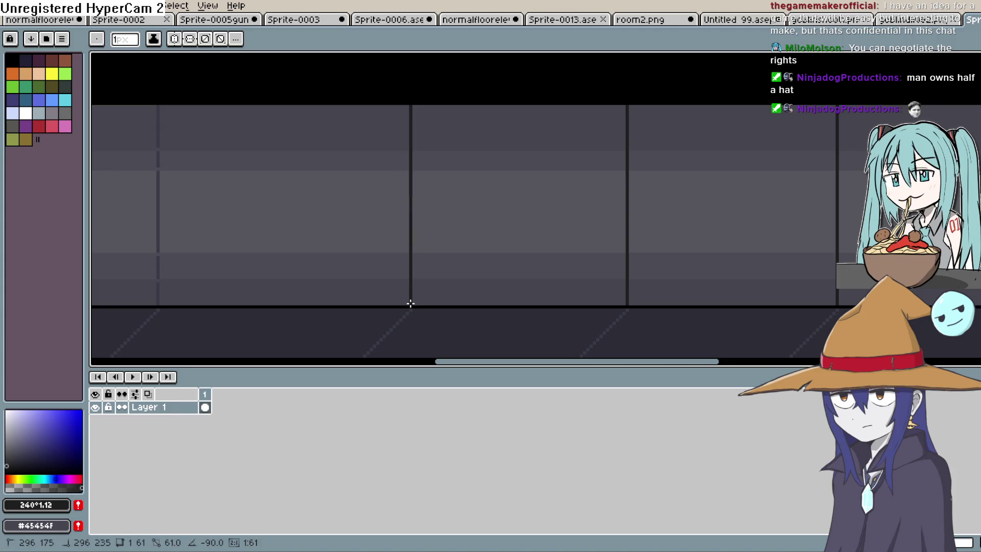
{"action": "mouse_move", "coordinate": [285, 177]}
{"action": "left_mouse_down"}
{"action": "mouse_move", "coordinate": [578, 179]}
{"action": "mouse_move", "coordinate": [603, 191]}
{"action": "left_mouse_up"}
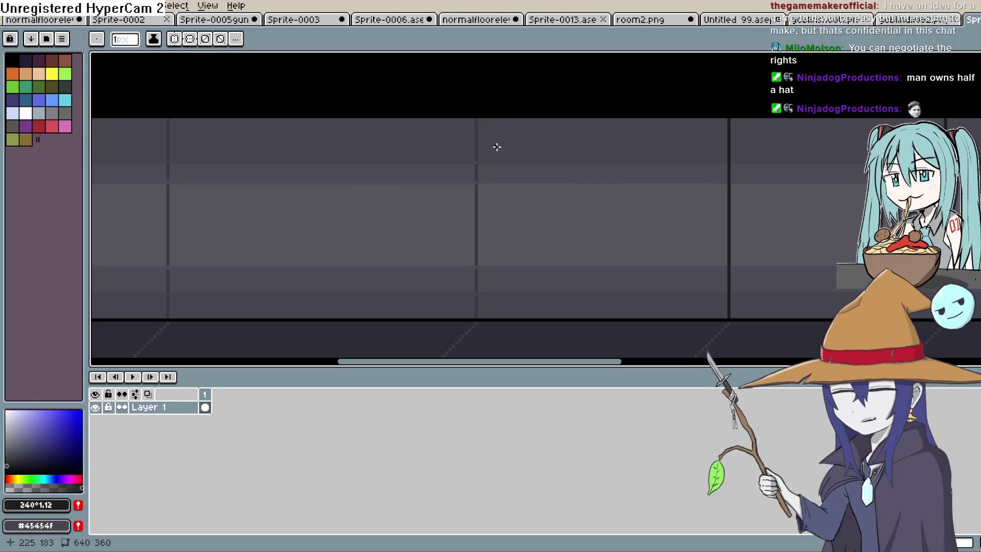
- Draw the remaining dividers toward the left end, redrawing the short one to reach the floor
{"action": "left_click_drag", "start_coordinate": [474, 122], "coordinate": [470, 235]}
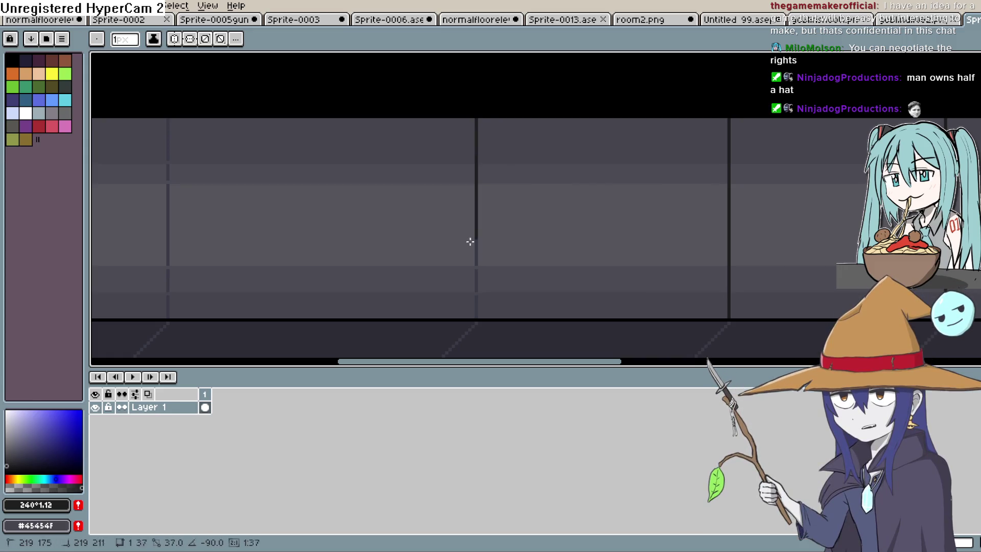
{"action": "left_click_drag", "start_coordinate": [483, 308], "coordinate": [488, 315]}
{"action": "scroll", "coordinate": [576, 193], "scroll_direction": "left", "scroll_amount": 5}
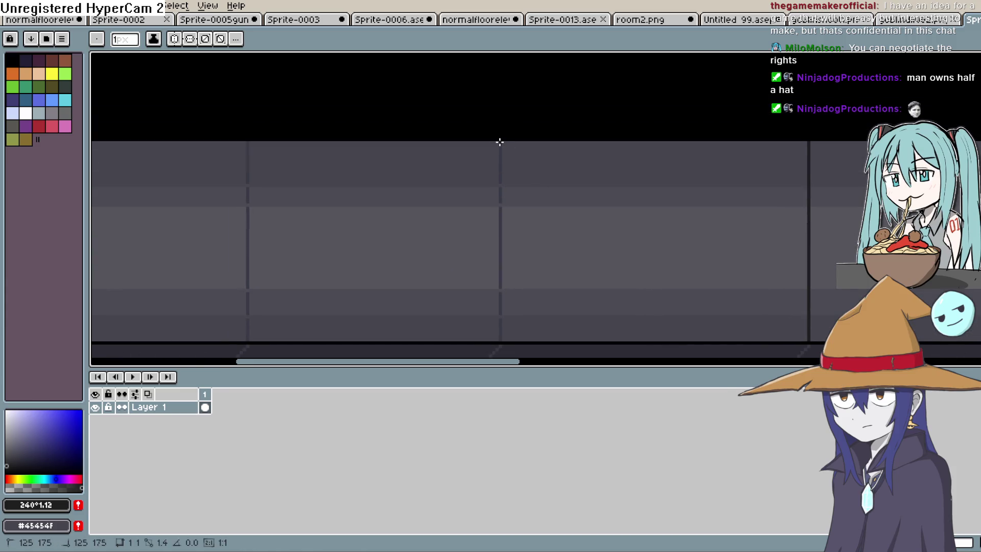
{"action": "left_click_drag", "start_coordinate": [500, 142], "coordinate": [500, 274]}
{"action": "left_click_drag", "start_coordinate": [511, 329], "coordinate": [513, 337]}
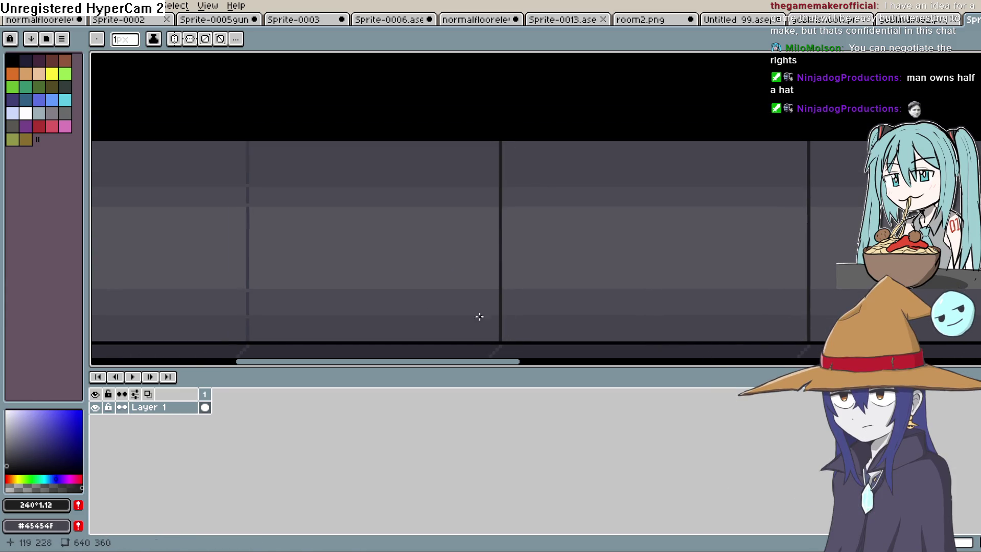
{"action": "scroll", "coordinate": [589, 208], "scroll_direction": "left", "scroll_amount": 4}
{"action": "left_click_drag", "start_coordinate": [496, 119], "coordinate": [494, 267]}
{"action": "left_click_drag", "start_coordinate": [497, 310], "coordinate": [510, 295]}
{"action": "key", "text": "ctrl+z"}
{"action": "left_click_drag", "start_coordinate": [491, 124], "coordinate": [492, 321]}
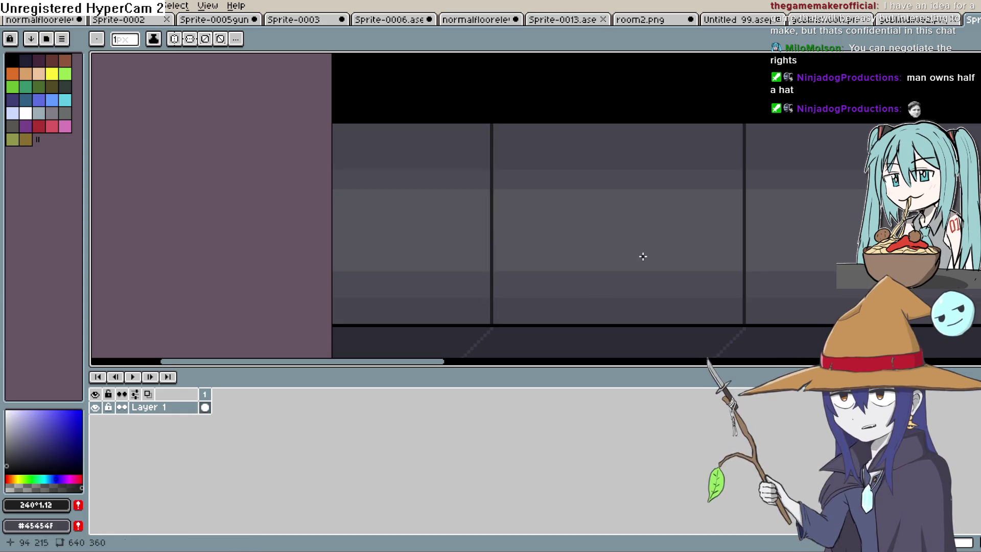
{"action": "scroll", "coordinate": [638, 256], "scroll_direction": "right", "scroll_amount": 5}
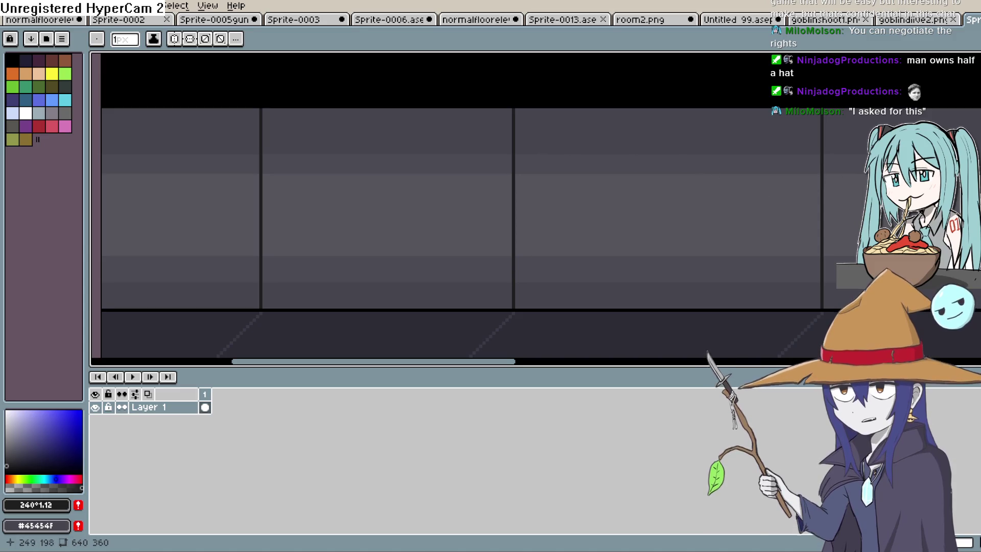
{"action": "mouse_move", "coordinate": [715, 148]}
{"action": "left_mouse_down"}
{"action": "mouse_move", "coordinate": [814, 179]}
{"action": "mouse_move", "coordinate": [650, 194]}
{"action": "left_mouse_up"}
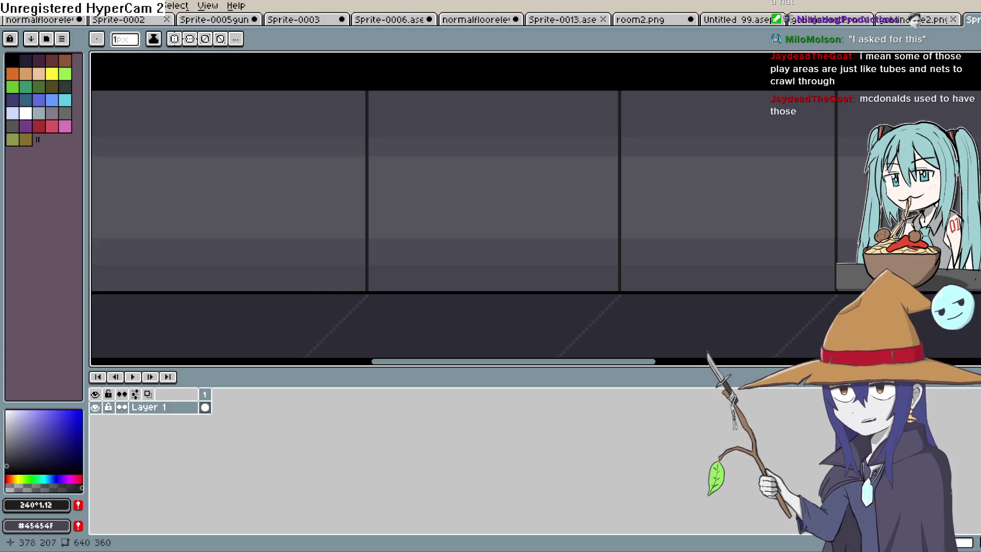
{"action": "scroll", "coordinate": [899, 148], "scroll_direction": "down", "scroll_amount": 2}
{"action": "mouse_move", "coordinate": [899, 148]}
{"action": "left_mouse_down"}
{"action": "mouse_move", "coordinate": [457, 155]}
{"action": "mouse_move", "coordinate": [332, 145]}
{"action": "left_mouse_up"}
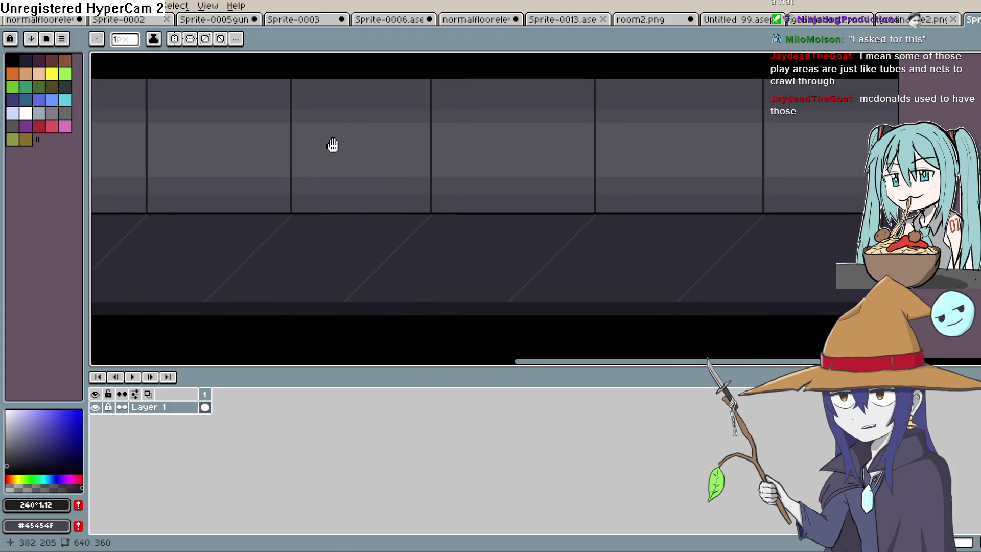
{"action": "scroll", "coordinate": [434, 160], "scroll_direction": "down", "scroll_amount": 3}
{"action": "scroll", "coordinate": [457, 171], "scroll_direction": "up", "scroll_amount": 2}
{"action": "mouse_move", "coordinate": [458, 171]}
{"action": "left_mouse_down"}
{"action": "mouse_move", "coordinate": [724, 230]}
{"action": "mouse_move", "coordinate": [683, 217]}
{"action": "left_mouse_up"}
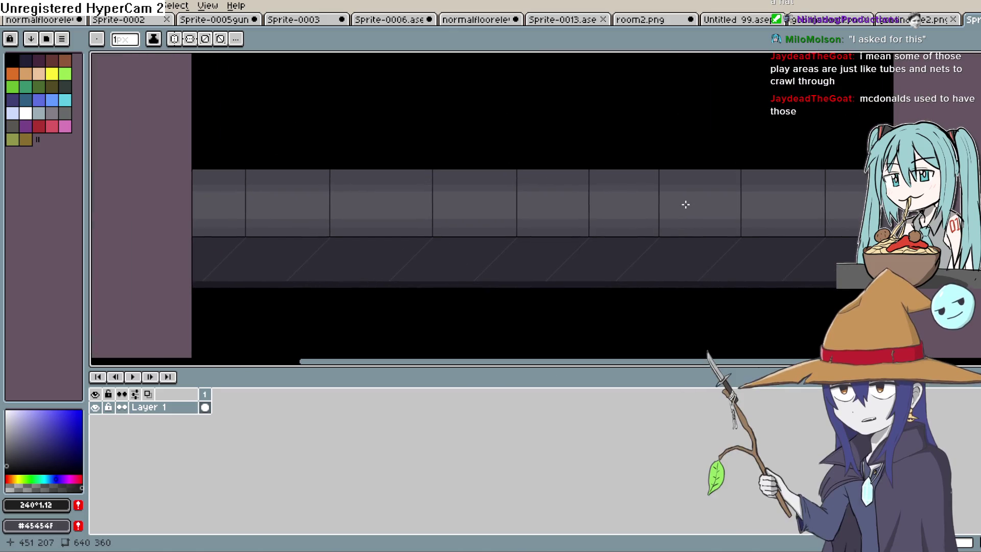